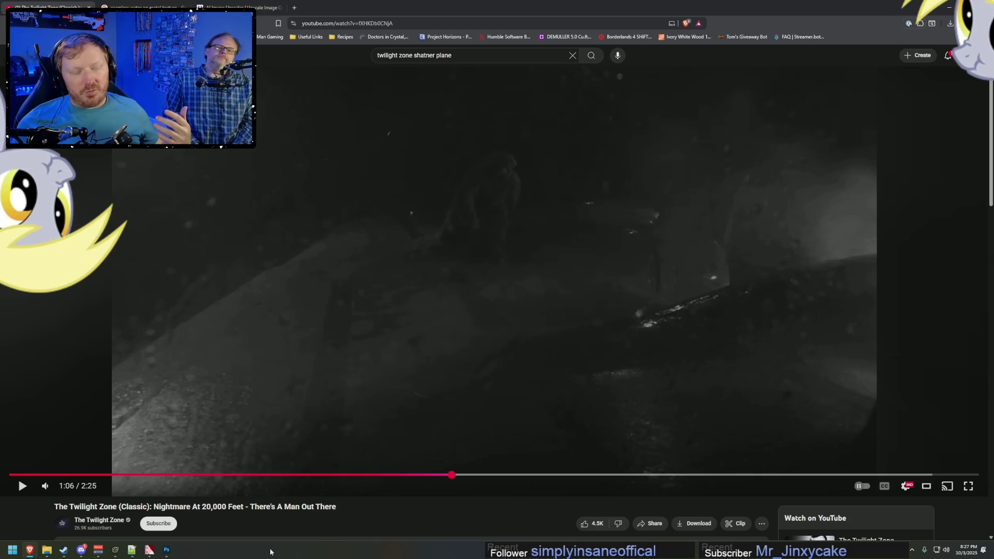
Step: Add a second light, light2, to the scene from the Animation Set Editor
{"action": "key", "text": "alt+Tab"}
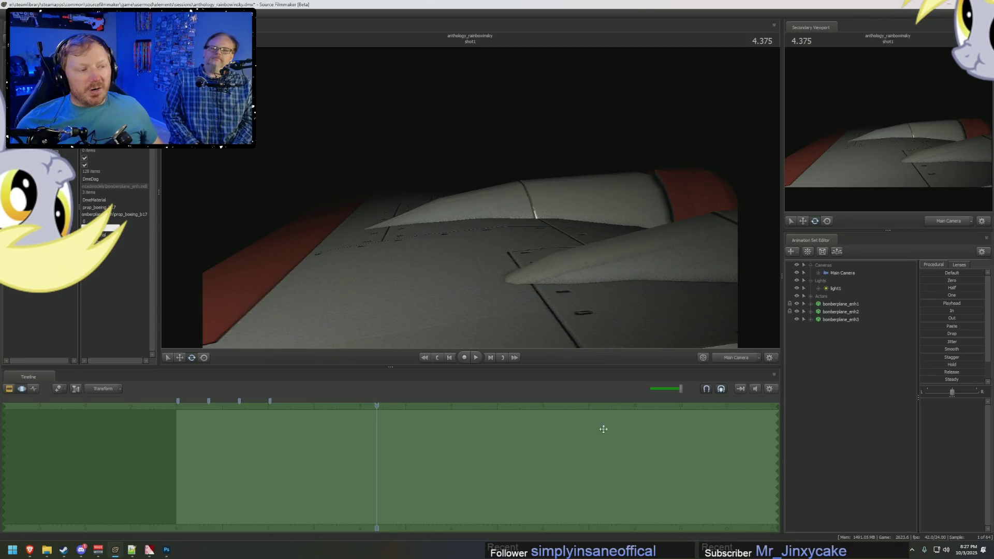
{"action": "right_click", "coordinate": [834, 289]}
{"action": "left_click", "coordinate": [844, 366]}
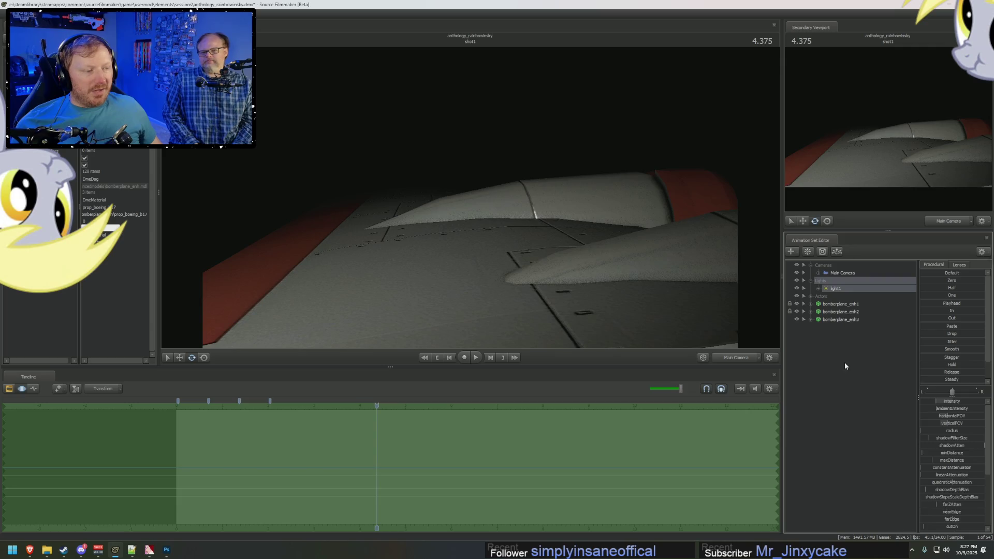
{"action": "right_click", "coordinate": [845, 366]}
{"action": "left_click", "coordinate": [875, 375]}
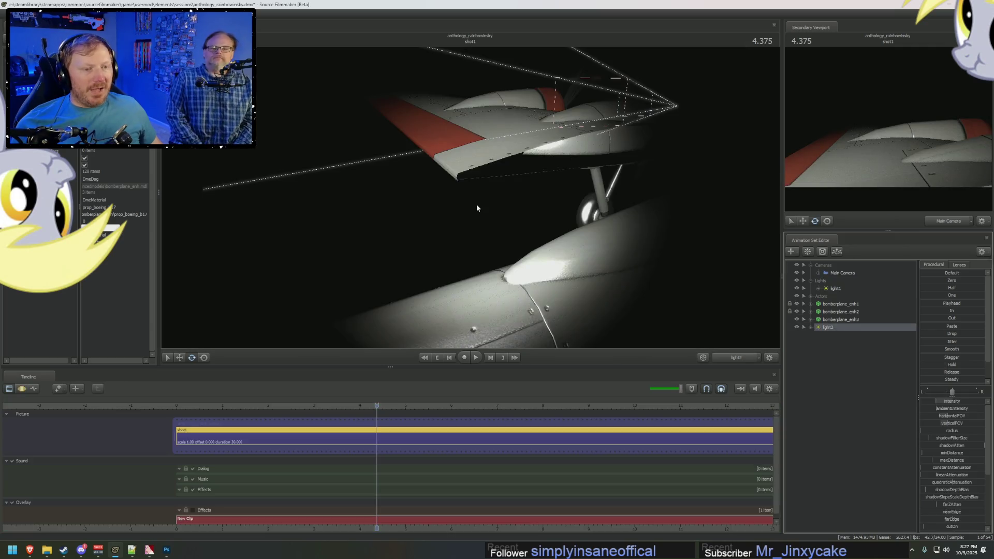
Step: Aim light2 at the bomber's red-edged wing and dim its intensity
{"action": "key", "text": "F3"}
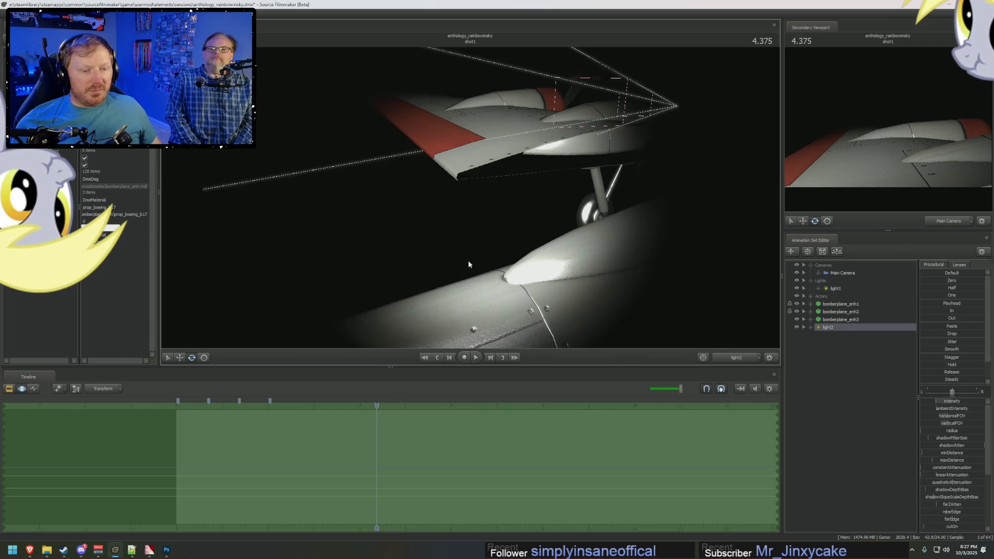
{"action": "mouse_move", "coordinate": [469, 264]}
{"action": "left_mouse_down"}
{"action": "mouse_move", "coordinate": [424, 241]}
{"action": "mouse_move", "coordinate": [383, 270]}
{"action": "mouse_move", "coordinate": [348, 254]}
{"action": "left_mouse_up"}
{"action": "left_click_drag", "start_coordinate": [939, 396], "coordinate": [913, 397]}
{"action": "key", "text": "F2"}
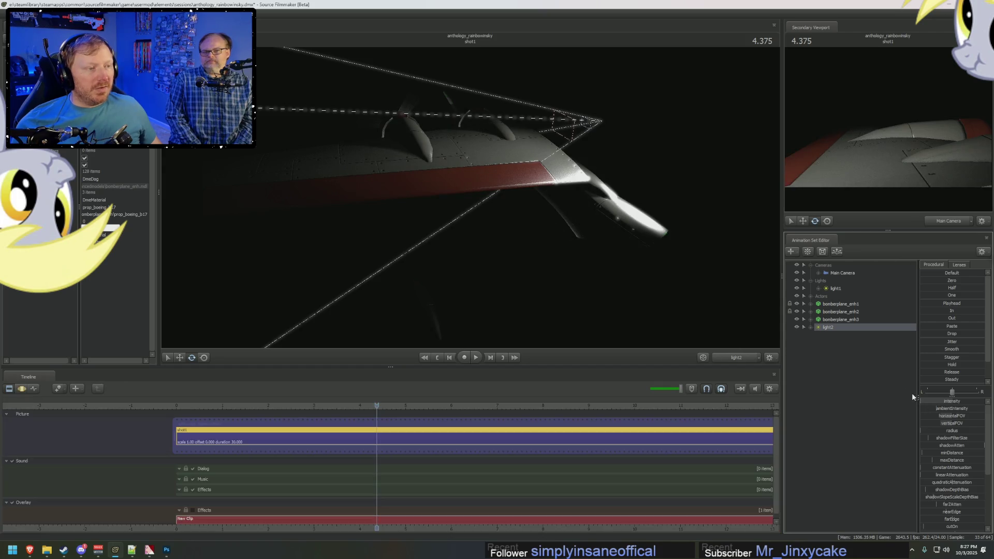
Step: Raise the maximum of light2's intensity slider range to 1000
{"action": "right_click", "coordinate": [940, 401]}
{"action": "left_click", "coordinate": [952, 411]}
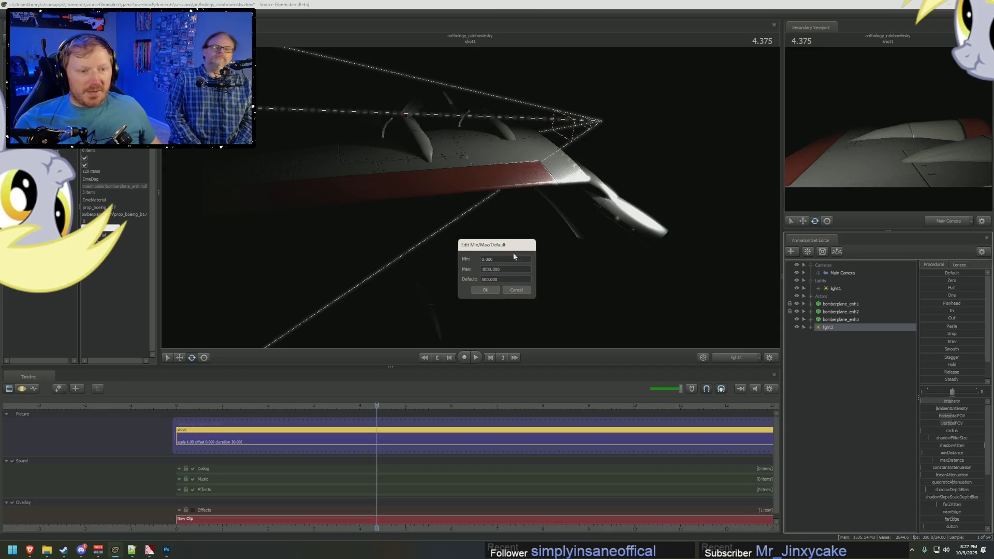
{"action": "left_click", "coordinate": [490, 269]}
{"action": "left_click", "coordinate": [493, 289]}
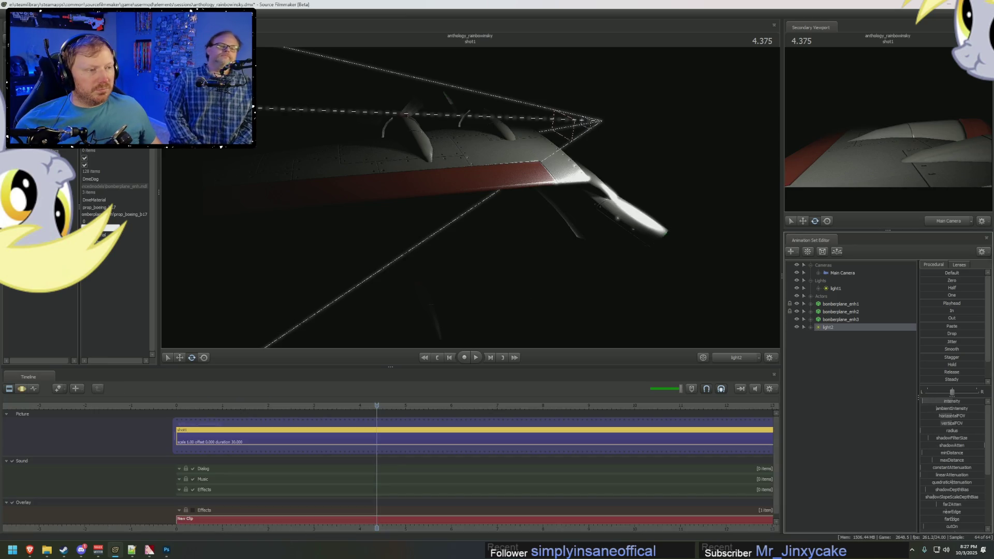
Step: Return the viewport to the Main Camera wing shot
{"action": "left_click", "coordinate": [737, 358]}
{"action": "left_click", "coordinate": [741, 358]}
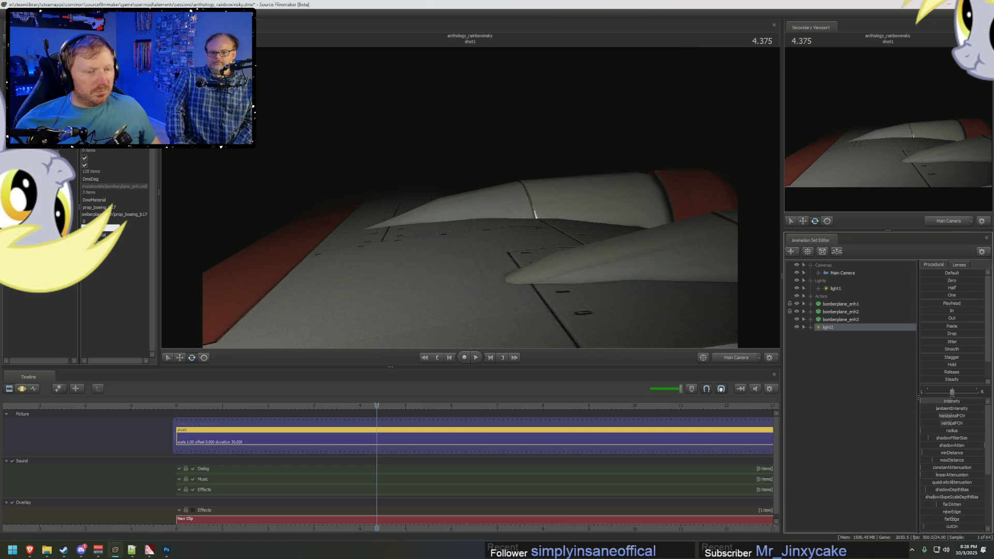
{"action": "key", "text": "F2"}
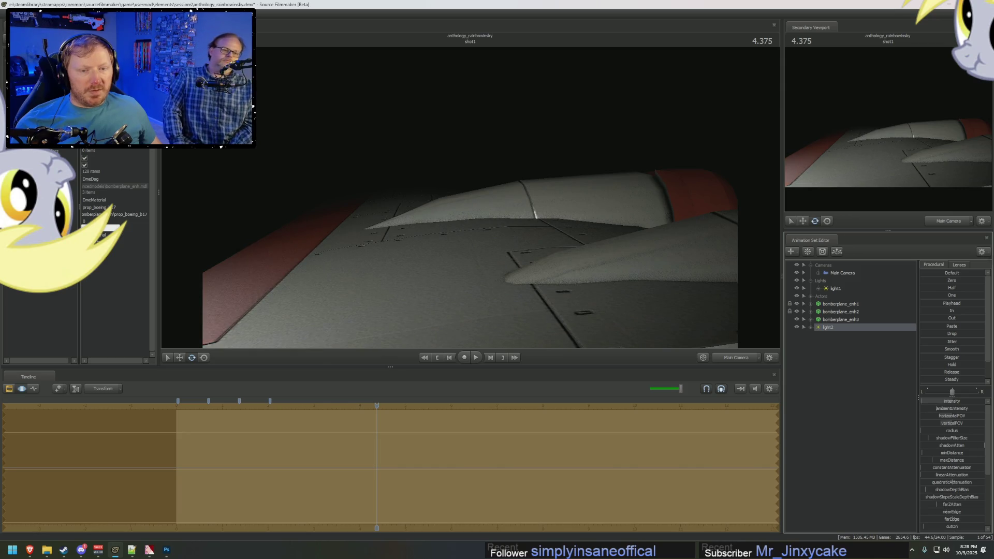
{"action": "key", "text": "F3"}
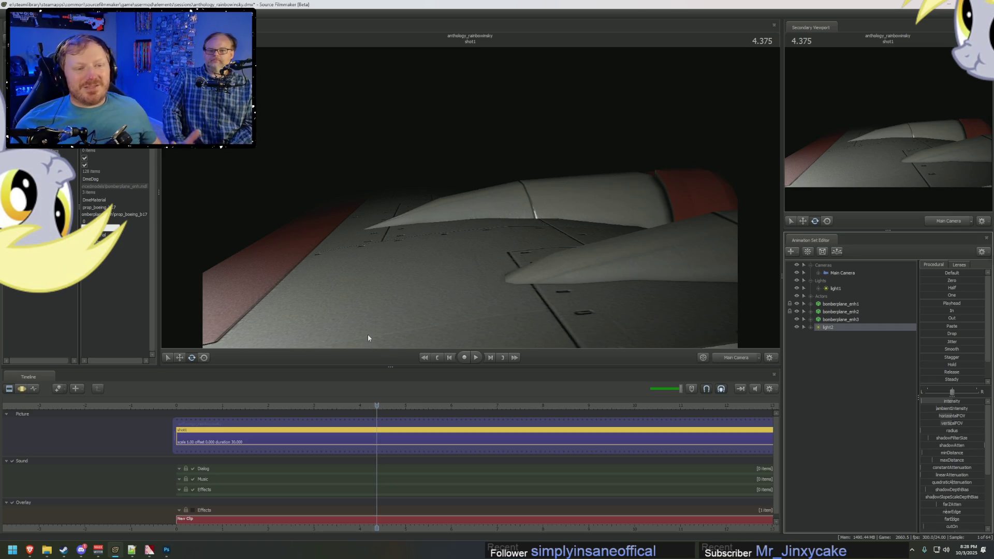
{"action": "key", "text": "alt+Tab"}
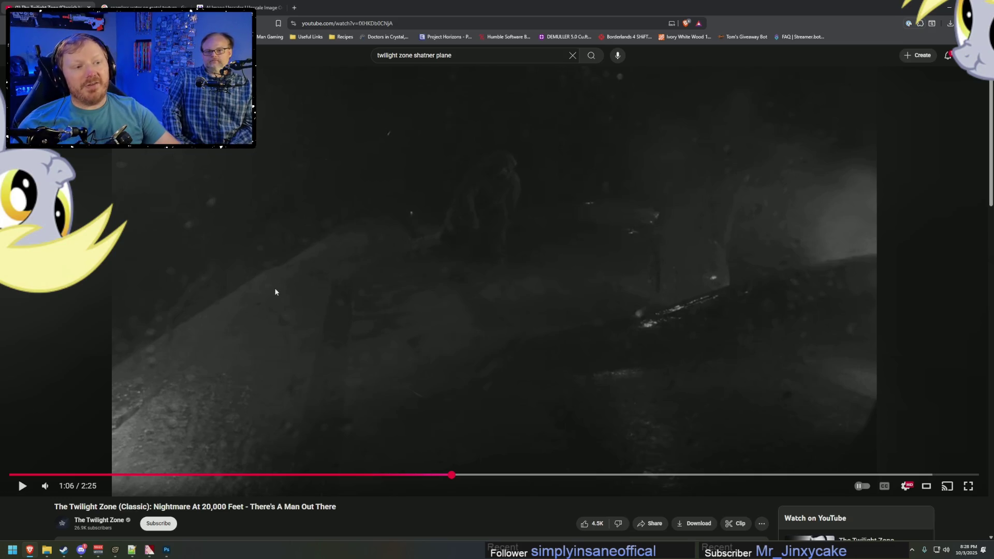
{"action": "key", "text": "alt+Tab"}
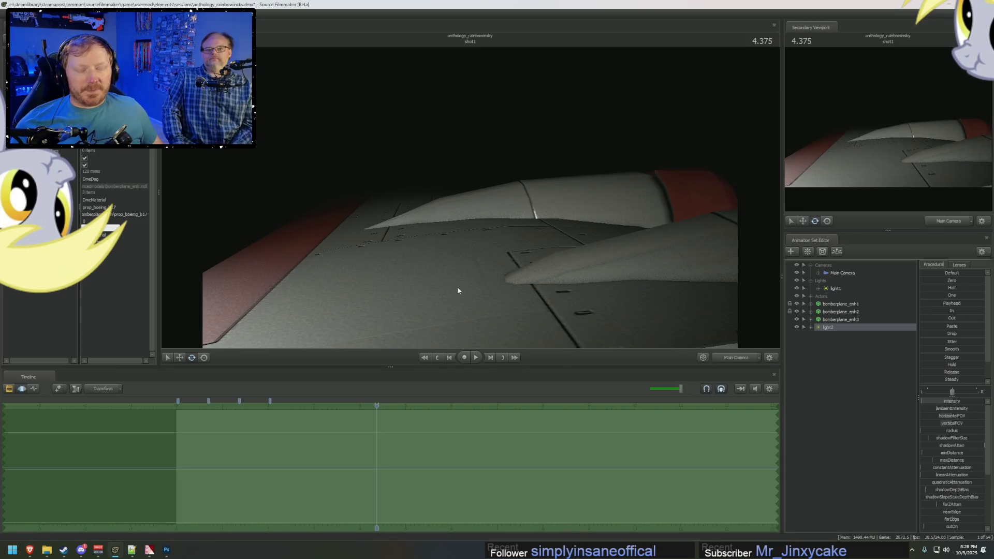
{"action": "key", "text": "alt+Tab"}
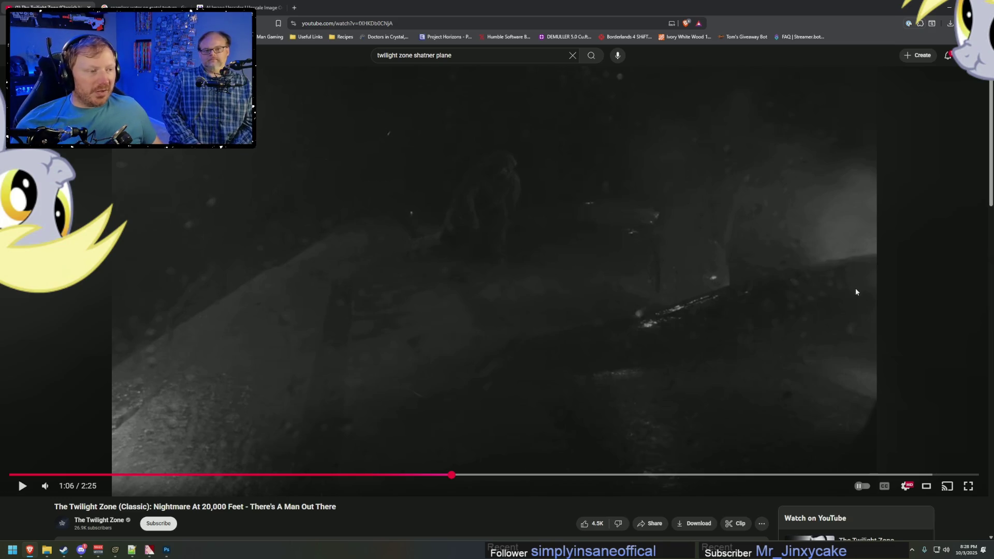
{"action": "key", "text": "alt+f"}
{"action": "left_click", "coordinate": [406, 475]}
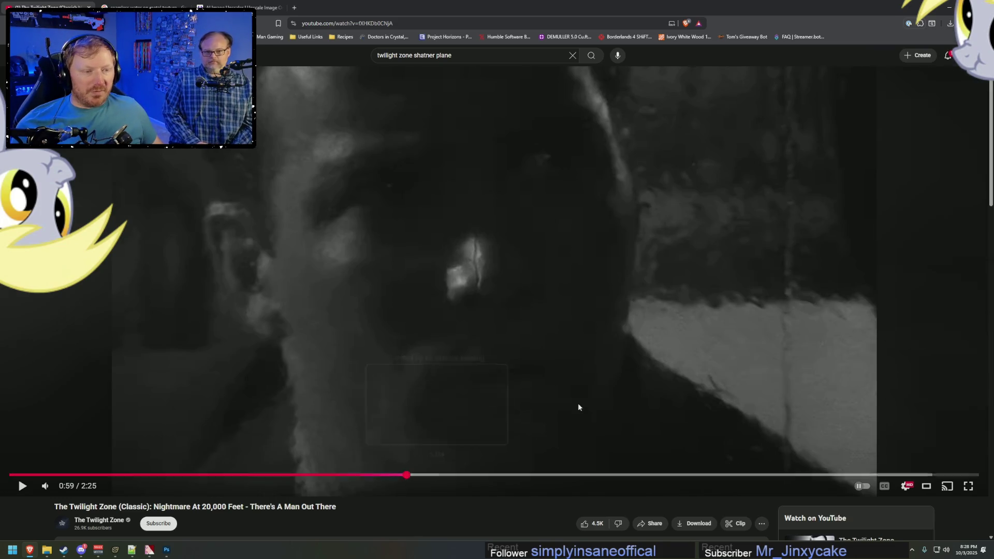
{"action": "left_click", "coordinate": [570, 412]}
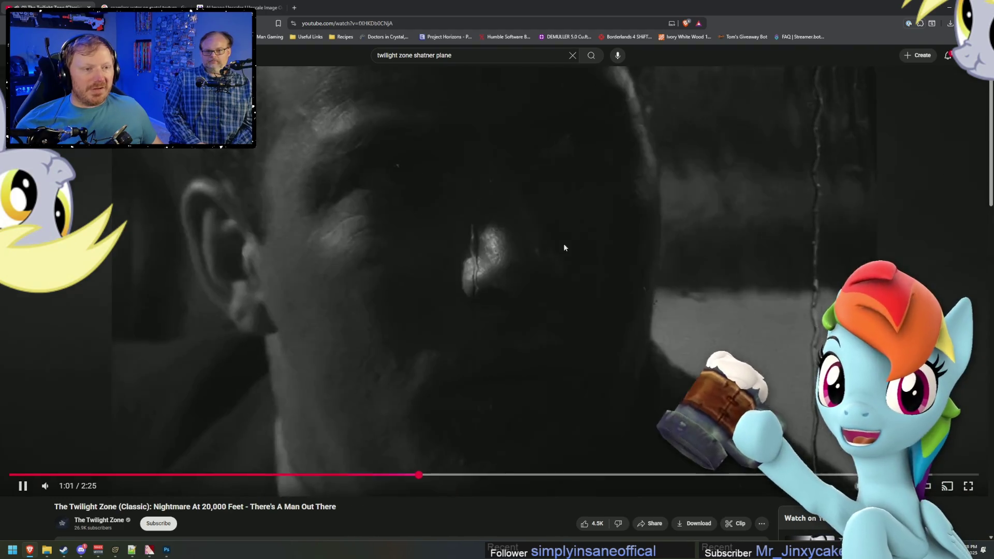
{"action": "left_click", "coordinate": [624, 235]}
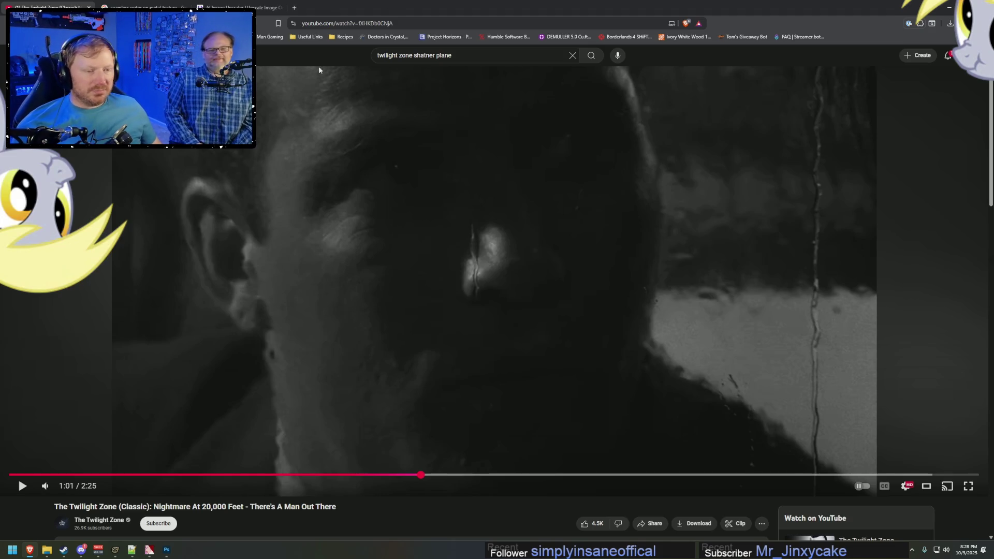
{"action": "left_click", "coordinate": [363, 168]}
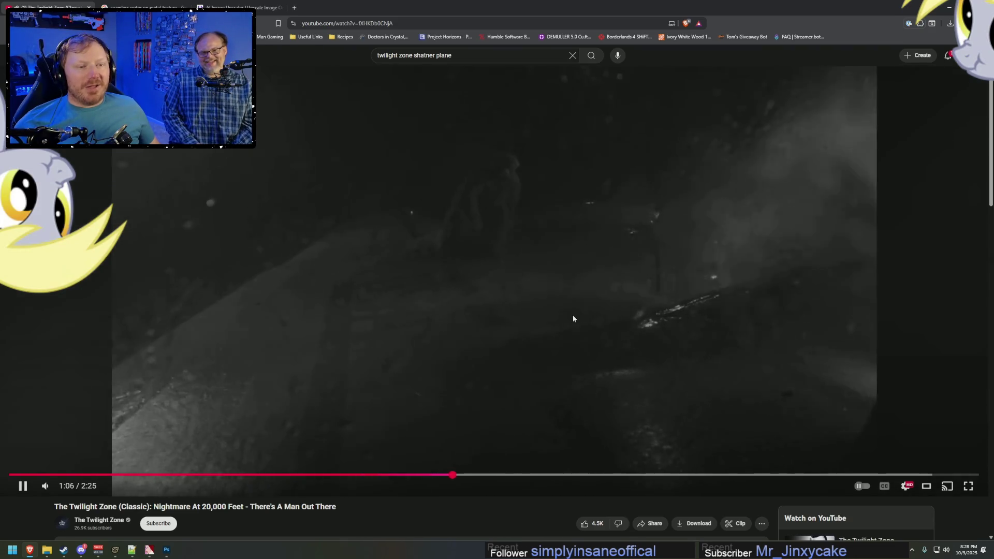
{"action": "left_click", "coordinate": [570, 317]}
{"action": "left_click", "coordinate": [439, 475]}
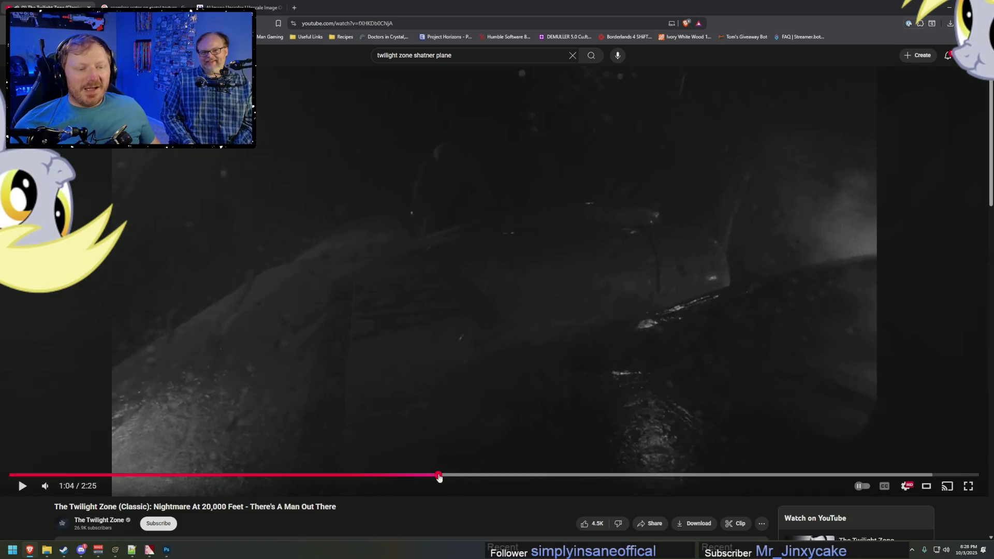
{"action": "key", "text": "space"}
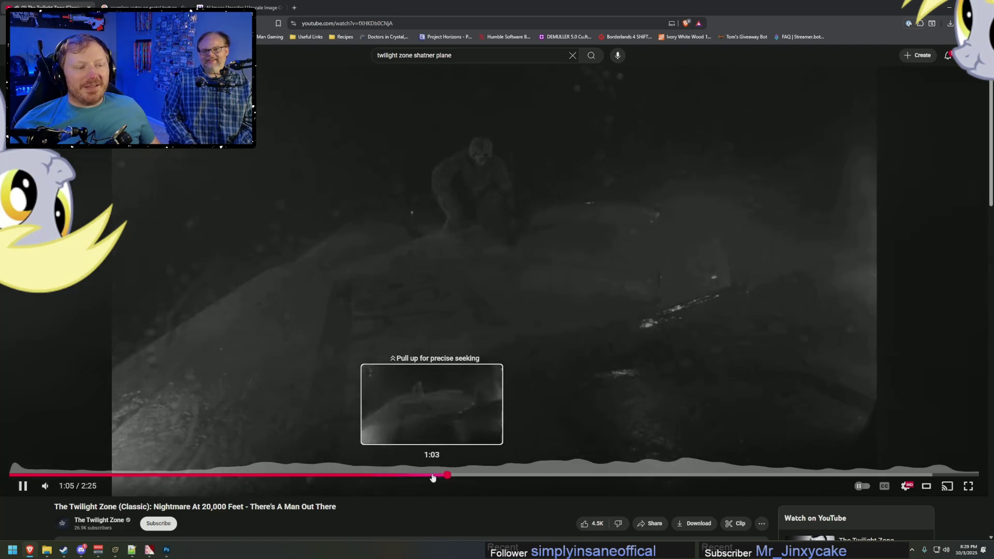
{"action": "key", "text": "space"}
{"action": "key", "text": "alt+Tab"}
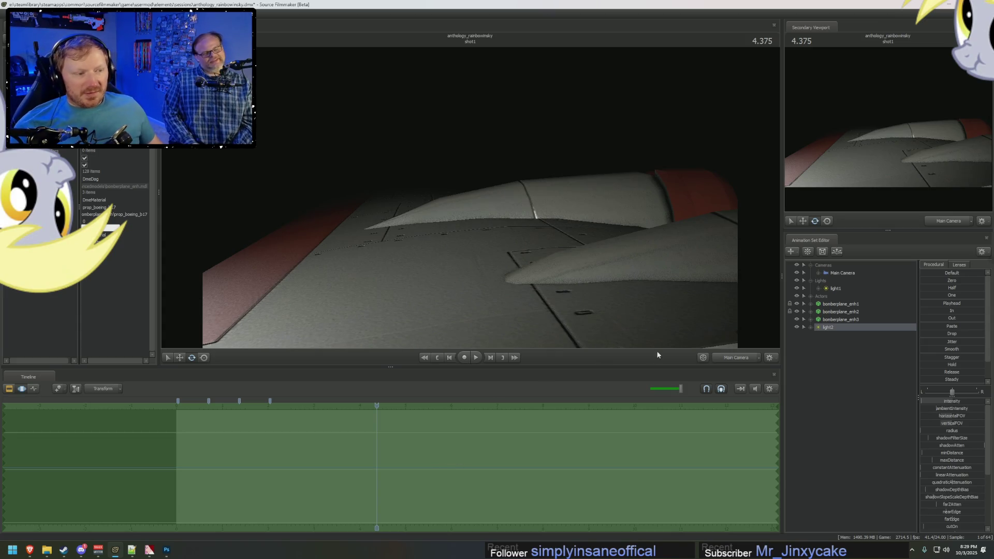
Step: Hide light2, then look through light1 and re-aim it across the fuselage and roundel
{"action": "left_click", "coordinate": [797, 327]}
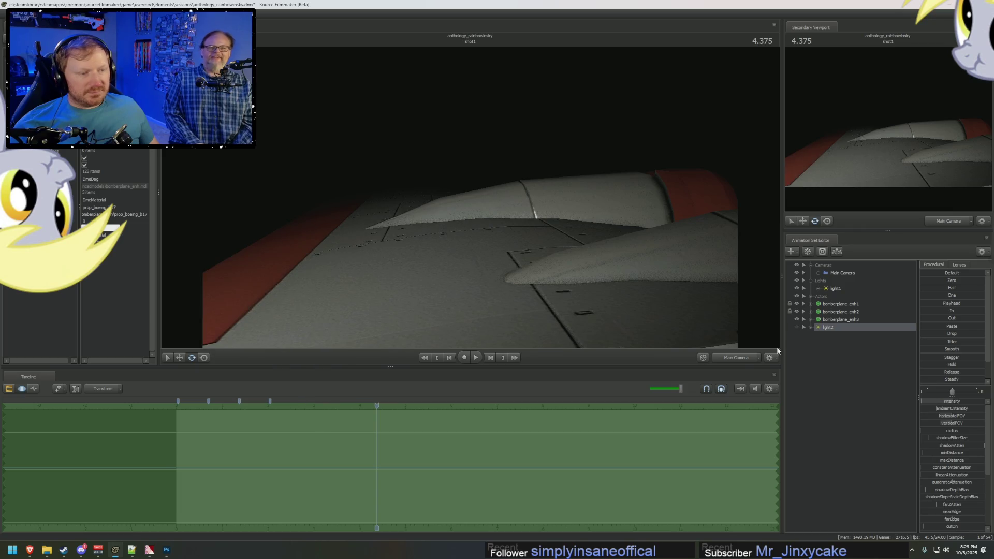
{"action": "double_click", "coordinate": [831, 291]}
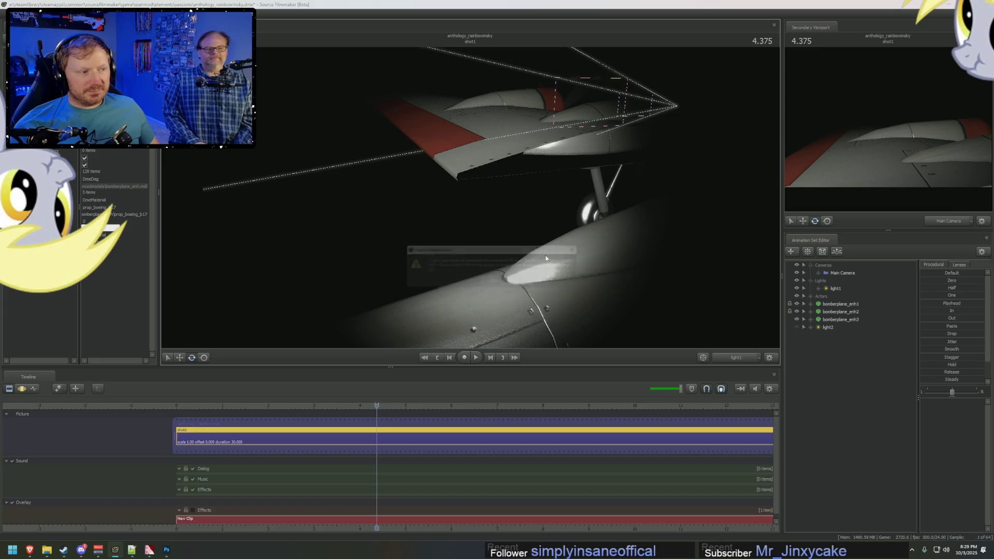
{"action": "left_click", "coordinate": [496, 281]}
{"action": "key", "text": "F3"}
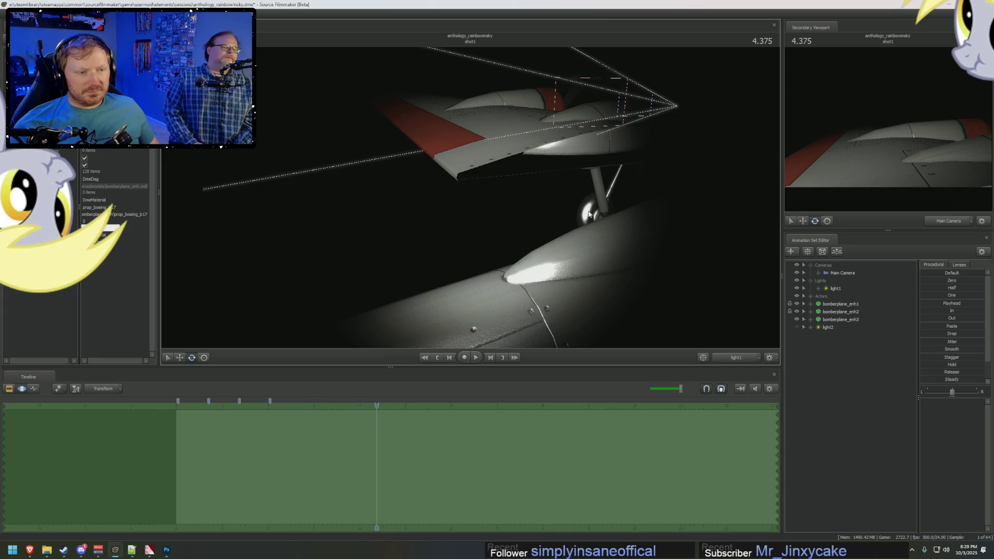
{"action": "left_click", "coordinate": [834, 291]}
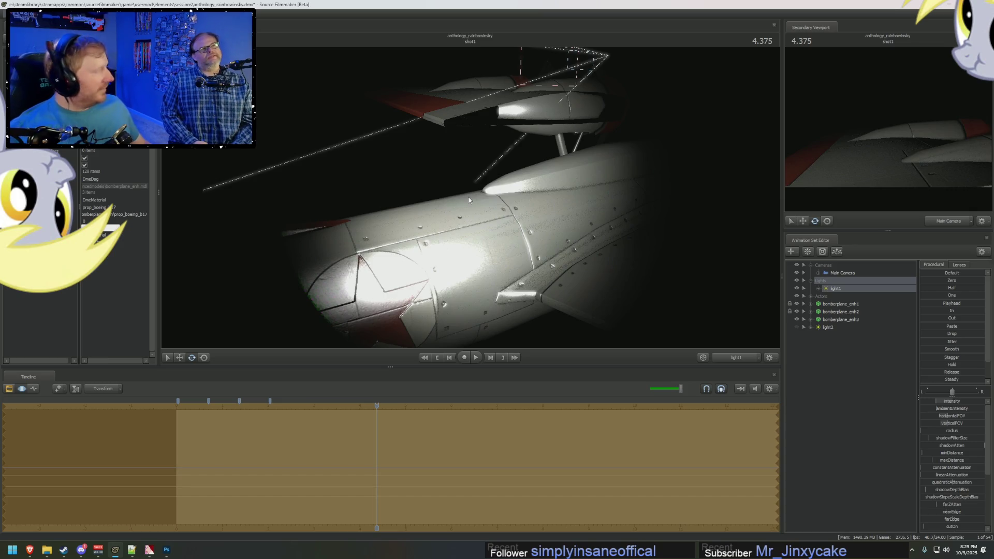
{"action": "mouse_move", "coordinate": [468, 200]}
{"action": "left_mouse_down"}
{"action": "mouse_move", "coordinate": [463, 171]}
{"action": "mouse_move", "coordinate": [452, 169]}
{"action": "mouse_move", "coordinate": [470, 197]}
{"action": "left_mouse_up"}
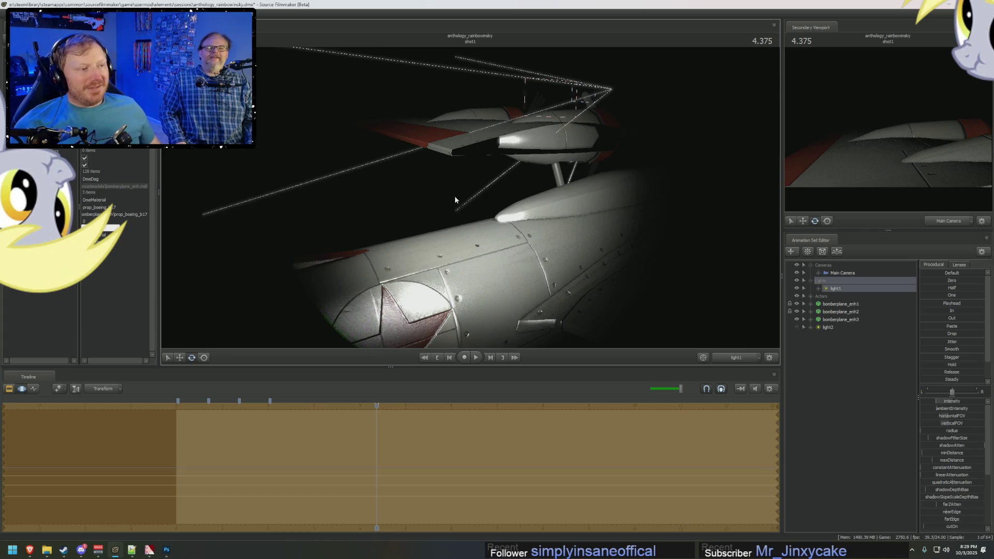
Step: Turn on the black-and-white overlay and compare the render with the Twilight Zone reference
{"action": "key", "text": "alt+Tab"}
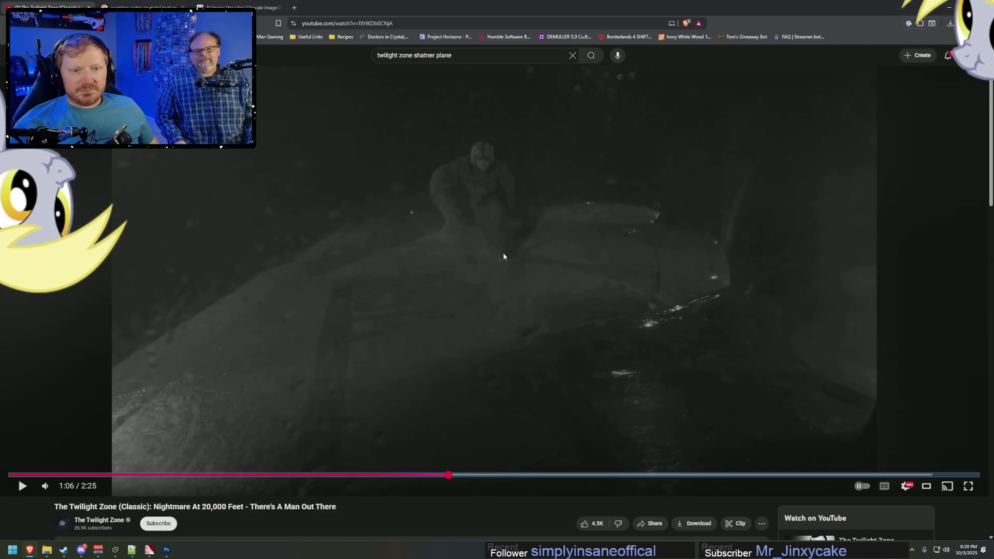
{"action": "key", "text": "alt+Tab"}
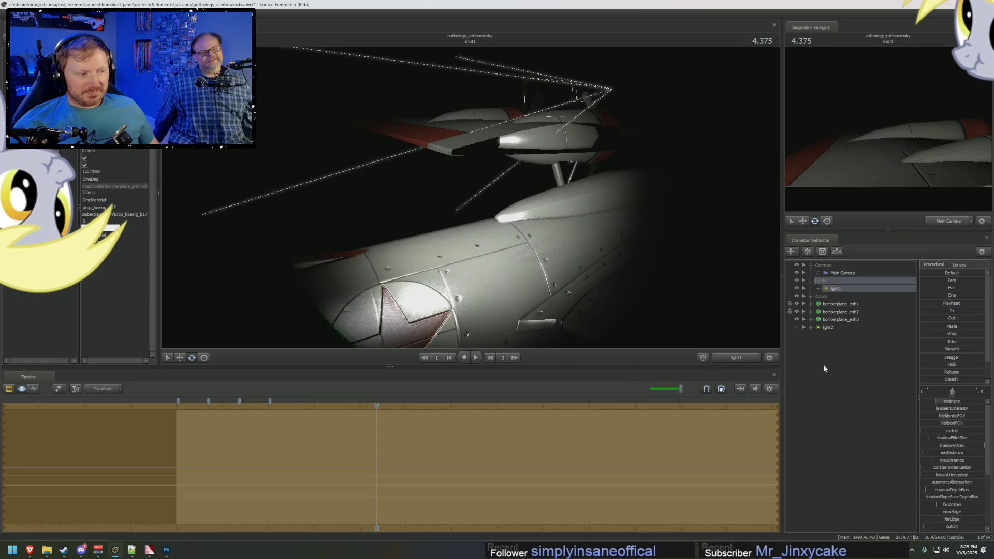
{"action": "key", "text": "F3"}
{"action": "left_click", "coordinate": [192, 510]}
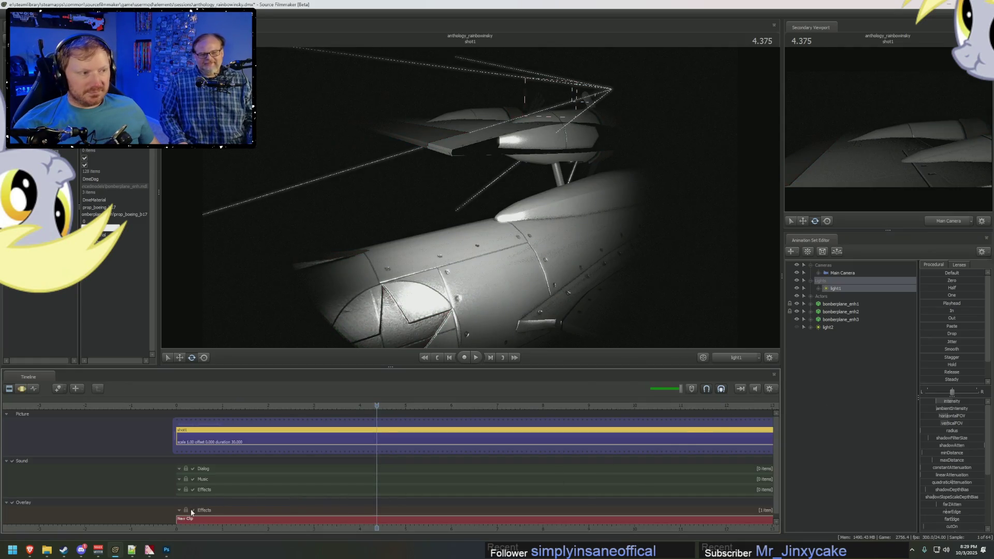
{"action": "key", "text": "alt+Tab"}
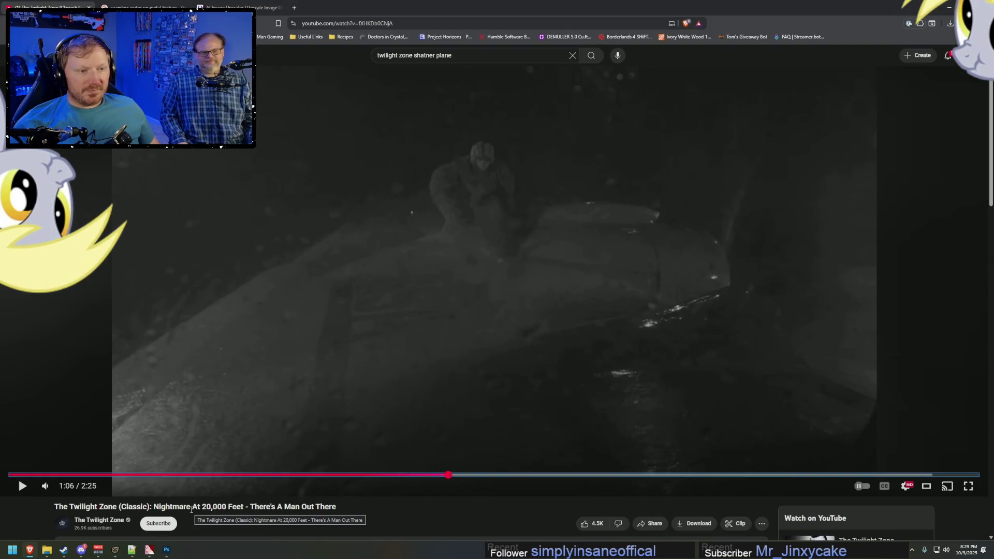
{"action": "key", "text": "alt+Tab"}
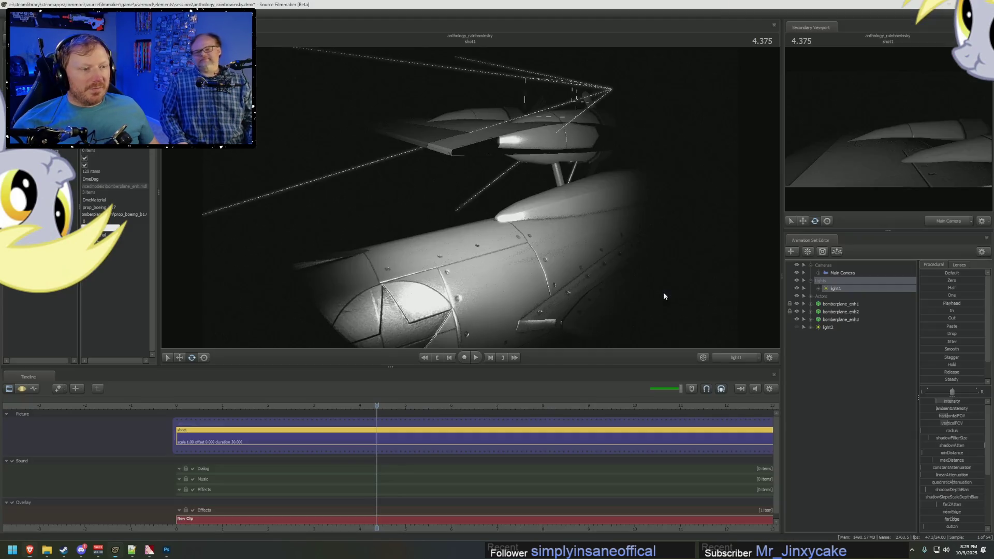
Step: Recheck the wing shot against the reference paused at 1:06, then select light2
{"action": "left_click", "coordinate": [728, 358]}
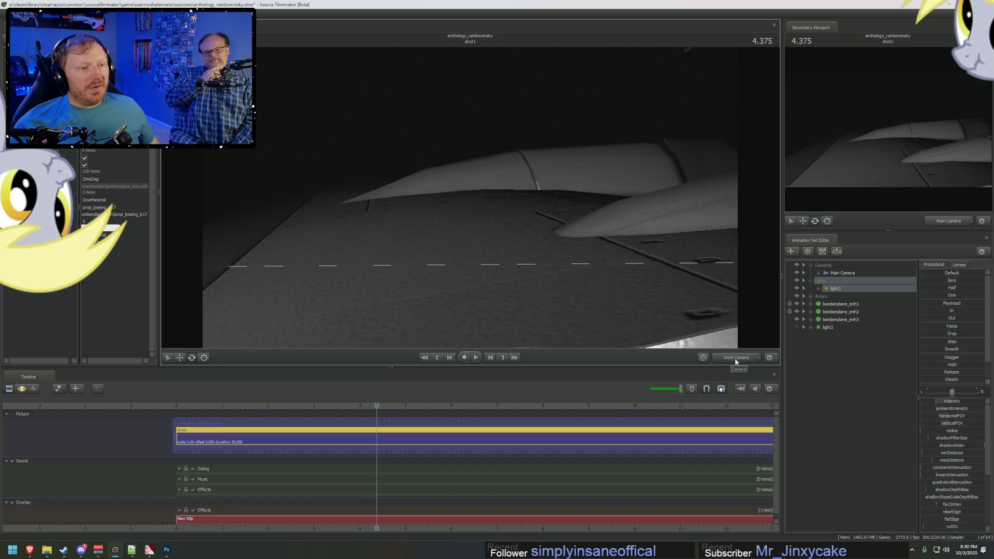
{"action": "key", "text": "alt+Tab"}
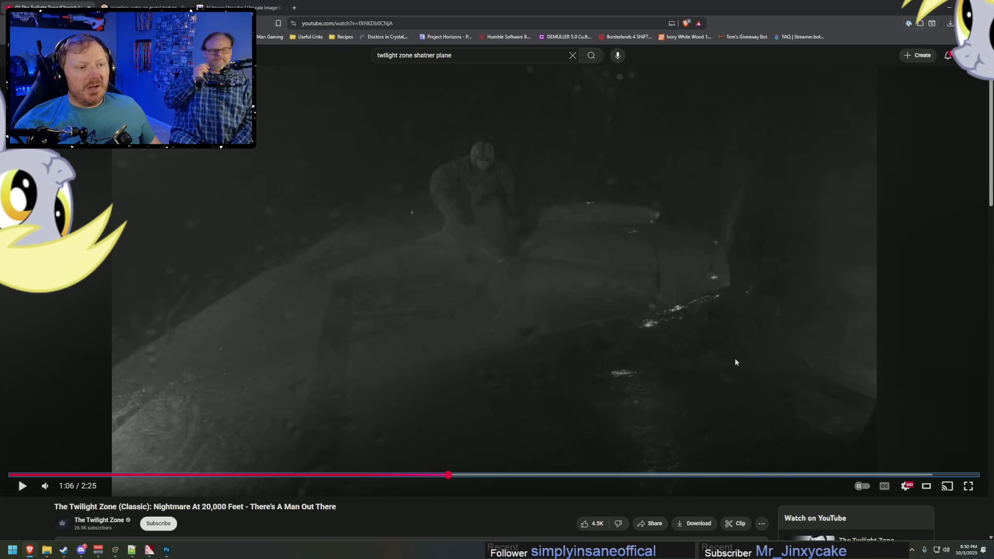
{"action": "key", "text": "alt+Tab"}
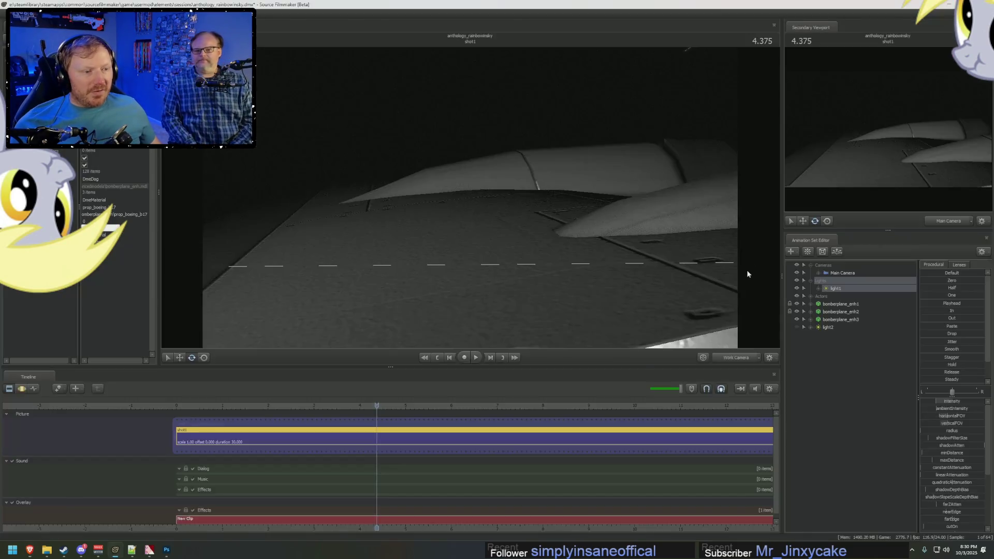
{"action": "key", "text": "alt+Tab"}
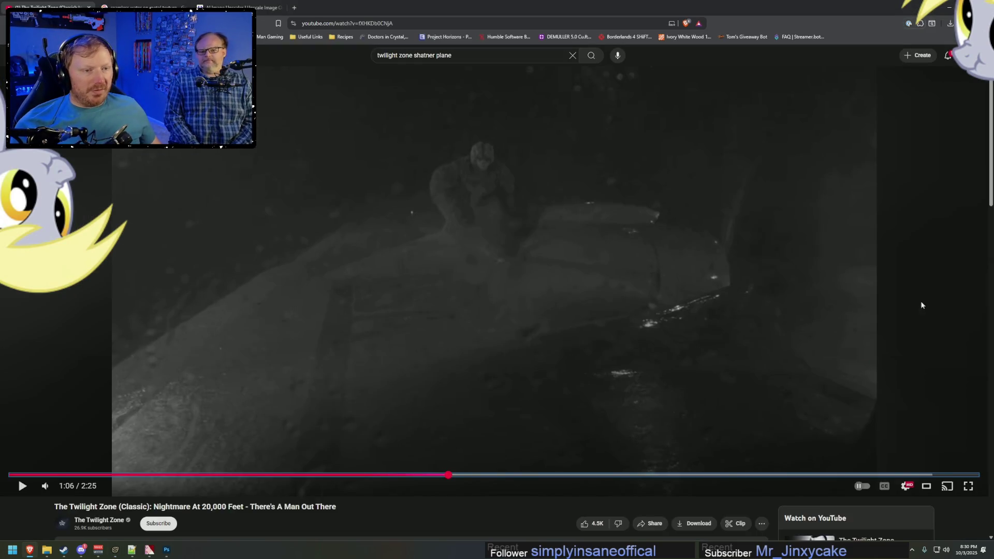
{"action": "key", "text": "alt+Tab"}
{"action": "left_click", "coordinate": [805, 328]}
{"action": "right_click", "coordinate": [805, 329]}
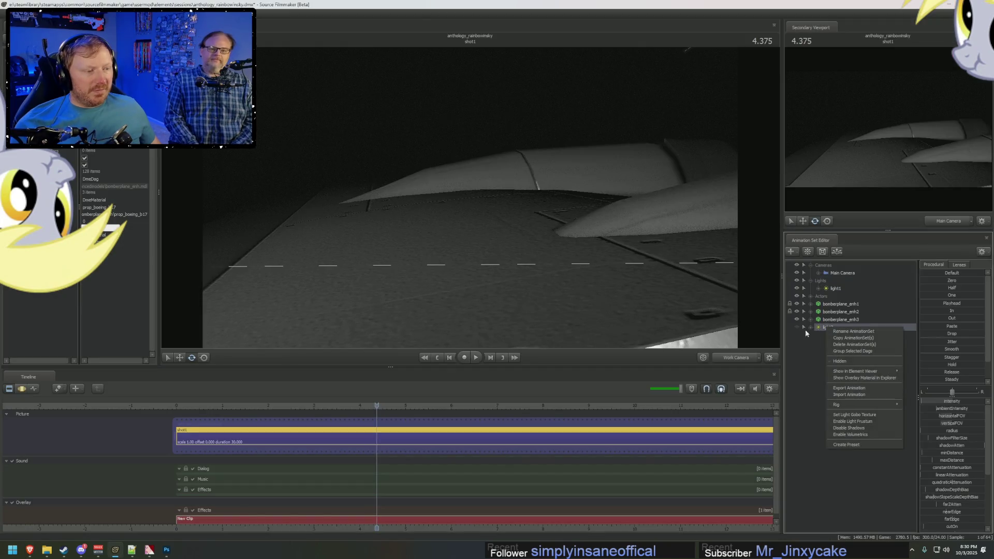
Step: Look through light2 and aim it to throw bright side light across the engine nacelle and wing
{"action": "key", "text": "Escape"}
{"action": "mouse_move", "coordinate": [805, 329]}
{"action": "left_mouse_down"}
{"action": "mouse_move", "coordinate": [597, 246]}
{"action": "mouse_move", "coordinate": [290, 194]}
{"action": "mouse_move", "coordinate": [290, 238]}
{"action": "mouse_move", "coordinate": [290, 186]}
{"action": "left_mouse_up"}
{"action": "key", "text": "F3"}
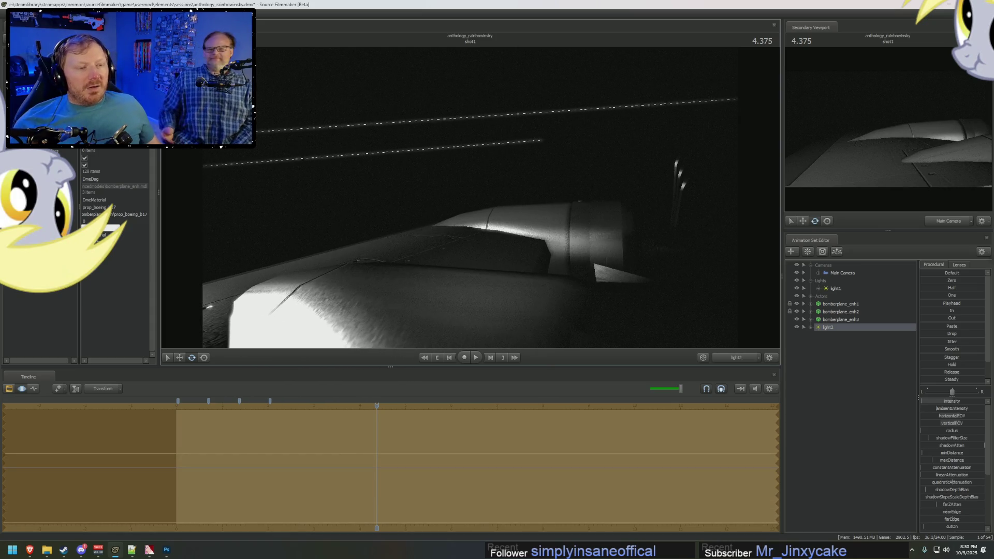
{"action": "left_click_drag", "start_coordinate": [597, 220], "coordinate": [597, 220]}
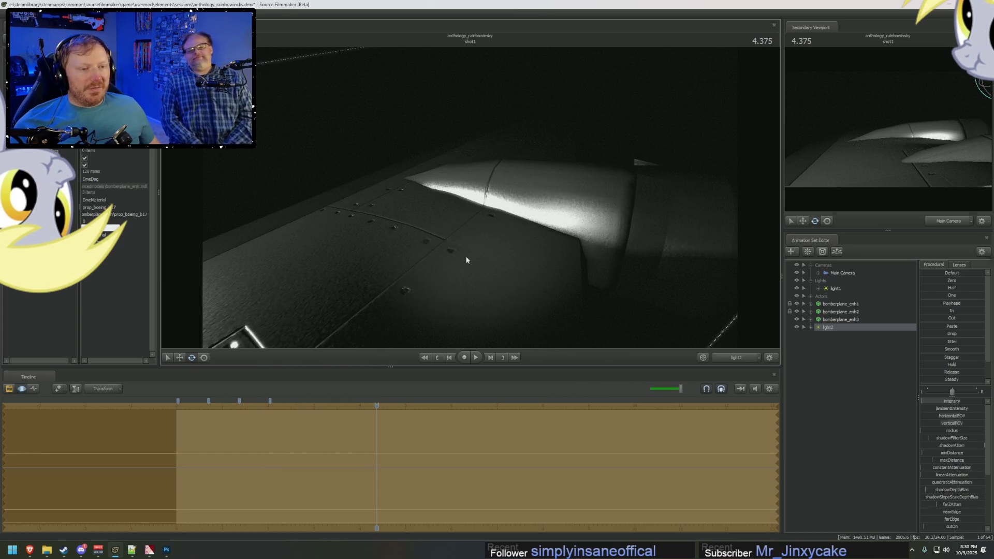
{"action": "left_click_drag", "start_coordinate": [458, 272], "coordinate": [458, 272]}
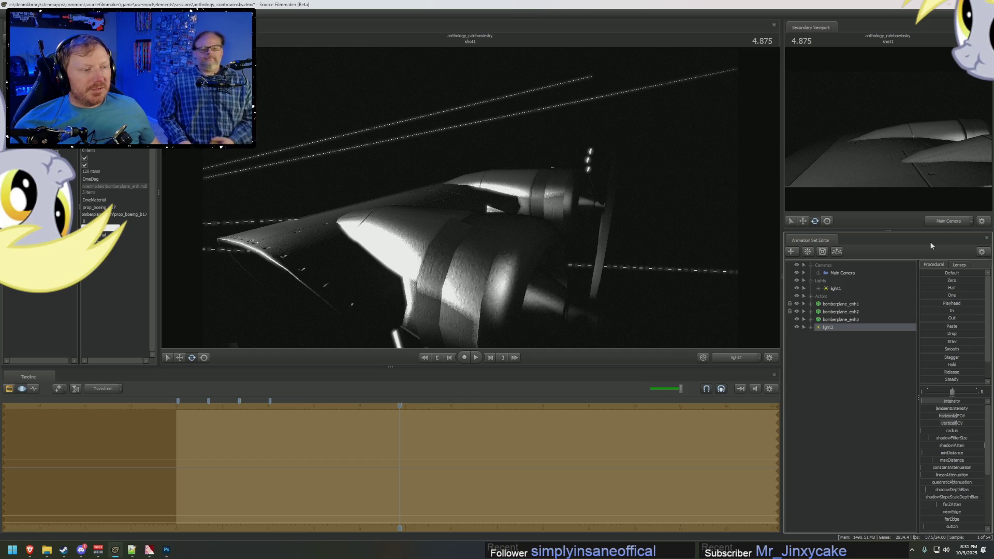
{"action": "key", "text": "alt+Tab"}
{"action": "key", "text": "alt+Tab"}
{"action": "key", "text": "alt+Tab"}
Step: Delete the middle Fresnel range value in prop_boeing_b17.vmt, save, and check the wing in SFM
{"action": "key", "text": "Tab"}
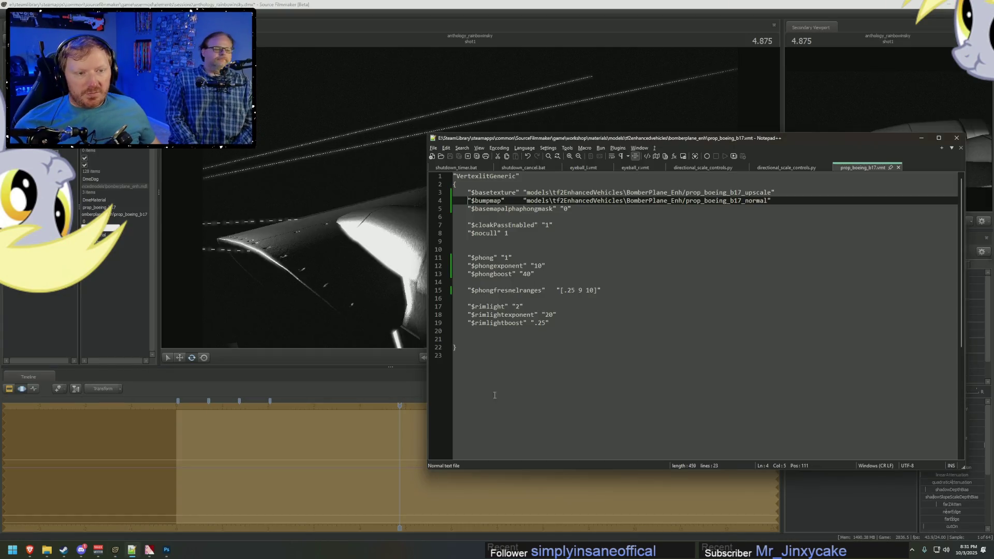
{"action": "left_click", "coordinate": [583, 290]}
{"action": "key", "text": "BackSpace"}
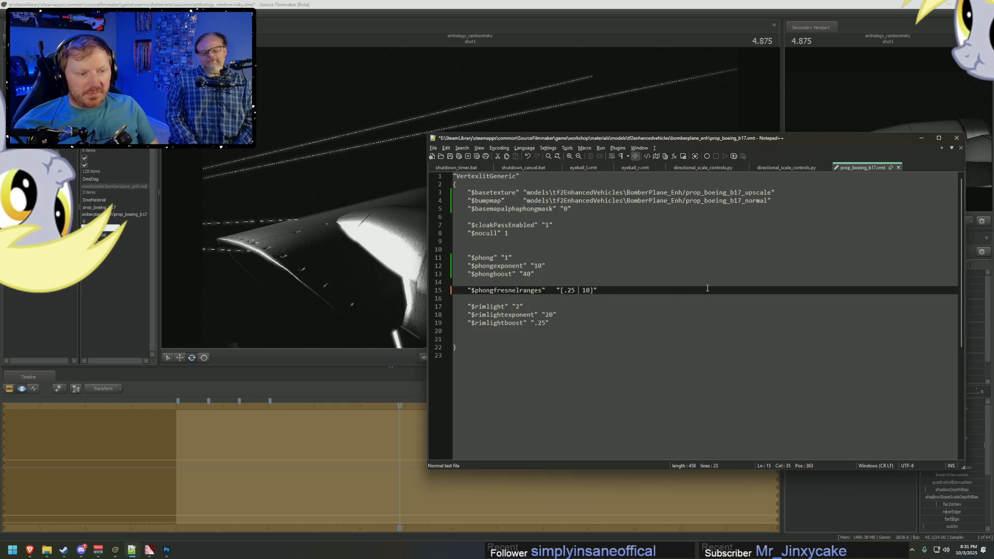
{"action": "type", "text": "3"}
{"action": "key", "text": "ctrl+s"}
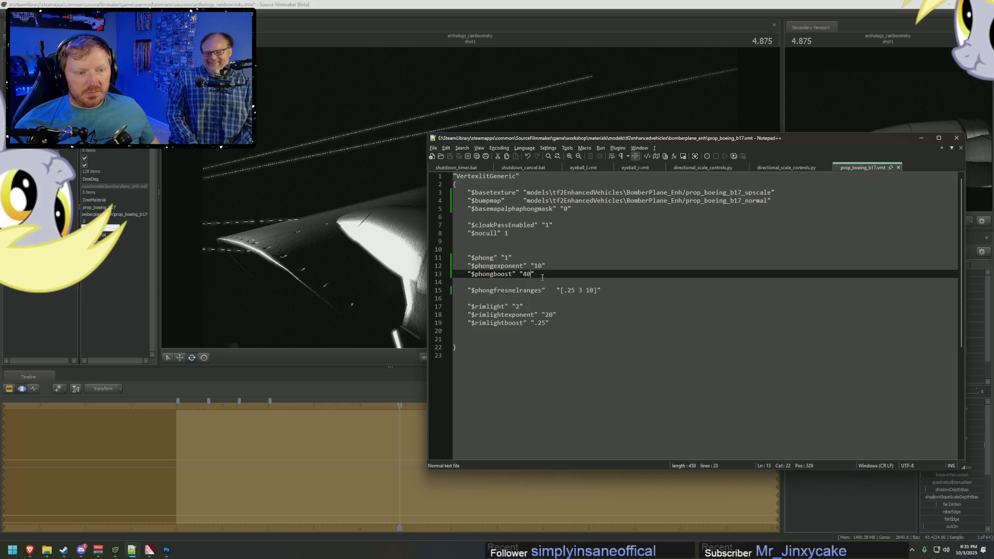
{"action": "key", "text": "alt+Tab"}
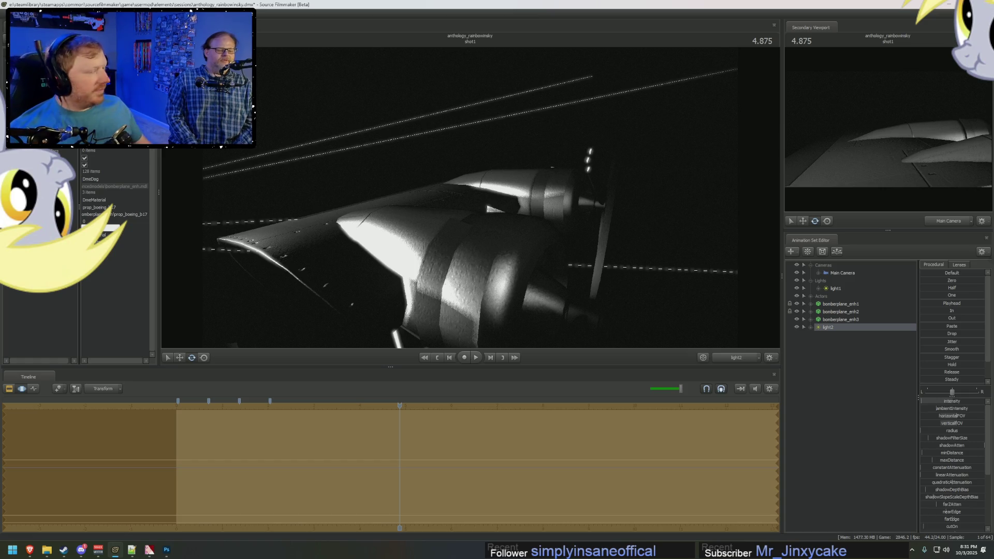
{"action": "left_click_drag", "start_coordinate": [475, 210], "coordinate": [477, 210]}
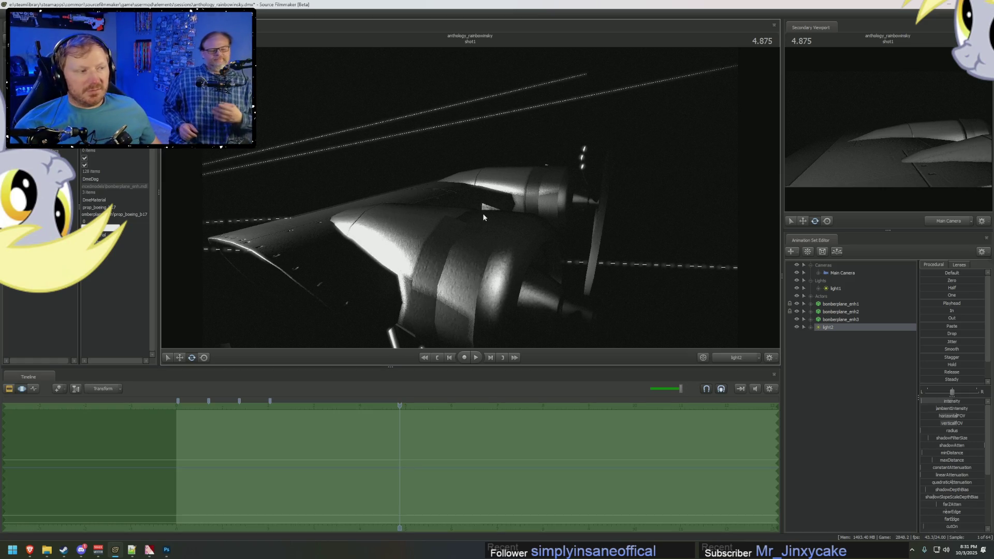
Step: Restore $phongfresnelranges to [.25 9 10], save, and review light2 around the engine
{"action": "key", "text": "alt+Tab"}
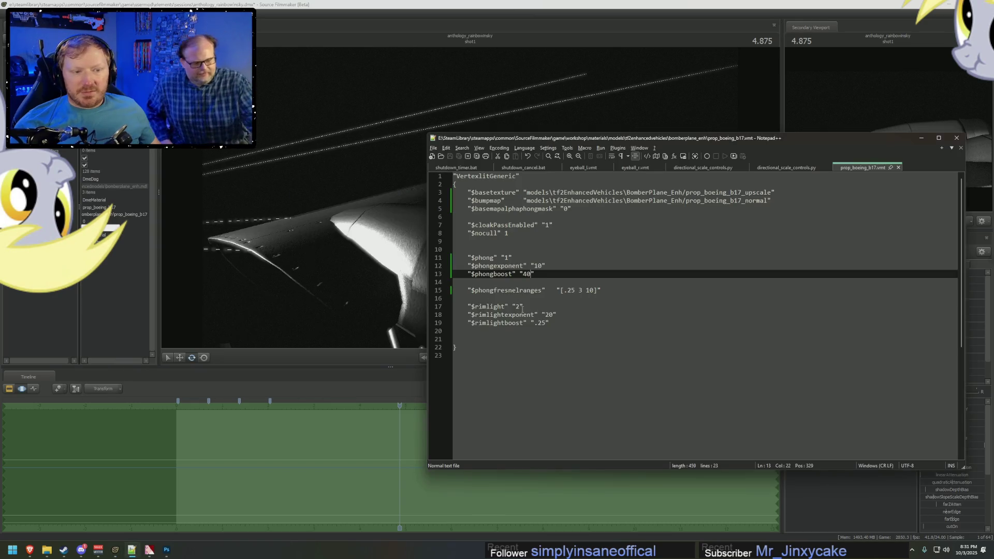
{"action": "key", "text": "BackSpace"}
{"action": "type", "text": "9"}
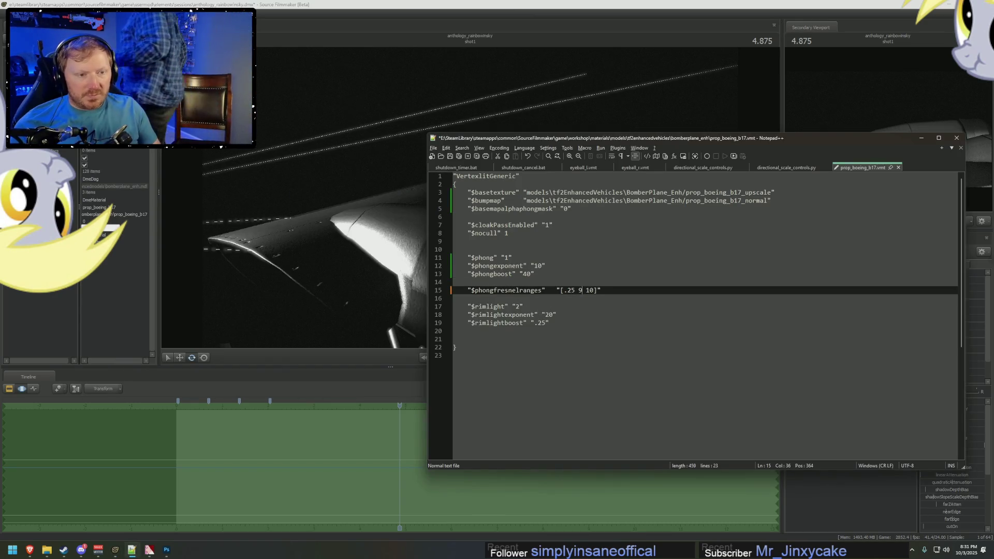
{"action": "left_click", "coordinate": [543, 266]}
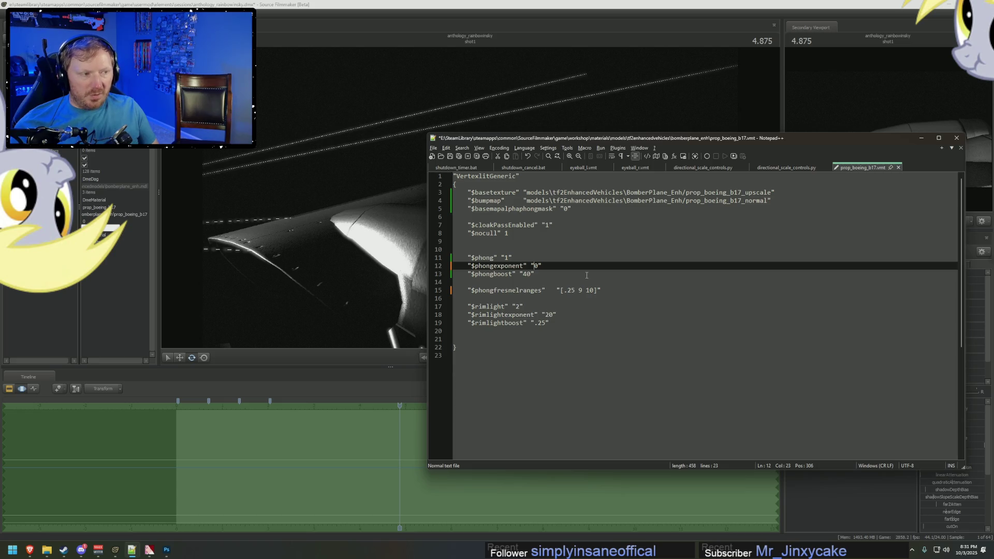
{"action": "type", "text": "3"}
{"action": "key", "text": "ctrl+s"}
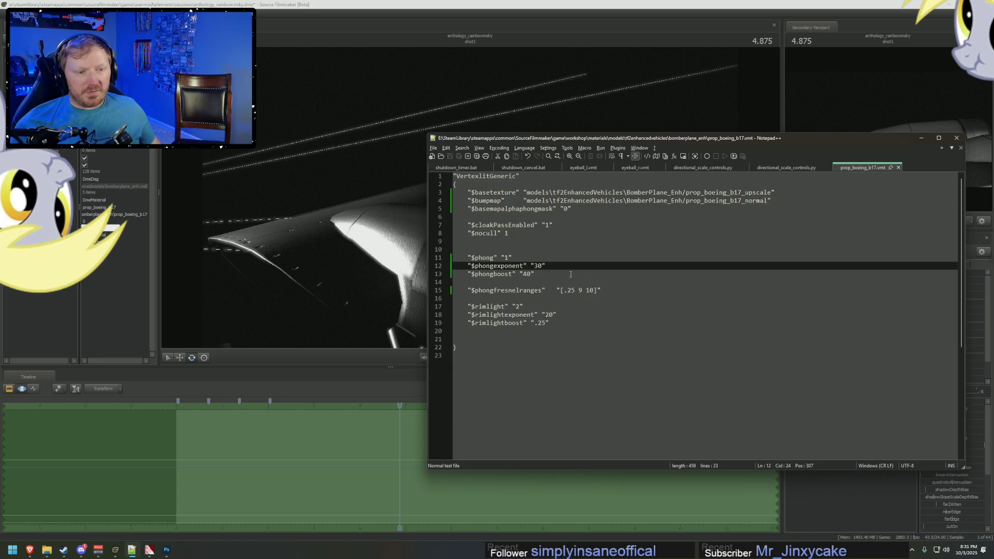
{"action": "key", "text": "alt+Tab"}
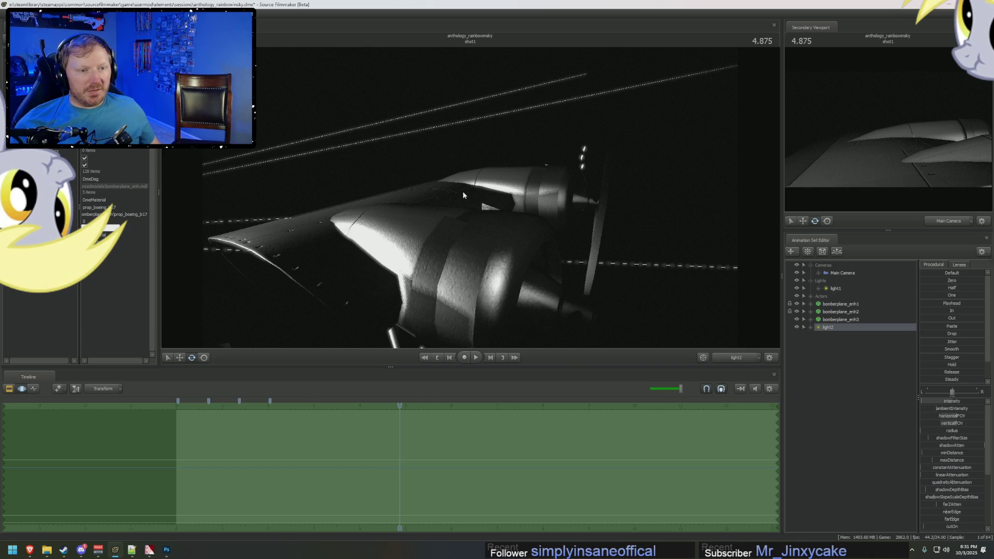
{"action": "mouse_move", "coordinate": [463, 195]}
{"action": "left_mouse_down"}
{"action": "mouse_move", "coordinate": [500, 193]}
{"action": "mouse_move", "coordinate": [539, 332]}
{"action": "left_mouse_up"}
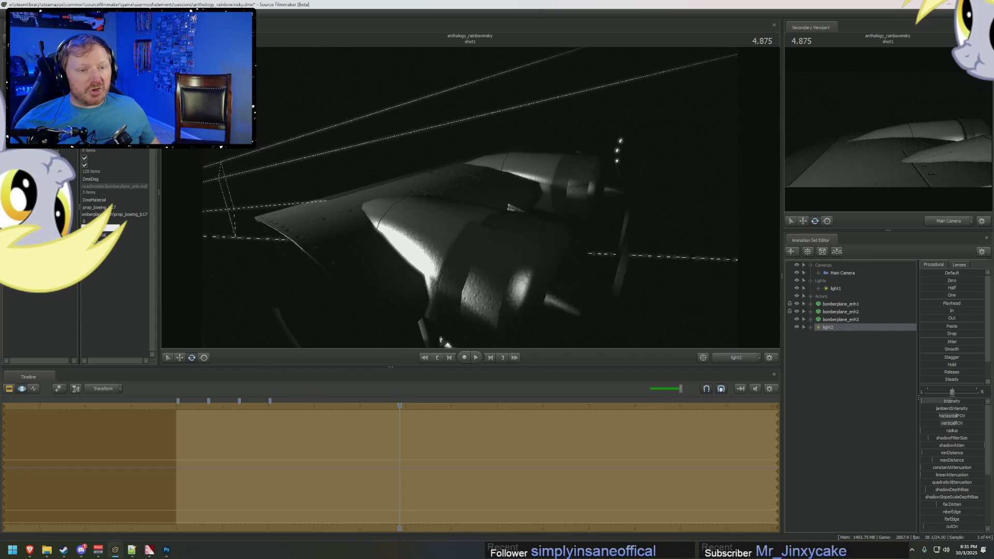
Step: Raise $phongexponent to 100 and inspect the sharper engine highlights in SFM
{"action": "key", "text": "alt+Tab"}
{"action": "key", "text": "BackSpace"}
{"action": "type", "text": "100\""}
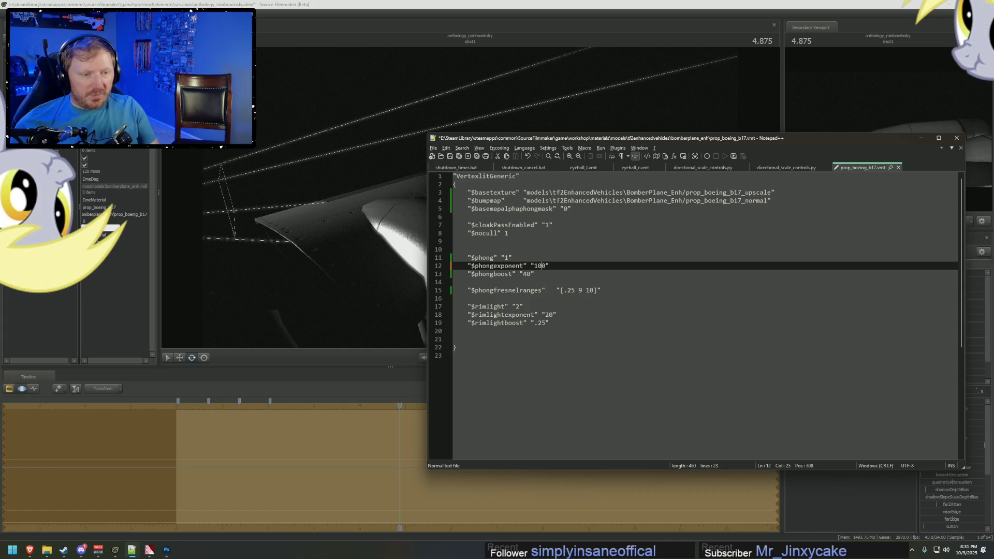
{"action": "key", "text": "alt+Tab"}
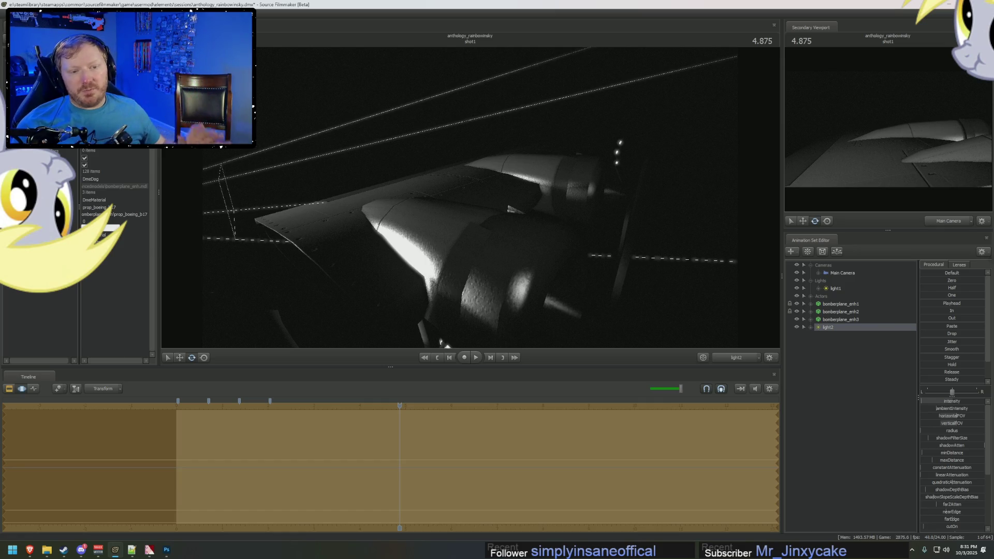
{"action": "left_click_drag", "start_coordinate": [478, 214], "coordinate": [473, 211]}
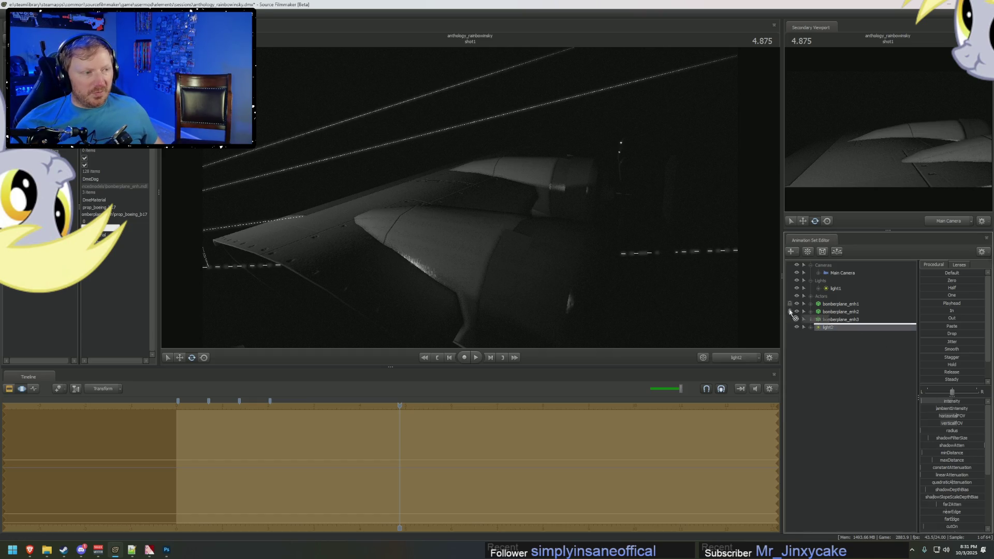
Step: Reselect light2 and swing it around the wing
{"action": "left_click", "coordinate": [546, 210]}
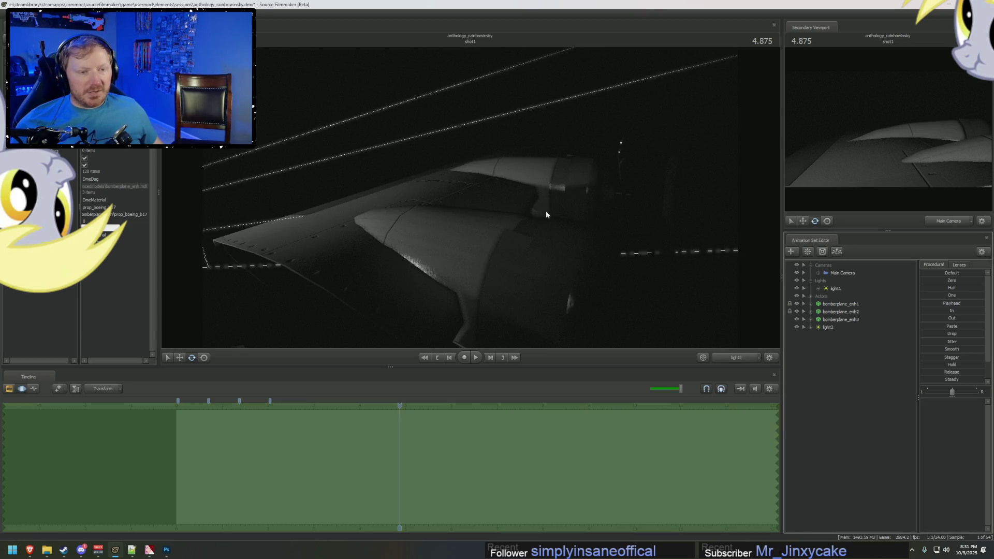
{"action": "left_click", "coordinate": [831, 329]}
{"action": "key", "text": "F2"}
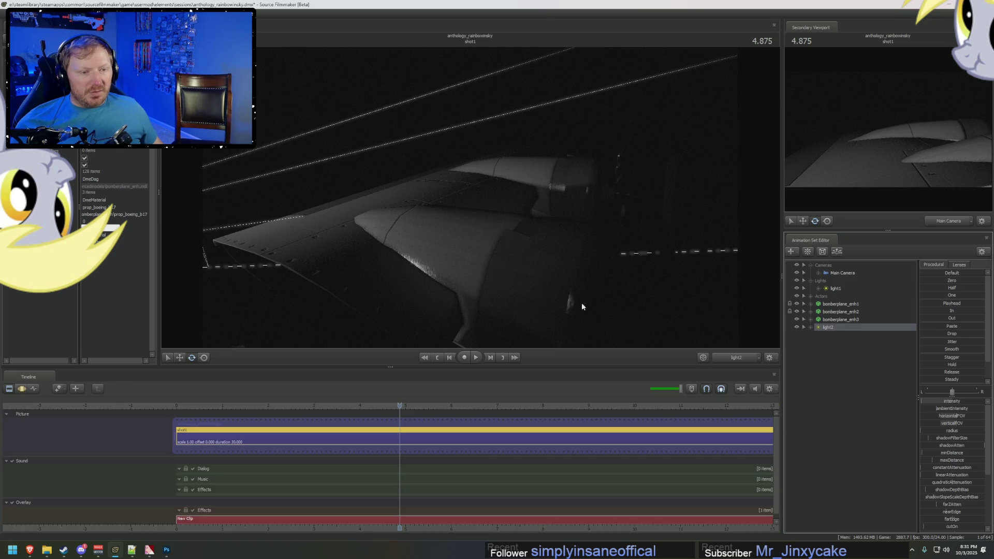
{"action": "key", "text": "F4"}
{"action": "key", "text": "F3"}
{"action": "mouse_move", "coordinate": [580, 272]}
{"action": "left_mouse_down"}
{"action": "mouse_move", "coordinate": [538, 227]}
{"action": "mouse_move", "coordinate": [456, 217]}
{"action": "mouse_move", "coordinate": [435, 225]}
{"action": "mouse_move", "coordinate": [471, 230]}
{"action": "mouse_move", "coordinate": [440, 223]}
{"action": "mouse_move", "coordinate": [464, 217]}
{"action": "mouse_move", "coordinate": [471, 197]}
{"action": "left_mouse_up"}
Step: Bring the Twilight Zone reference video to the front for comparison
{"action": "key", "text": "alt+Tab"}
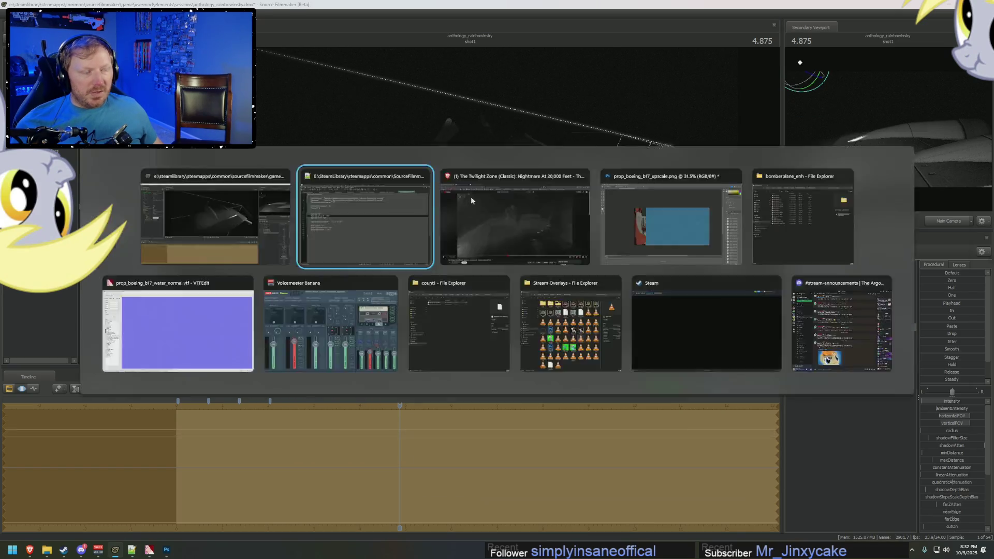
{"action": "key", "text": "alt+Tab"}
{"action": "key", "text": "Tab"}
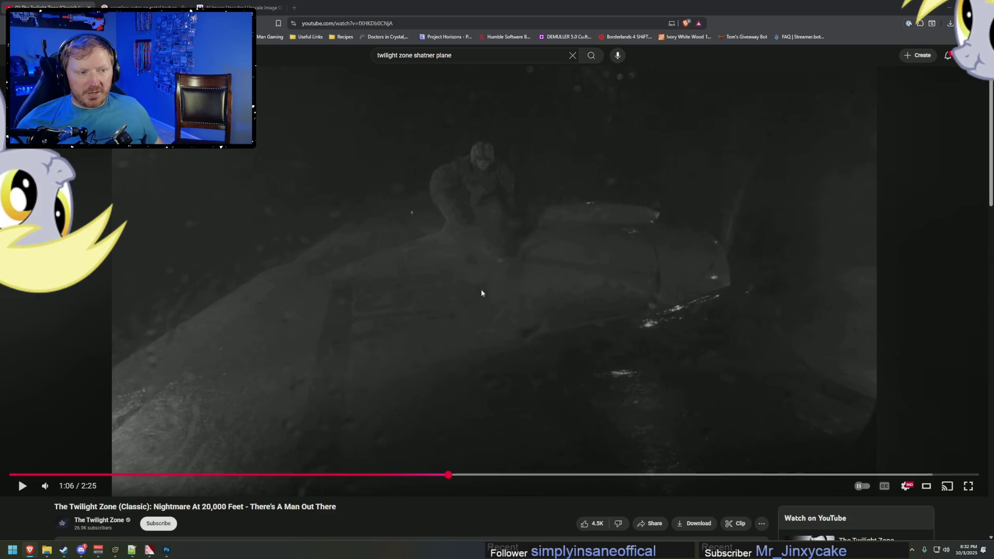
Step: Move light1 above the bomber wing, hide light2, and compare with the reference
{"action": "key", "text": "alt+Tab"}
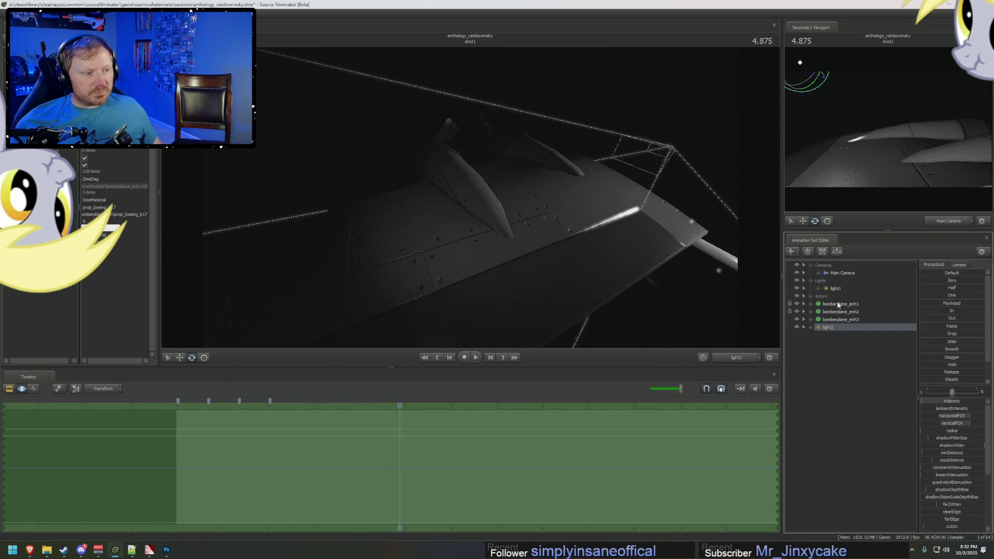
{"action": "left_click", "coordinate": [836, 288]}
{"action": "mouse_move", "coordinate": [551, 192]}
{"action": "left_mouse_down"}
{"action": "mouse_move", "coordinate": [543, 173]}
{"action": "mouse_move", "coordinate": [533, 223]}
{"action": "mouse_move", "coordinate": [503, 175]}
{"action": "mouse_move", "coordinate": [472, 201]}
{"action": "left_mouse_up"}
{"action": "left_click", "coordinate": [796, 327]}
{"action": "key", "text": "alt+Tab"}
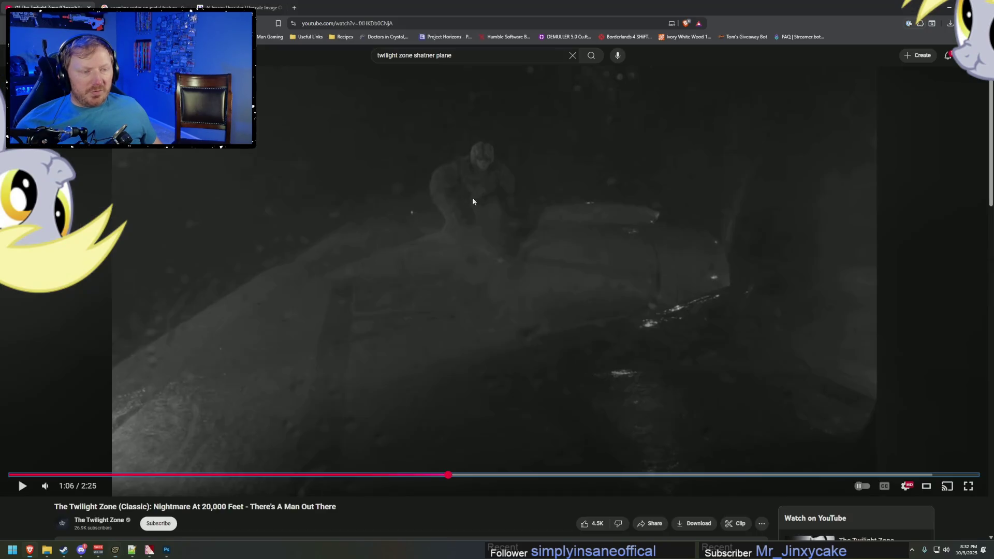
{"action": "key", "text": "alt+Tab"}
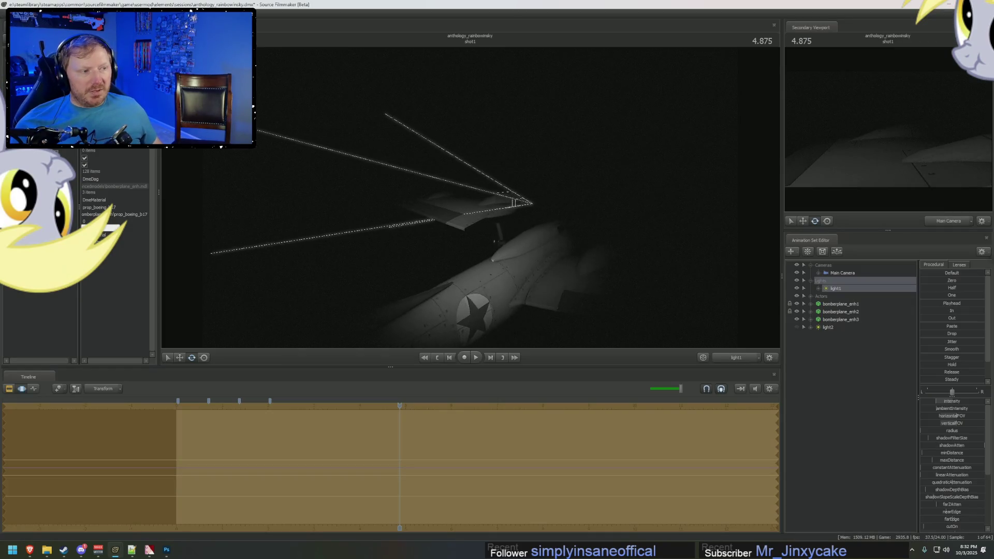
Step: Move light1 closer to the wing, dim it, and rename it Ambient Light 1
{"action": "left_click_drag", "start_coordinate": [472, 202], "coordinate": [456, 181]}
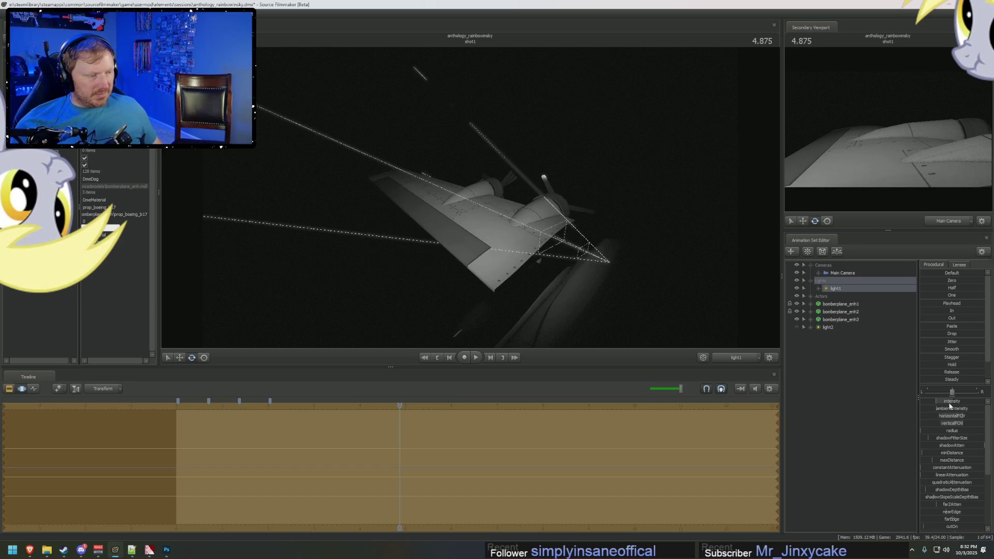
{"action": "left_click_drag", "start_coordinate": [950, 406], "coordinate": [924, 405]}
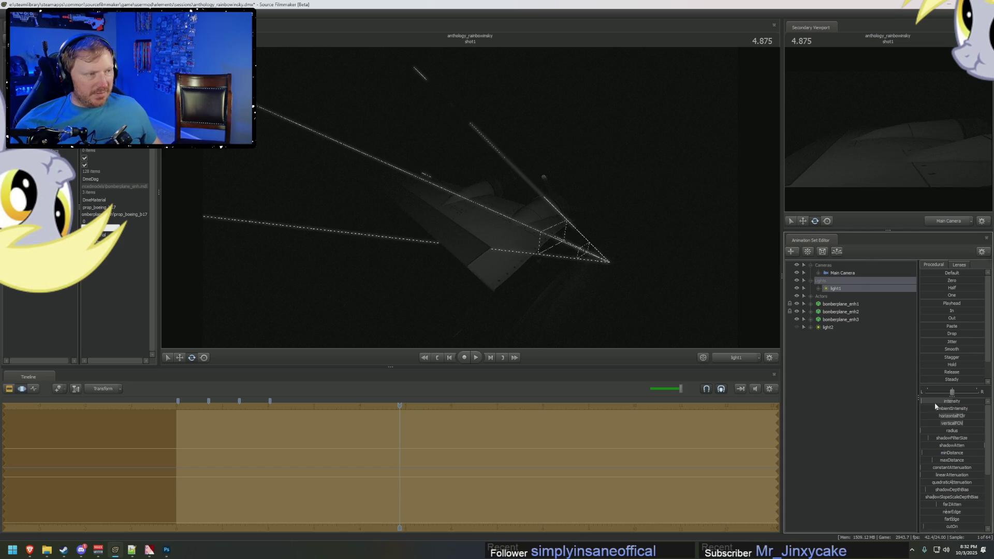
{"action": "right_click", "coordinate": [832, 290]}
{"action": "left_click", "coordinate": [846, 295]}
{"action": "type", "text": "Ambient Light 1"}
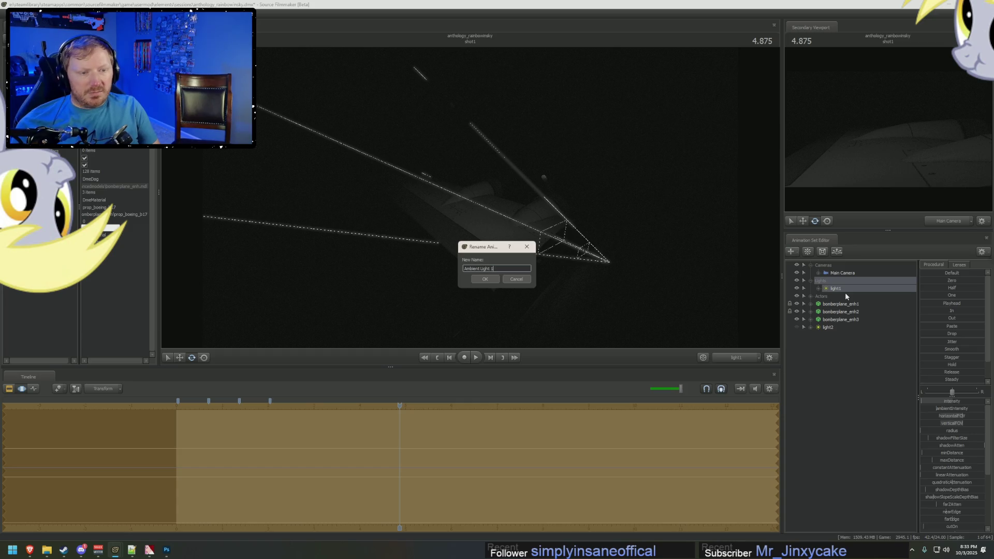
{"action": "key", "text": "Return"}
Step: Duplicate Ambient Light 1 and rename the copy Corner Light 1
{"action": "right_click", "coordinate": [853, 288]}
{"action": "left_click", "coordinate": [864, 299]}
{"action": "right_click", "coordinate": [833, 358]}
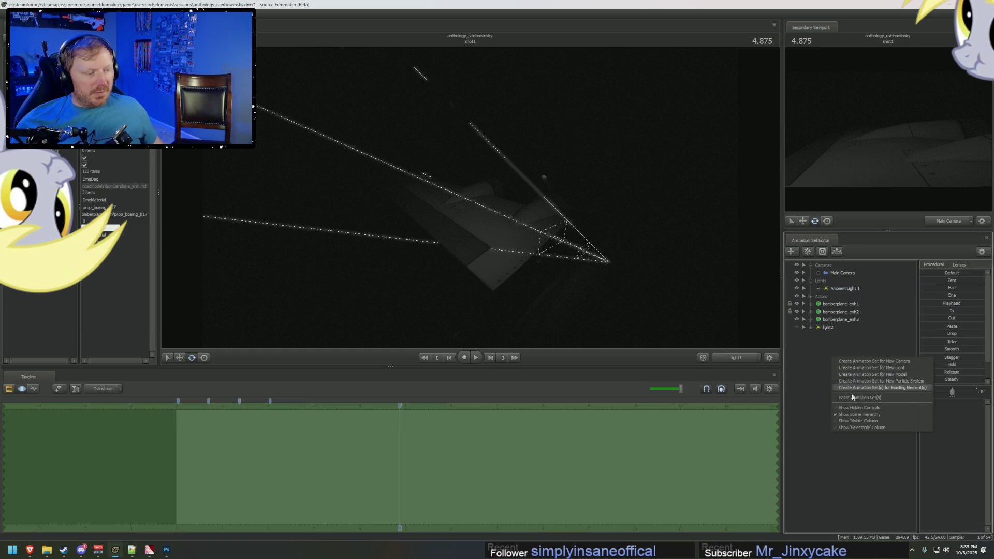
{"action": "left_click", "coordinate": [862, 397]}
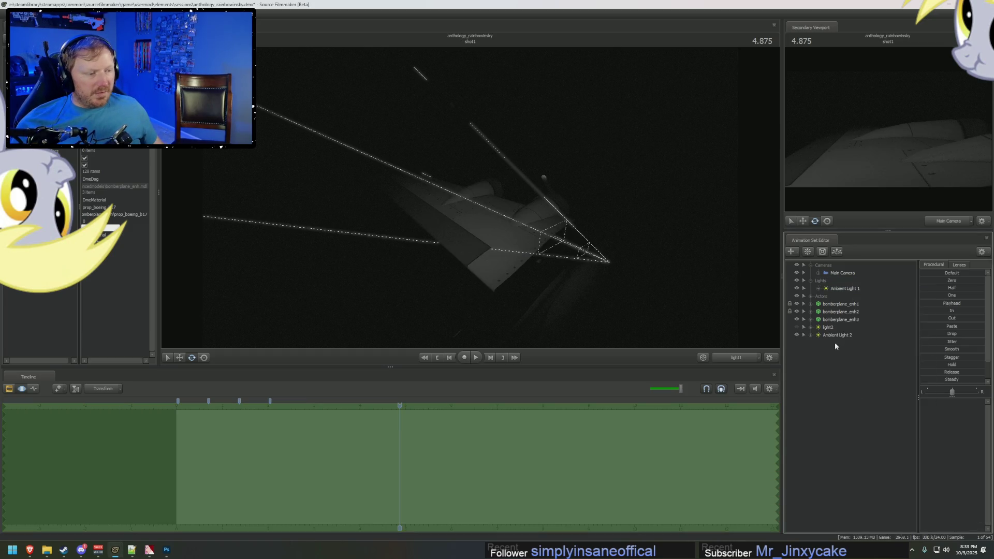
{"action": "right_click", "coordinate": [839, 297]}
{"action": "left_click", "coordinate": [849, 297]}
{"action": "type", "text": "Corner Light"}
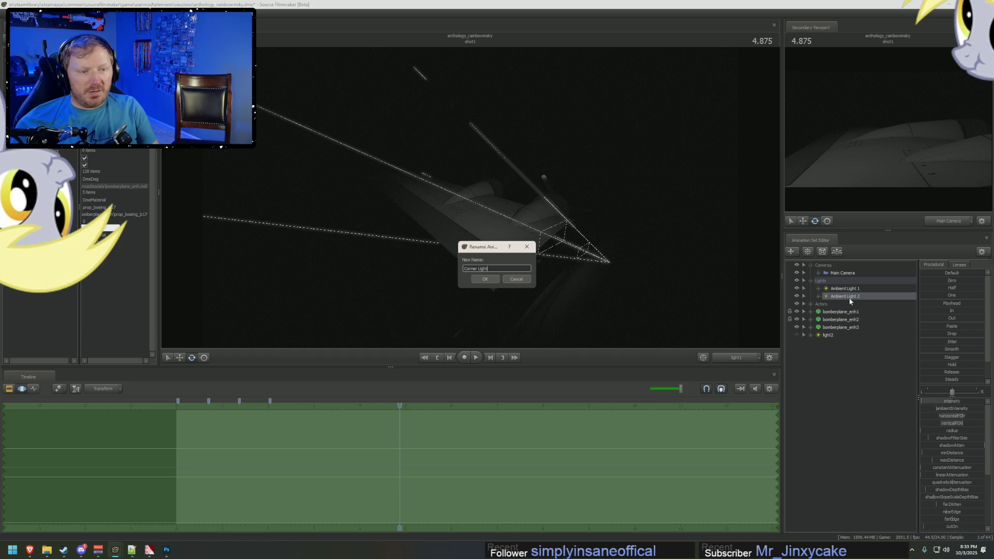
{"action": "type", "text": "1"}
{"action": "key", "text": "Return"}
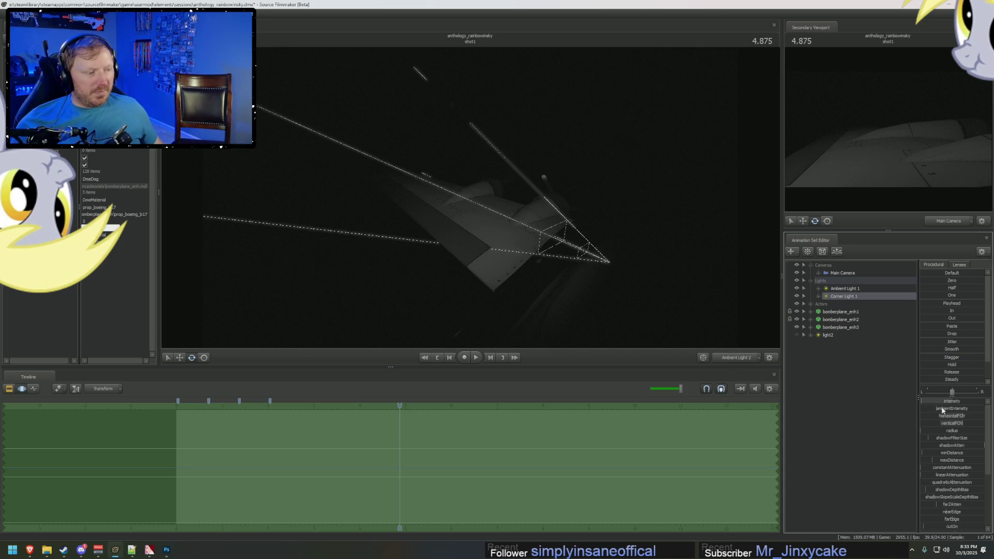
{"action": "left_click_drag", "start_coordinate": [471, 197], "coordinate": [451, 166]}
{"action": "key", "text": "alt+Tab"}
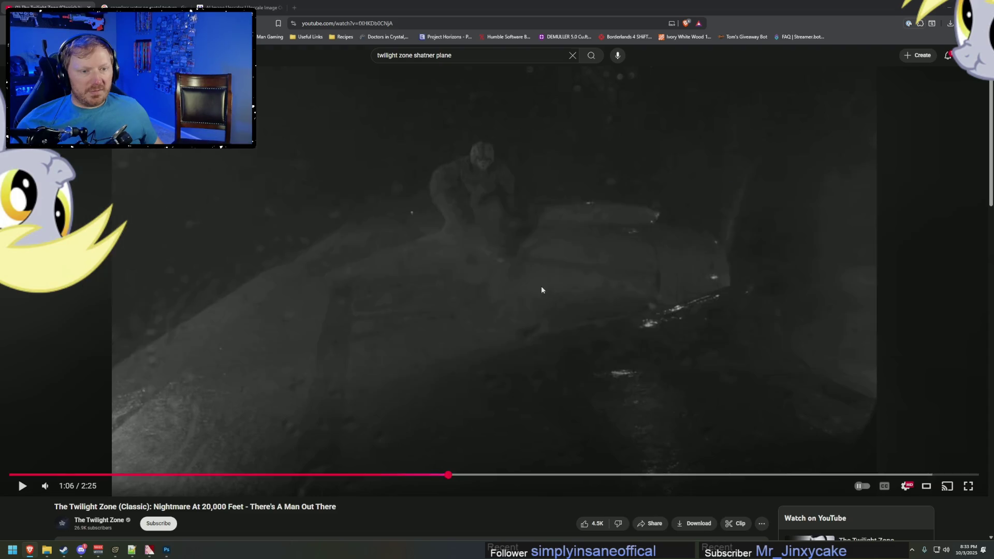
Step: Toggle Ambient Light 1 off and on to compare its effect on the wing
{"action": "key", "text": "alt+Tab"}
{"action": "mouse_move", "coordinate": [496, 160]}
{"action": "left_mouse_down"}
{"action": "mouse_move", "coordinate": [476, 140]}
{"action": "mouse_move", "coordinate": [731, 345]}
{"action": "left_mouse_up"}
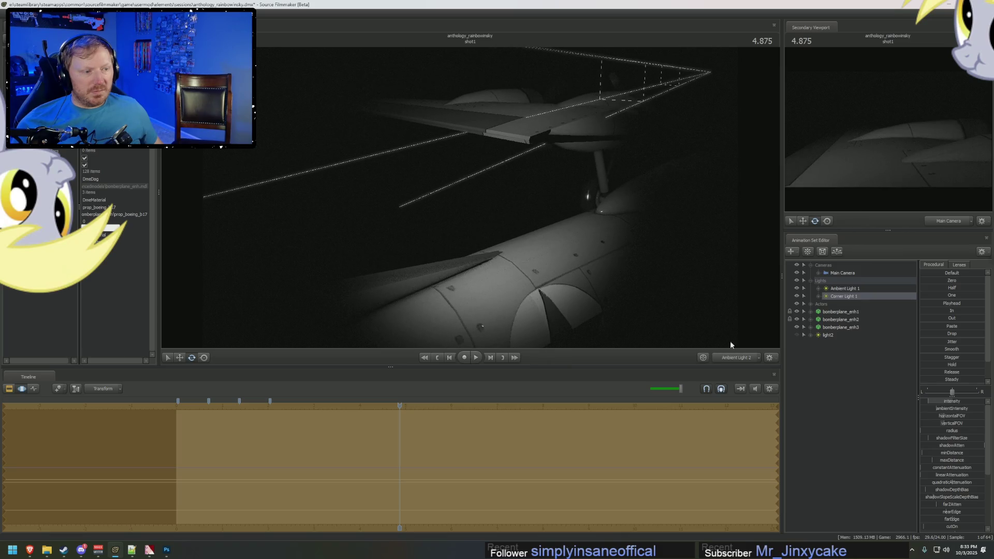
{"action": "left_click", "coordinate": [796, 289]}
{"action": "left_click", "coordinate": [796, 289]}
{"action": "left_click", "coordinate": [796, 289]}
{"action": "left_click", "coordinate": [797, 289]}
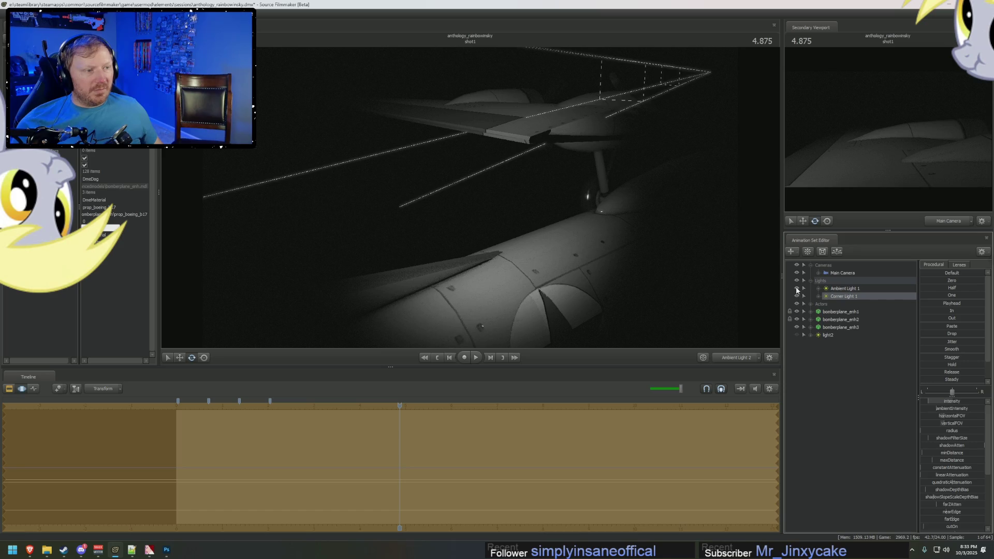
{"action": "key", "text": "alt+Tab"}
{"action": "key", "text": "alt+Tab"}
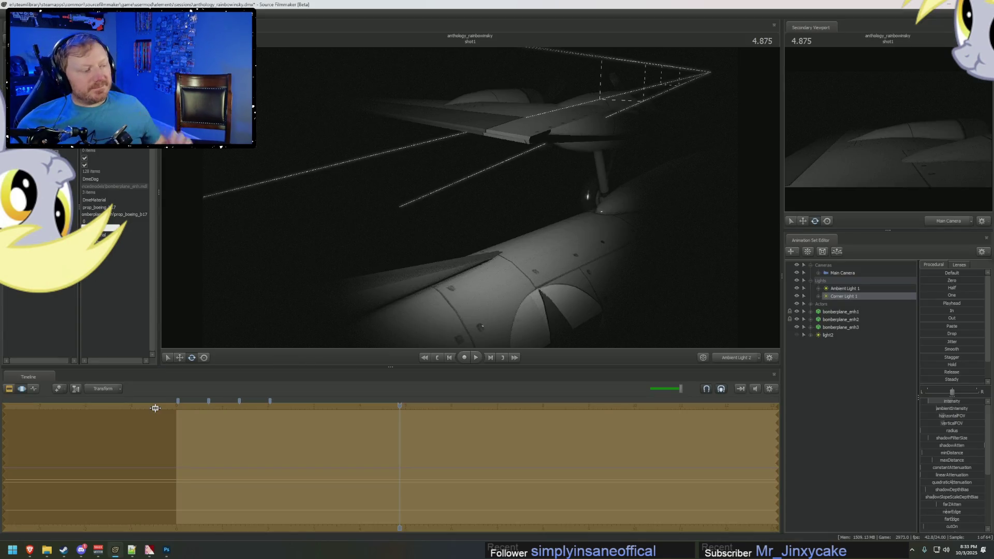
Step: Duplicate Corner Light 1 and place the copy, Corner Light 2, in the Lights group
{"action": "left_click", "coordinate": [828, 335]}
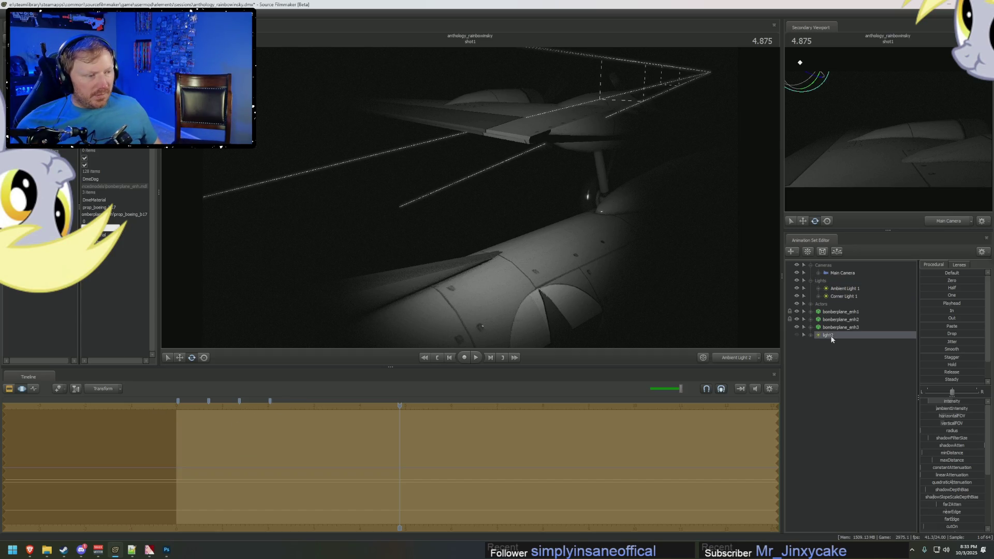
{"action": "left_click", "coordinate": [843, 297]}
{"action": "right_click", "coordinate": [843, 297]}
{"action": "left_click", "coordinate": [849, 308]}
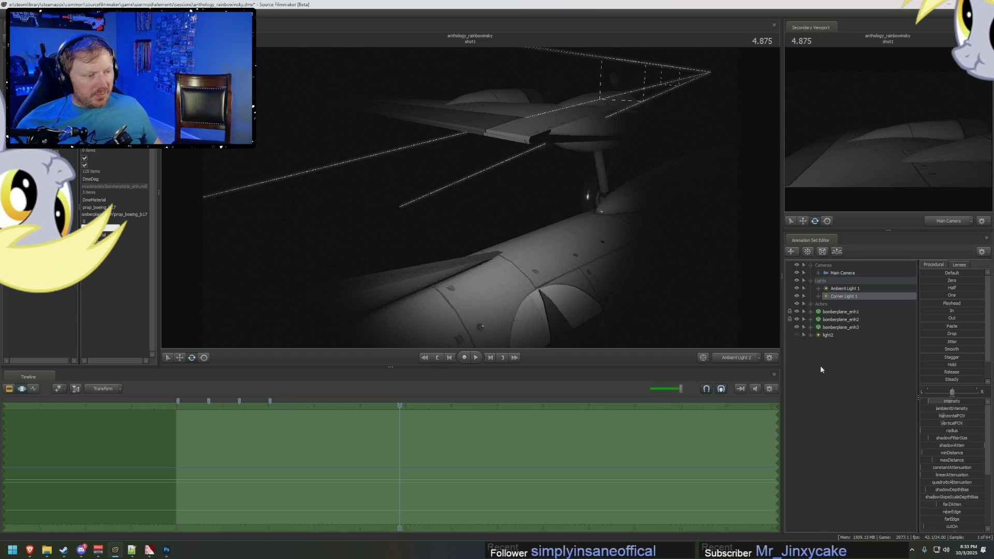
{"action": "right_click", "coordinate": [820, 365]}
{"action": "left_click", "coordinate": [843, 400]}
{"action": "mouse_move", "coordinate": [829, 339]}
{"action": "left_mouse_down"}
{"action": "mouse_move", "coordinate": [844, 292]}
{"action": "mouse_move", "coordinate": [844, 303]}
{"action": "left_mouse_up"}
Step: Aim Corner Light 2 across the wing and engine, checking against the reference
{"action": "mouse_move", "coordinate": [566, 173]}
{"action": "left_mouse_down"}
{"action": "mouse_move", "coordinate": [508, 94]}
{"action": "mouse_move", "coordinate": [479, 75]}
{"action": "left_mouse_up"}
{"action": "left_click_drag", "start_coordinate": [470, 198], "coordinate": [471, 197]}
{"action": "key", "text": "F3"}
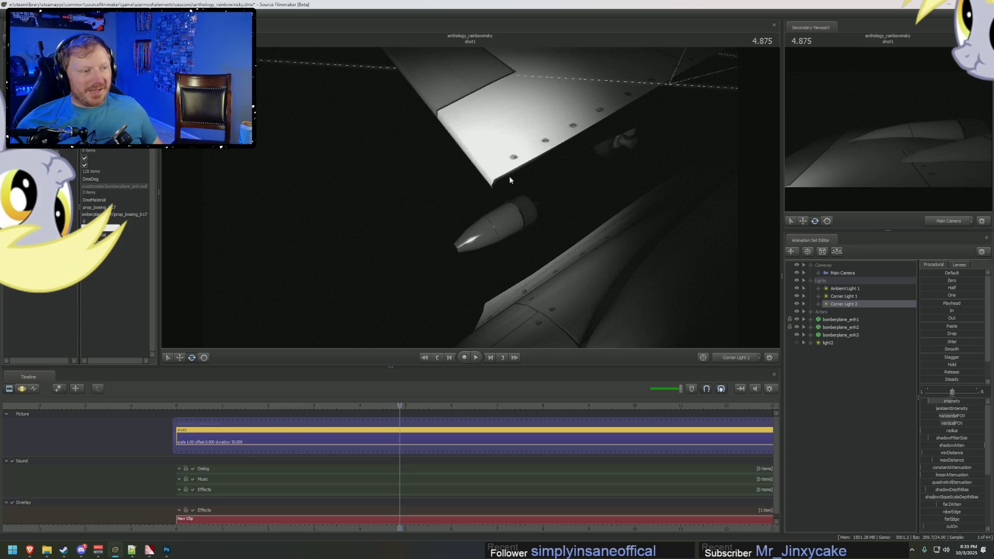
{"action": "key", "text": "alt+Tab"}
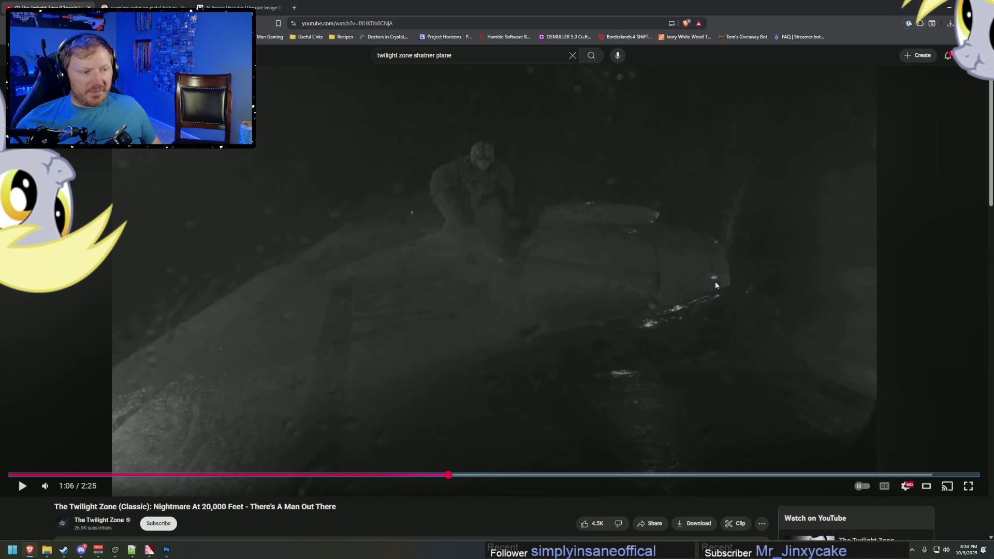
{"action": "key", "text": "alt+Tab"}
{"action": "left_click", "coordinate": [827, 343]}
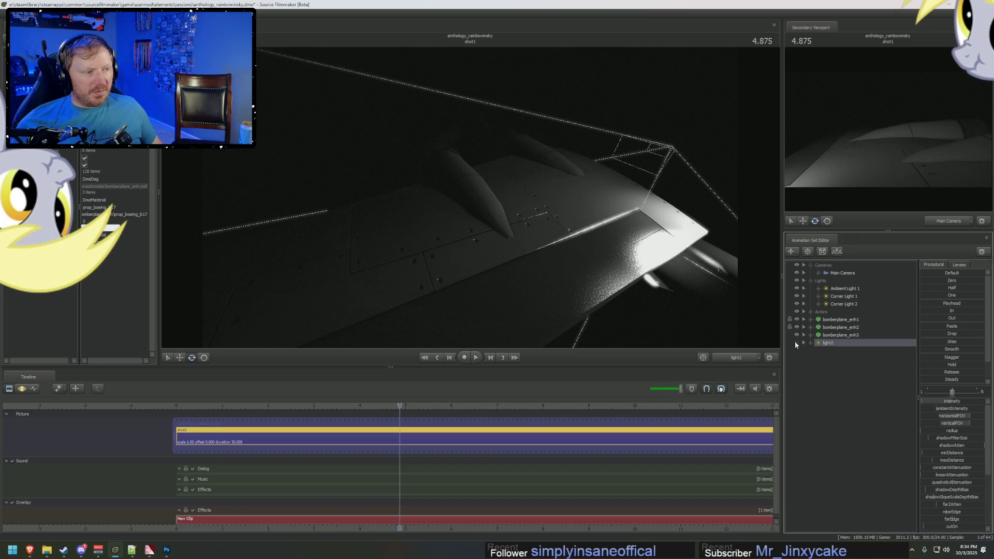
Step: Switch light2 on and aim it down onto the bomber wing
{"action": "left_click", "coordinate": [796, 342]}
{"action": "mouse_move", "coordinate": [566, 223]}
{"action": "left_mouse_down"}
{"action": "mouse_move", "coordinate": [575, 220]}
{"action": "mouse_move", "coordinate": [538, 228]}
{"action": "left_mouse_up"}
{"action": "mouse_move", "coordinate": [470, 200]}
{"action": "left_mouse_down"}
{"action": "mouse_move", "coordinate": [456, 192]}
{"action": "mouse_move", "coordinate": [470, 200]}
{"action": "left_mouse_up"}
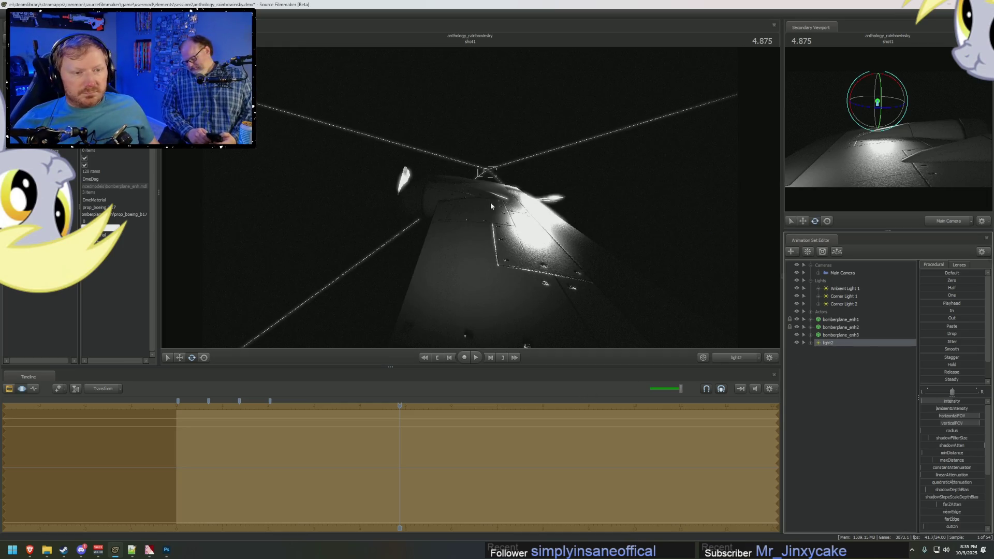
{"action": "mouse_move", "coordinate": [490, 205]}
{"action": "left_mouse_down"}
{"action": "mouse_move", "coordinate": [435, 220]}
{"action": "mouse_move", "coordinate": [409, 198]}
{"action": "mouse_move", "coordinate": [378, 215]}
{"action": "left_mouse_up"}
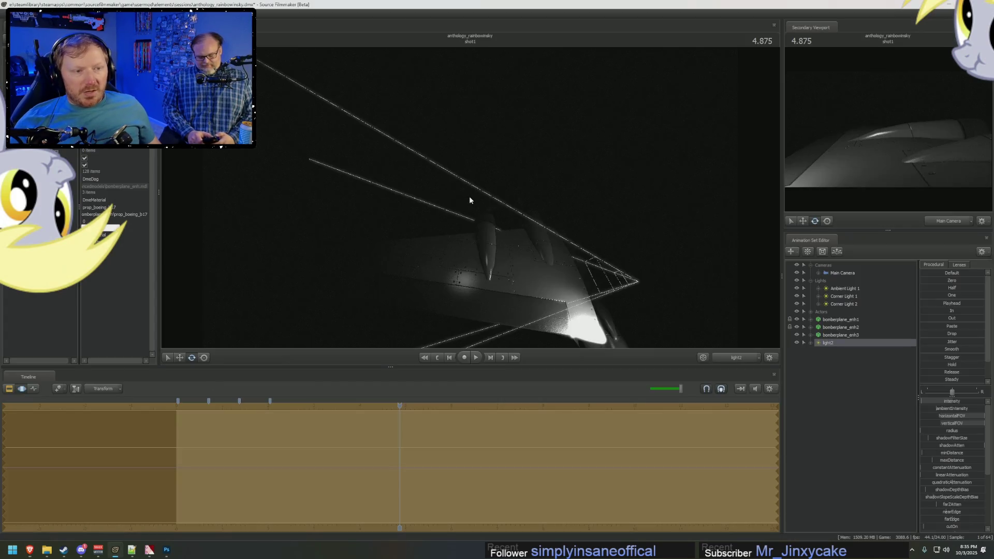
{"action": "left_click_drag", "start_coordinate": [469, 196], "coordinate": [459, 187]}
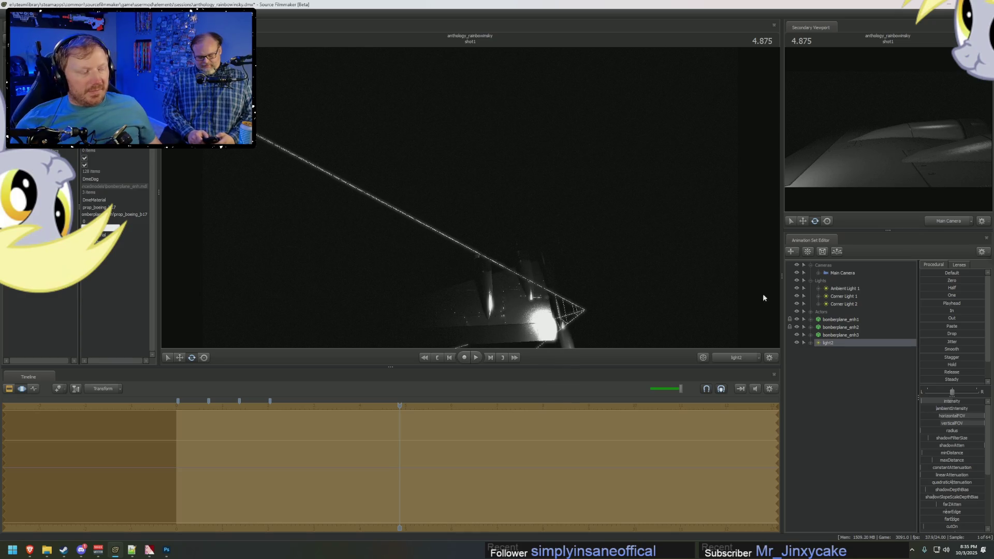
Step: Edit light2's intensity Min/Max/Default limits, lower its intensity slightly, and return to Main Camera
{"action": "right_click", "coordinate": [956, 401]}
{"action": "left_click", "coordinate": [964, 412]}
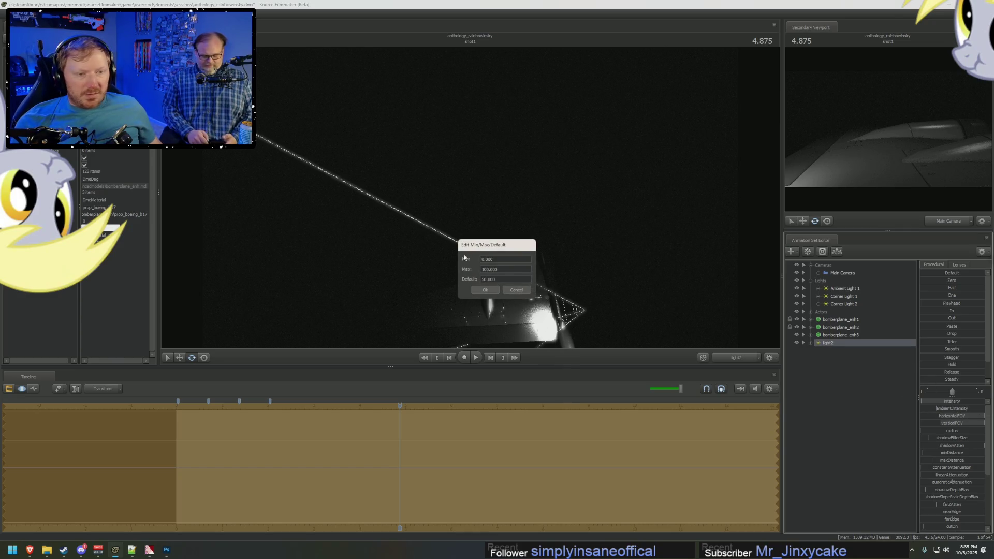
{"action": "left_click", "coordinate": [486, 284]}
{"action": "left_click", "coordinate": [485, 290]}
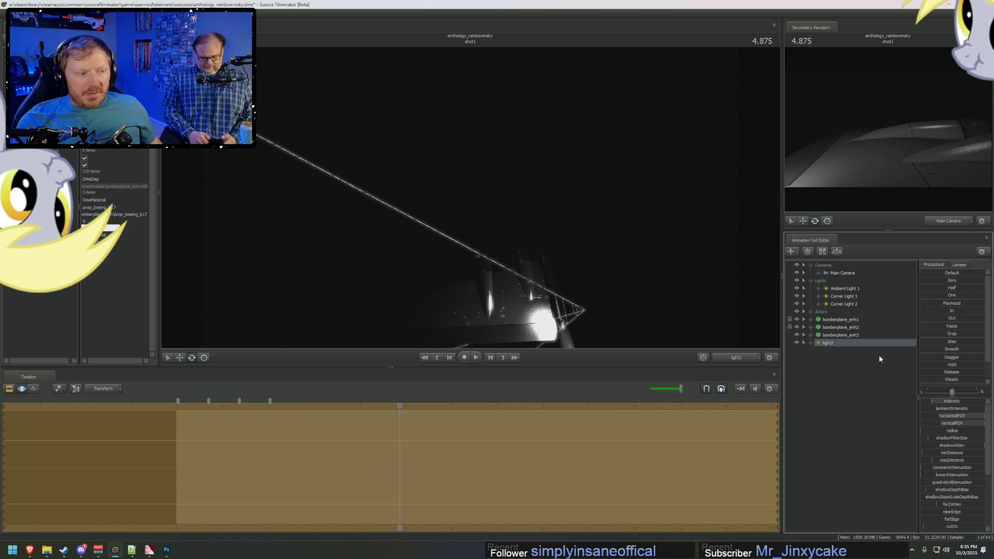
{"action": "key", "text": "F2"}
{"action": "left_click_drag", "start_coordinate": [952, 402], "coordinate": [948, 402]}
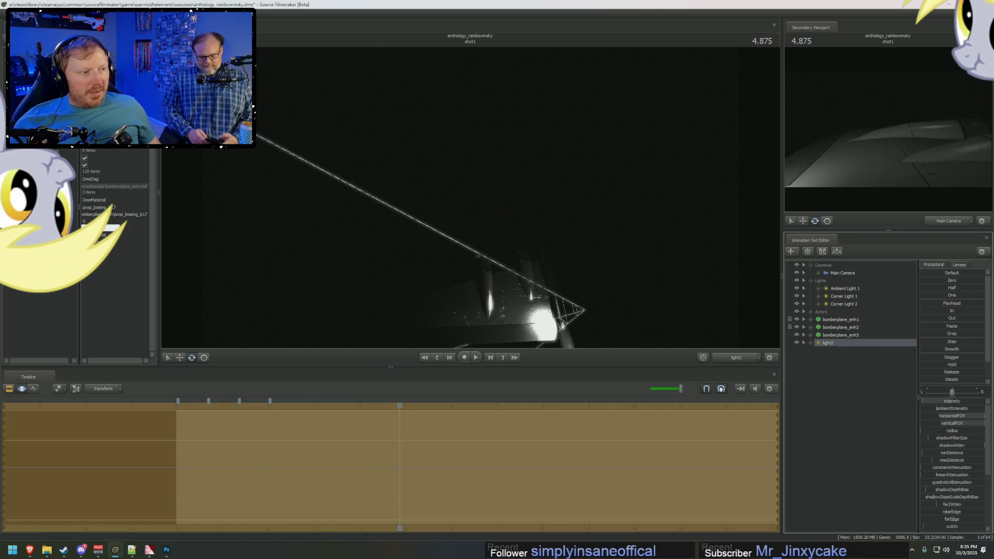
{"action": "key", "text": "F2"}
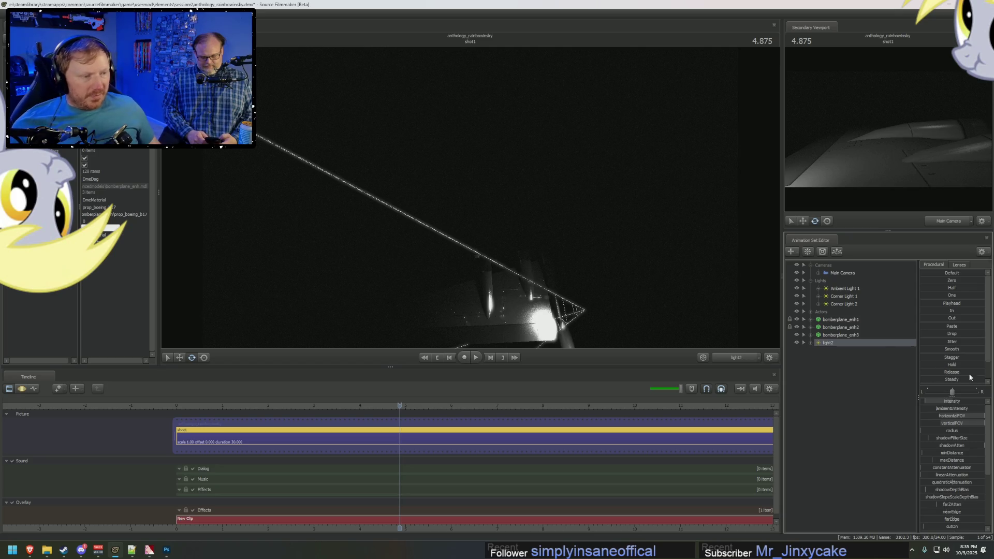
{"action": "left_click", "coordinate": [736, 358]}
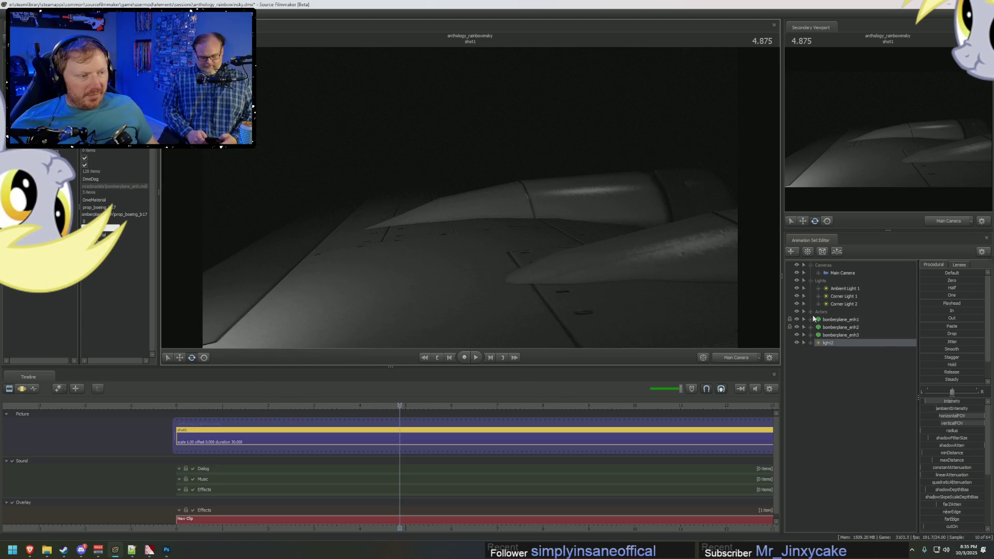
Step: Add the Rainbow Dash model, frame her, and move her farther back on the wing
{"action": "right_click", "coordinate": [841, 329]}
{"action": "mouse_move", "coordinate": [882, 371]}
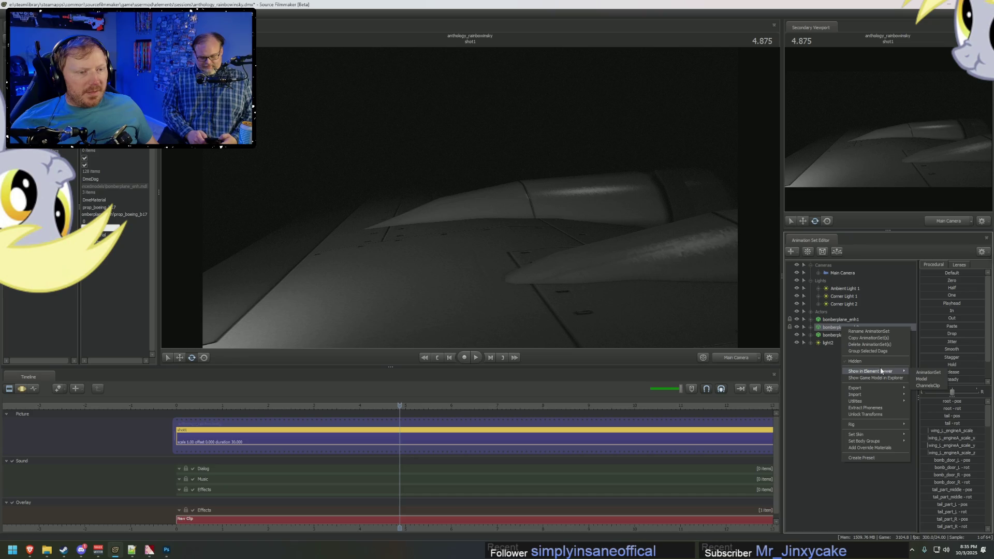
{"action": "left_click", "coordinate": [810, 314]}
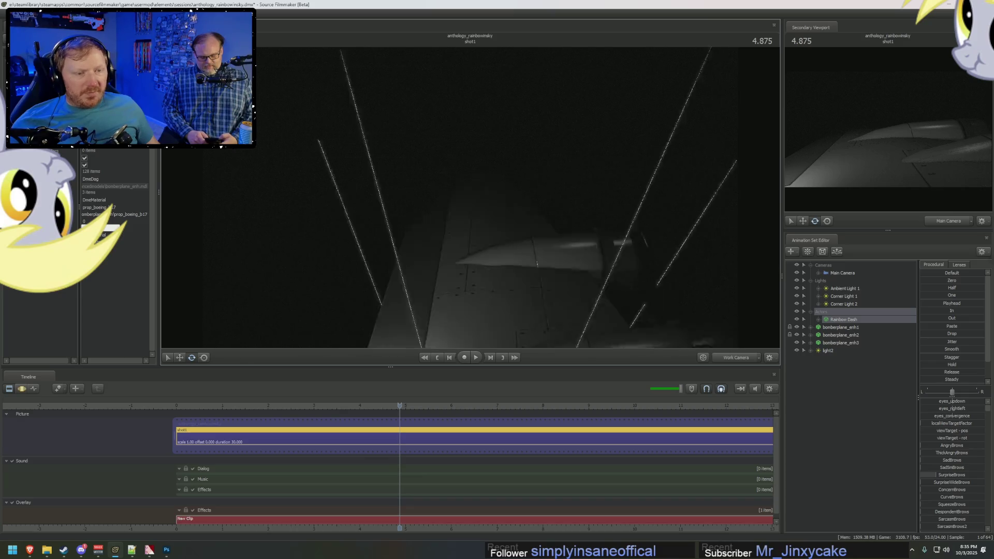
{"action": "left_click", "coordinate": [629, 246]}
{"action": "key", "text": "F2"}
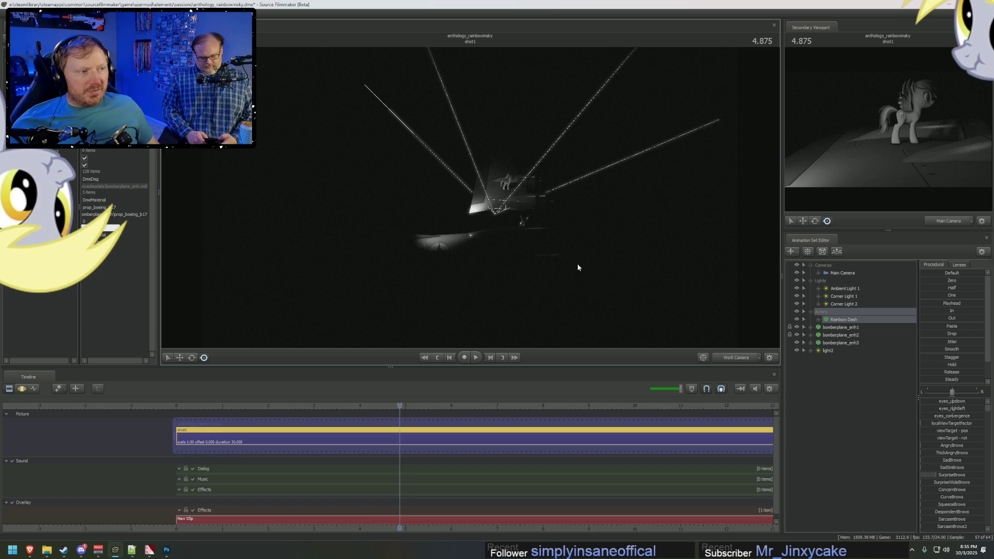
{"action": "key", "text": "f"}
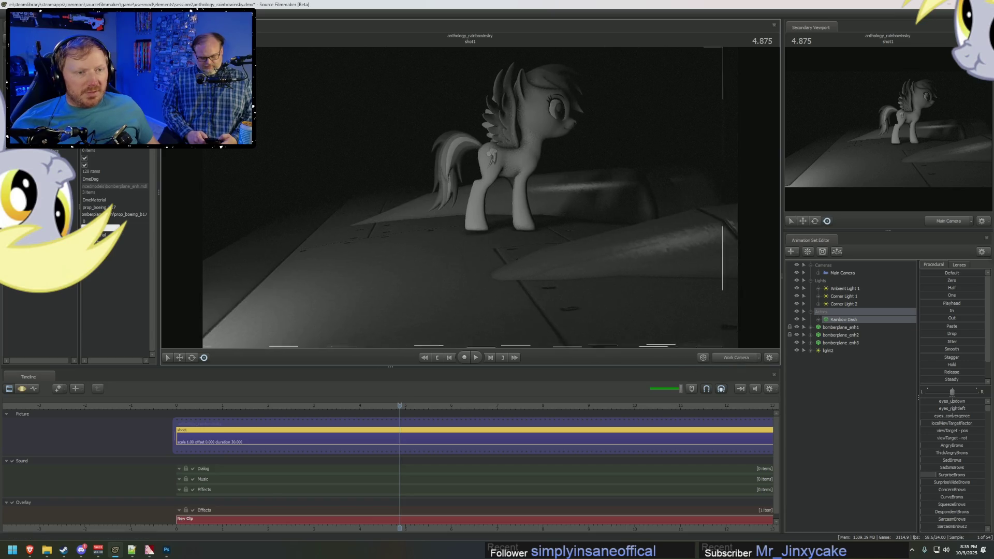
{"action": "left_click", "coordinate": [474, 188]}
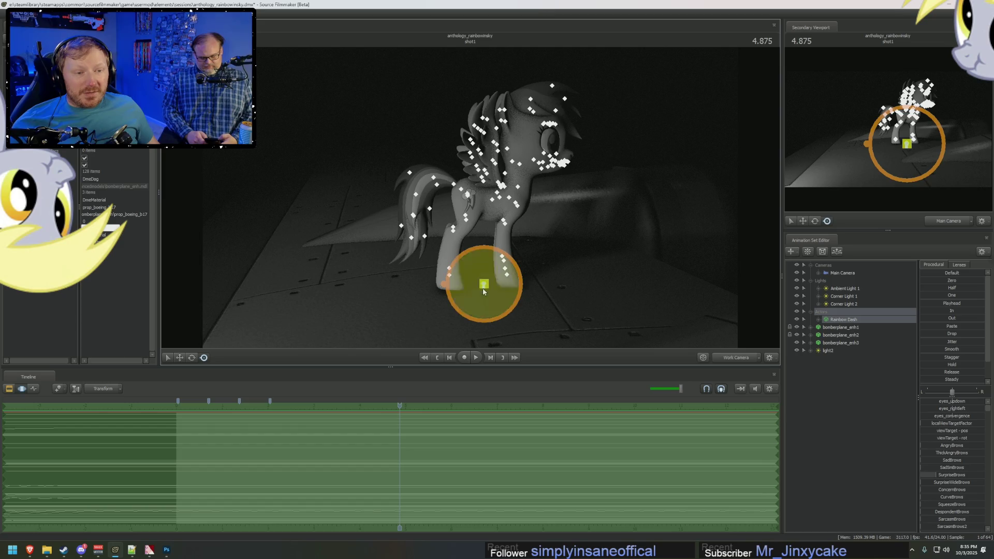
{"action": "mouse_move", "coordinate": [440, 224]}
{"action": "left_mouse_down"}
{"action": "mouse_move", "coordinate": [451, 171]}
{"action": "mouse_move", "coordinate": [475, 198]}
{"action": "left_mouse_up"}
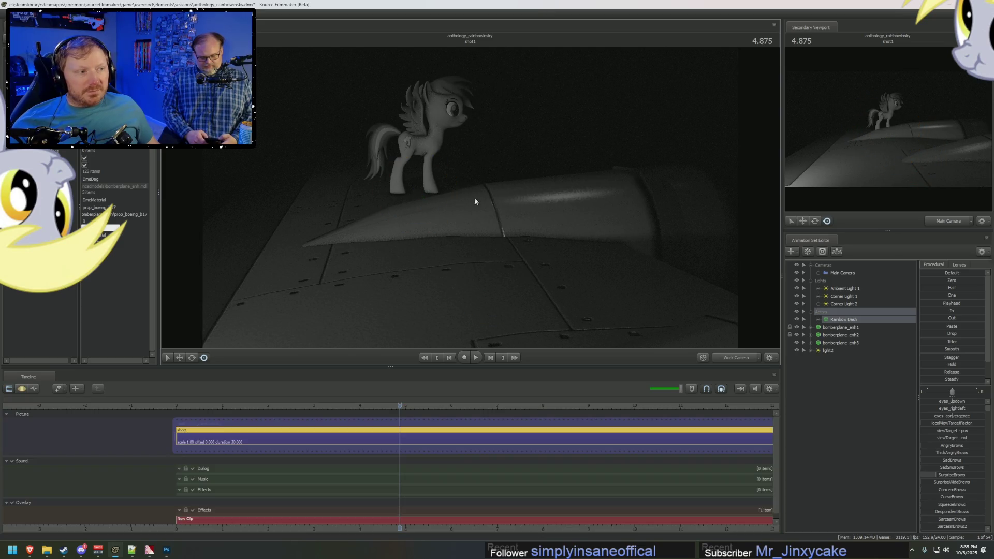
Step: Rotate Rainbow Dash on the wing with the rotate manipulator, then show the clip tracks
{"action": "key", "text": "F2"}
{"action": "key", "text": "e"}
{"action": "key", "text": "F3"}
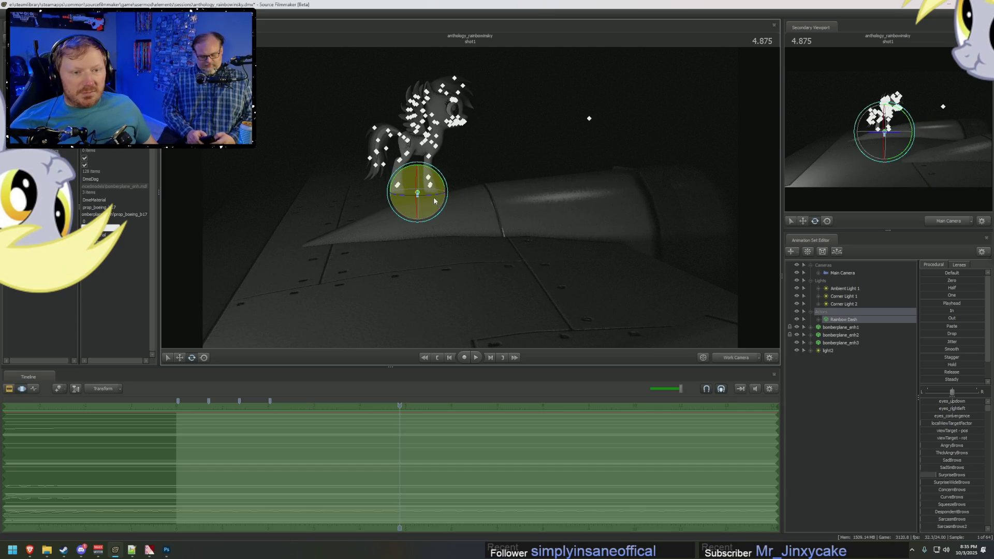
{"action": "right_click", "coordinate": [429, 191]}
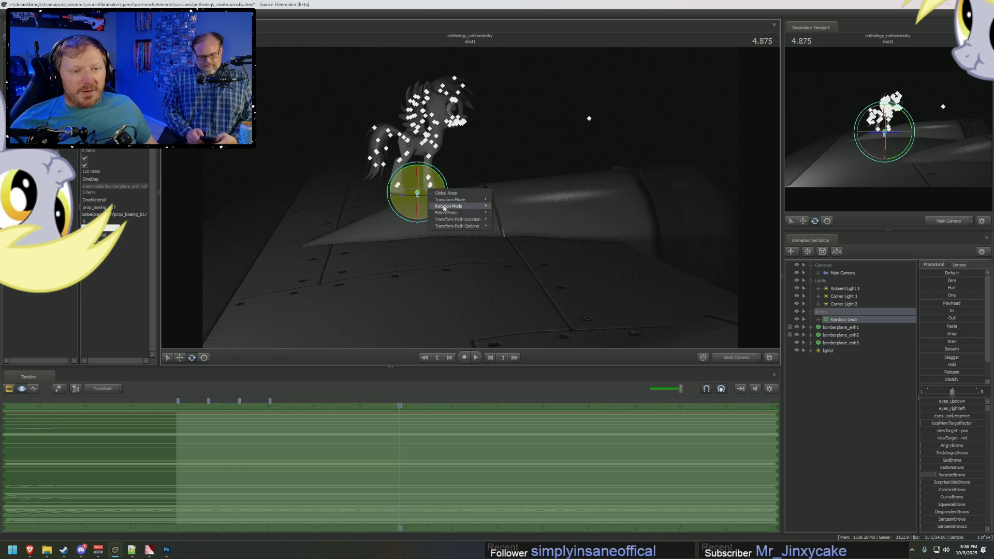
{"action": "mouse_move", "coordinate": [448, 207]}
{"action": "left_click", "coordinate": [506, 214]}
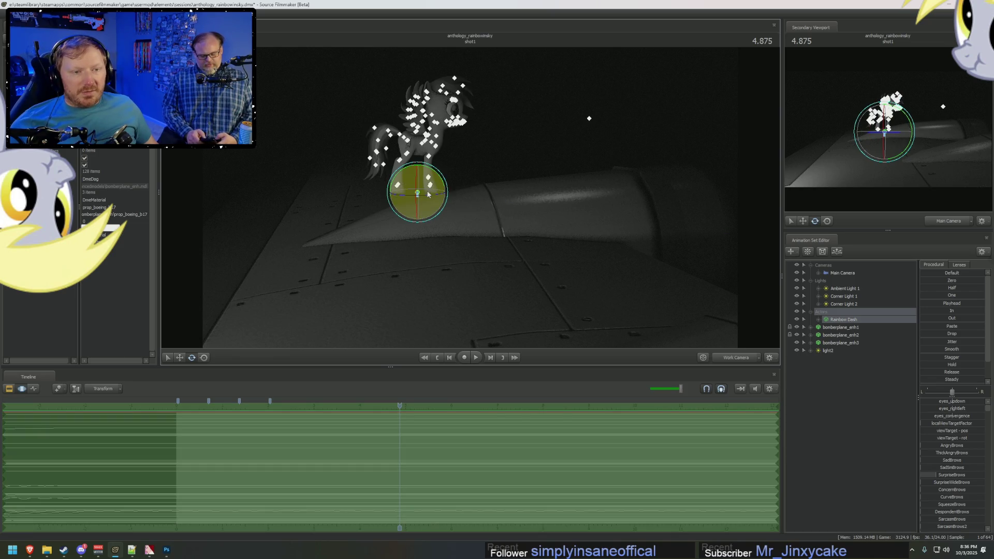
{"action": "left_click", "coordinate": [431, 200]}
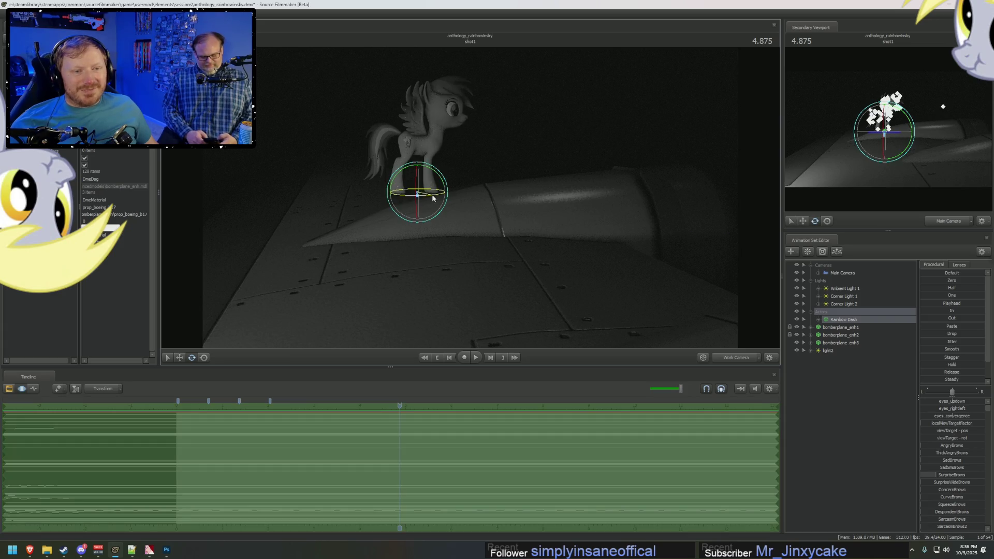
{"action": "left_click_drag", "start_coordinate": [422, 197], "coordinate": [417, 195]}
{"action": "key", "text": "ctrl+1"}
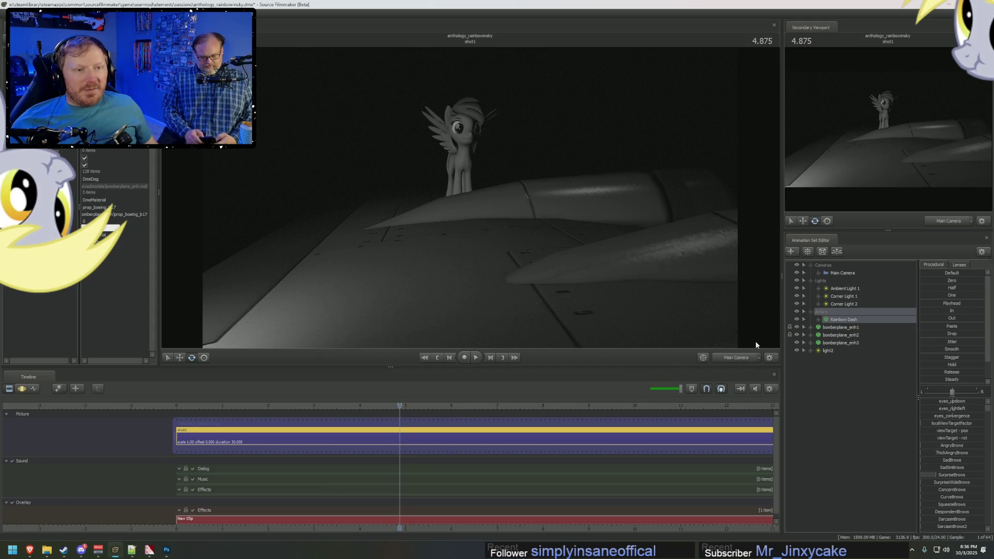
Step: Compare the scene with the Twilight Zone reference frame on YouTube
{"action": "key", "text": "alt+Tab"}
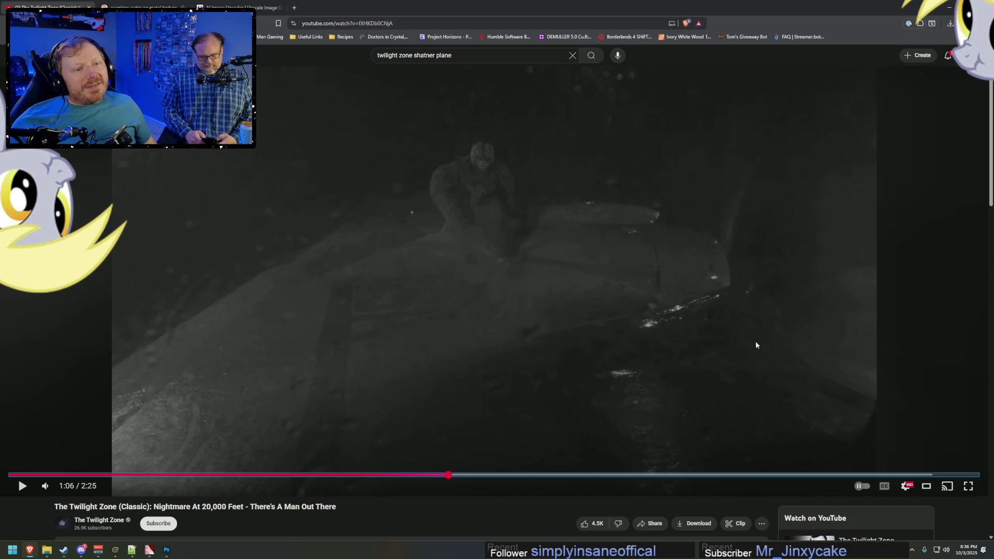
{"action": "key", "text": "alt+Tab"}
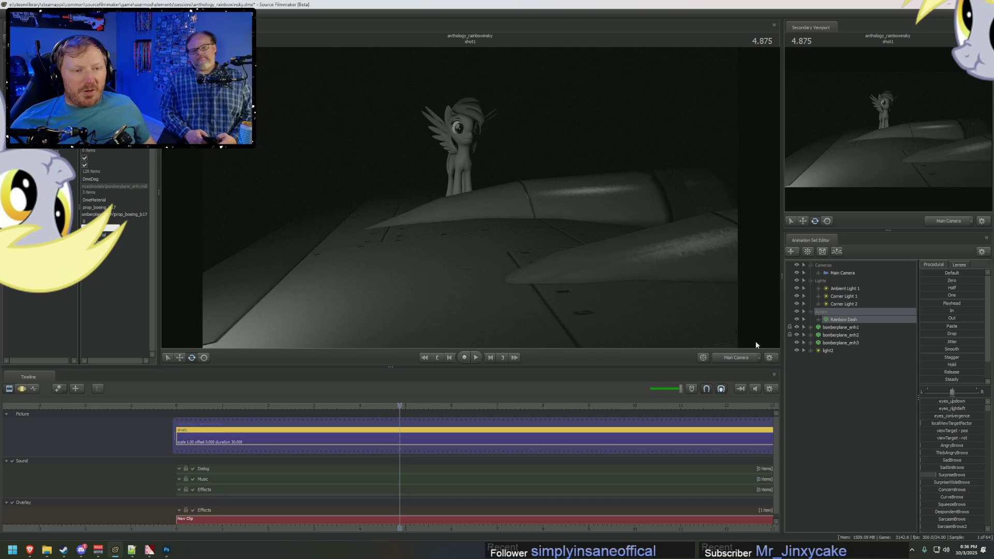
{"action": "key", "text": "alt+Tab"}
{"action": "key", "text": "alt+Tab"}
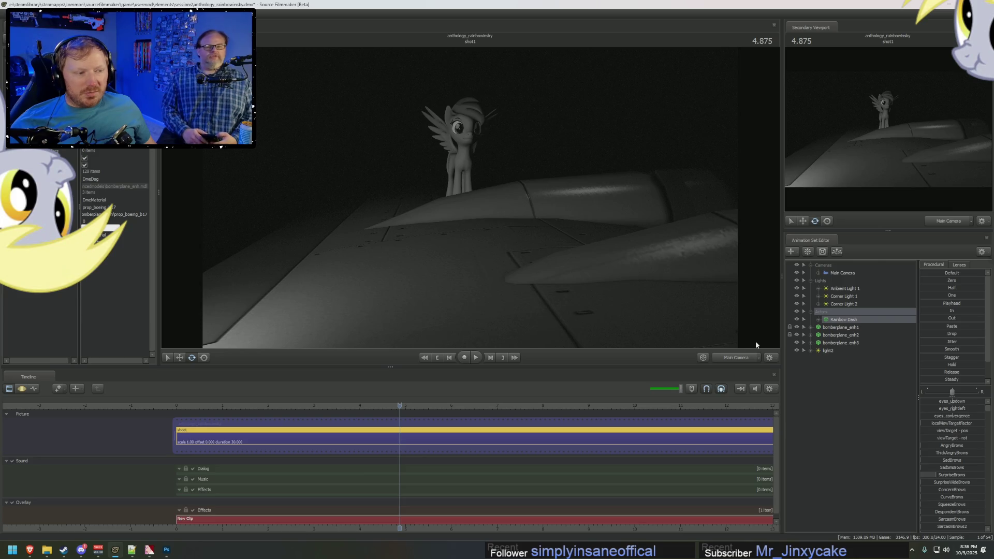
Step: Expand Rainbow Dash's control groups in the Animation Set Editor and switch to the work camera
{"action": "left_click", "coordinate": [819, 320]}
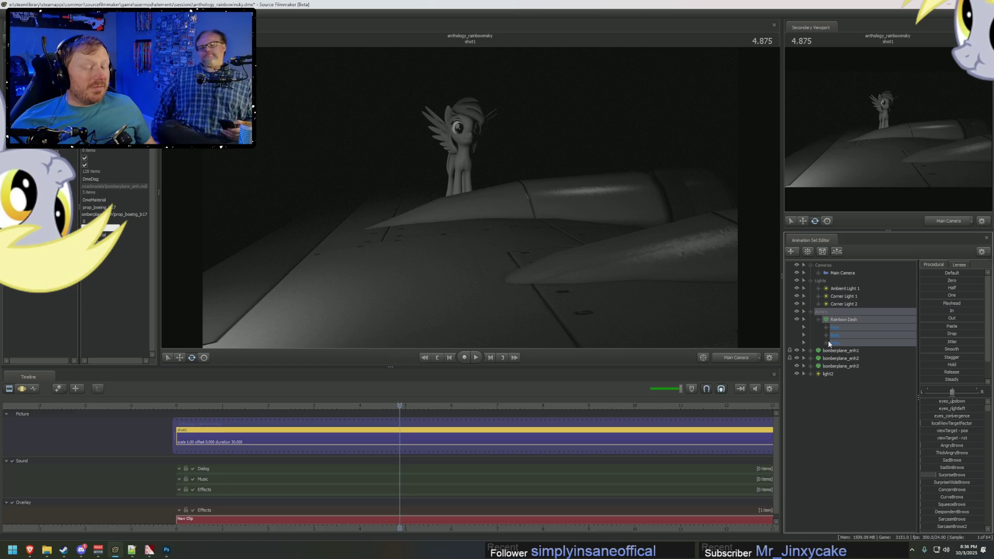
{"action": "left_click", "coordinate": [826, 343]}
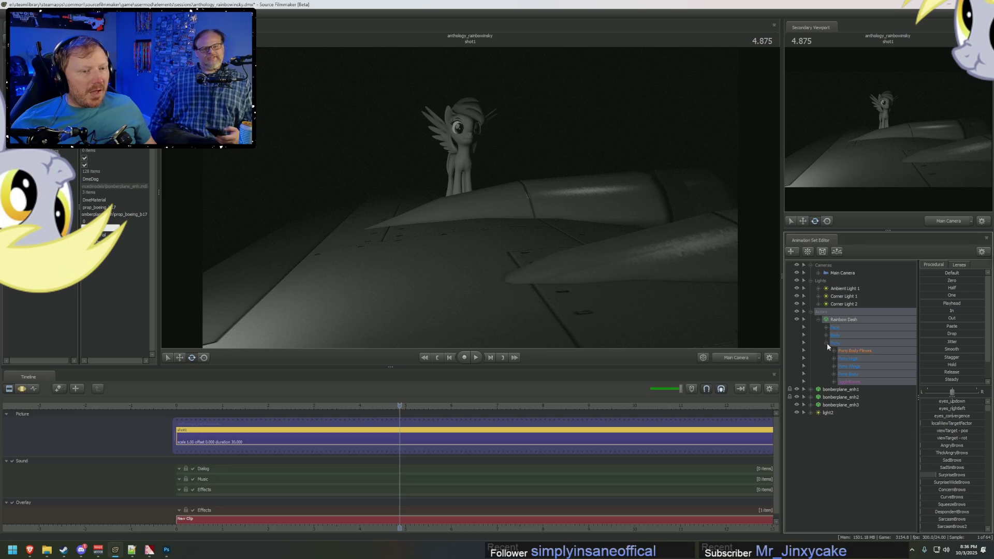
{"action": "left_click", "coordinate": [826, 343]}
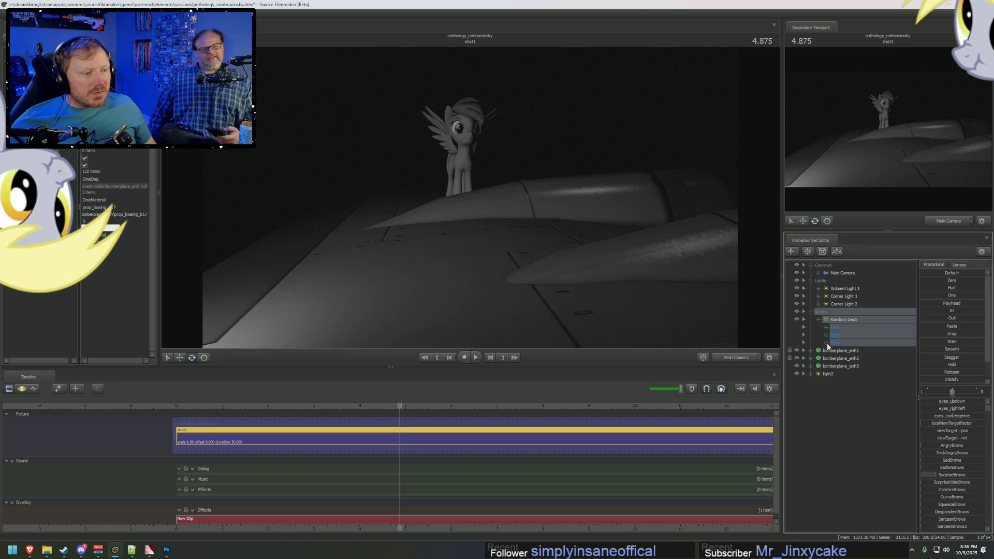
{"action": "left_click", "coordinate": [736, 357]}
{"action": "left_click", "coordinate": [736, 347]}
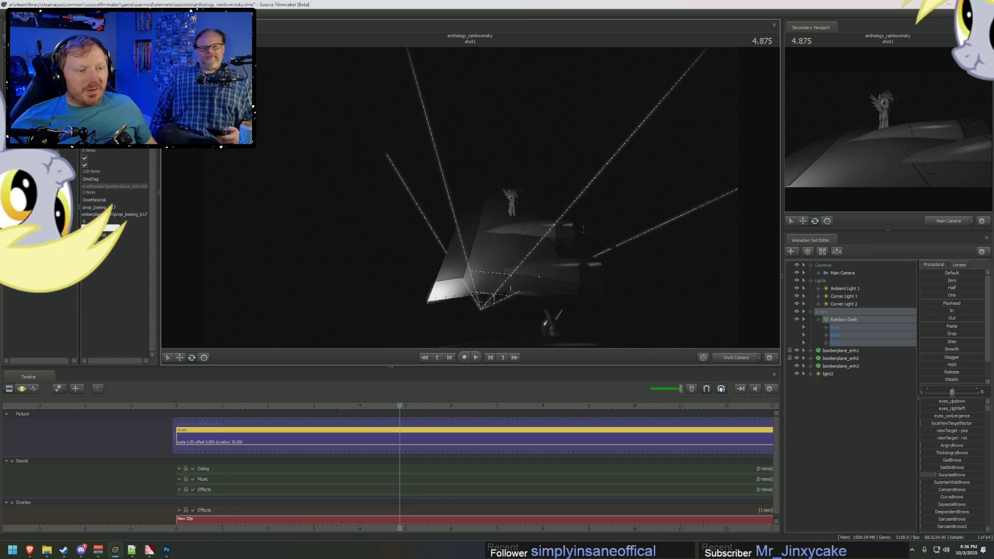
Step: Turn on full-bright viewport lighting and fly the camera down behind the pony
{"action": "right_click", "coordinate": [474, 197]}
{"action": "left_click", "coordinate": [510, 222]}
{"action": "mouse_move", "coordinate": [510, 223]}
{"action": "left_mouse_down"}
{"action": "mouse_move", "coordinate": [477, 238]}
{"action": "mouse_move", "coordinate": [435, 217]}
{"action": "mouse_move", "coordinate": [393, 270]}
{"action": "left_mouse_up"}
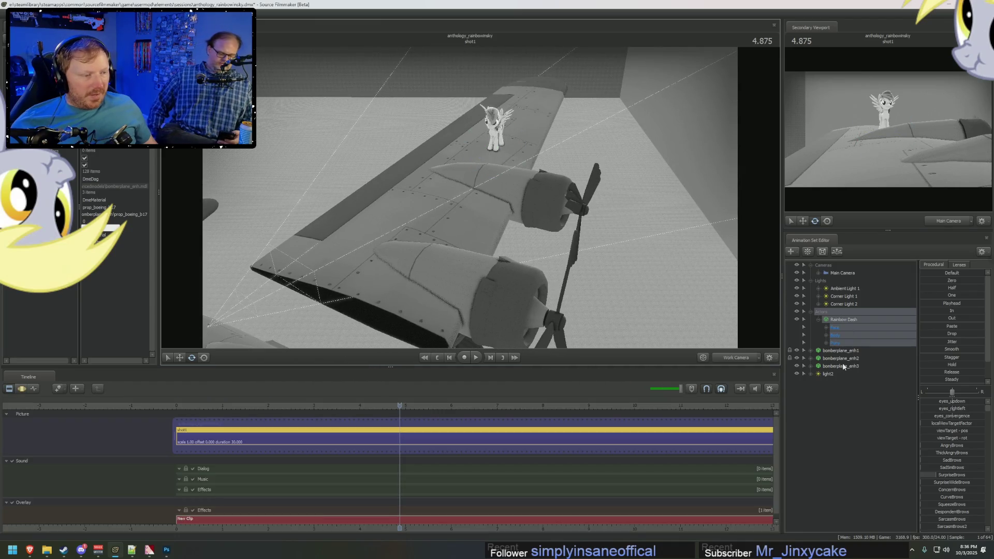
Step: Expand bomberplane_enh2's bone list and select the wing_L bone
{"action": "left_click", "coordinate": [811, 358]}
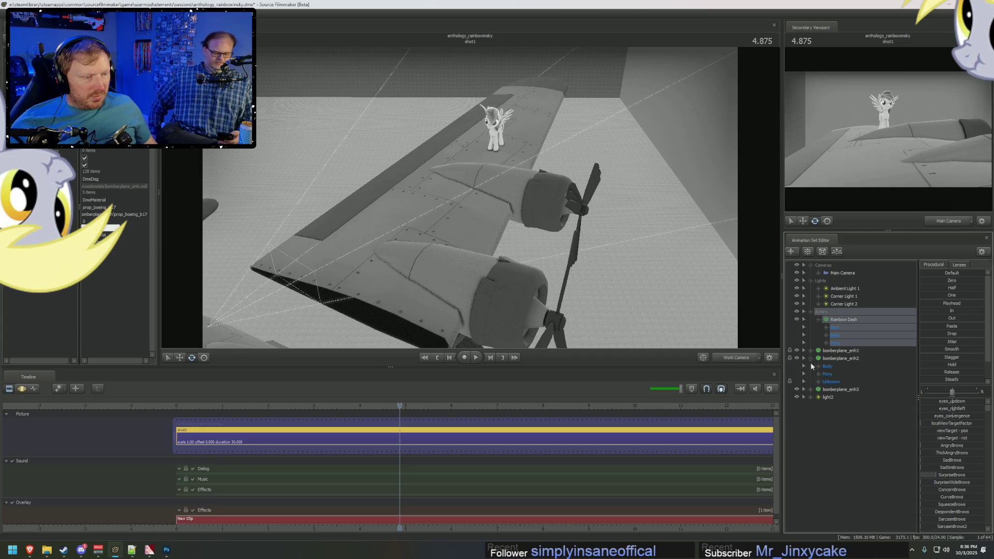
{"action": "left_click", "coordinate": [811, 358]}
{"action": "left_click", "coordinate": [811, 366]}
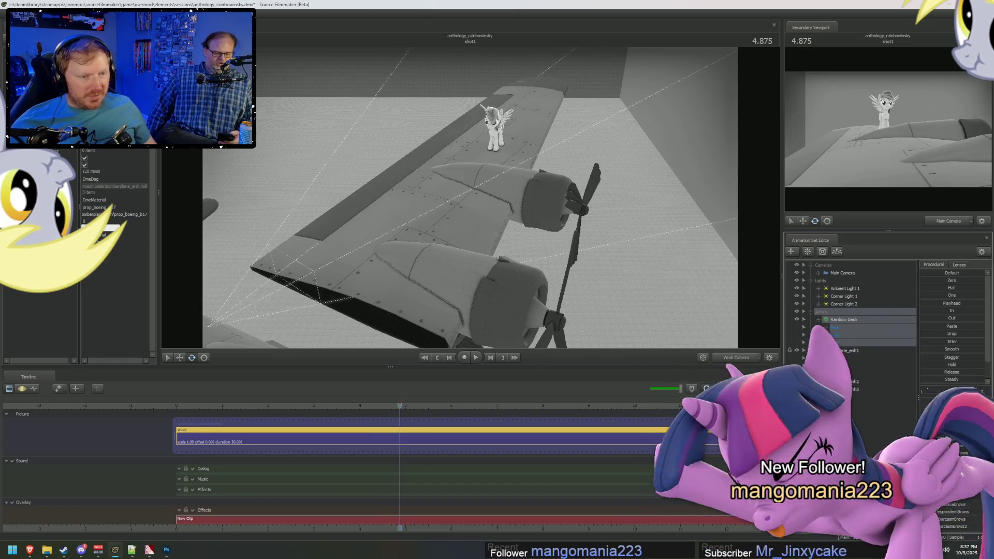
{"action": "left_click_drag", "start_coordinate": [673, 310], "coordinate": [773, 371]}
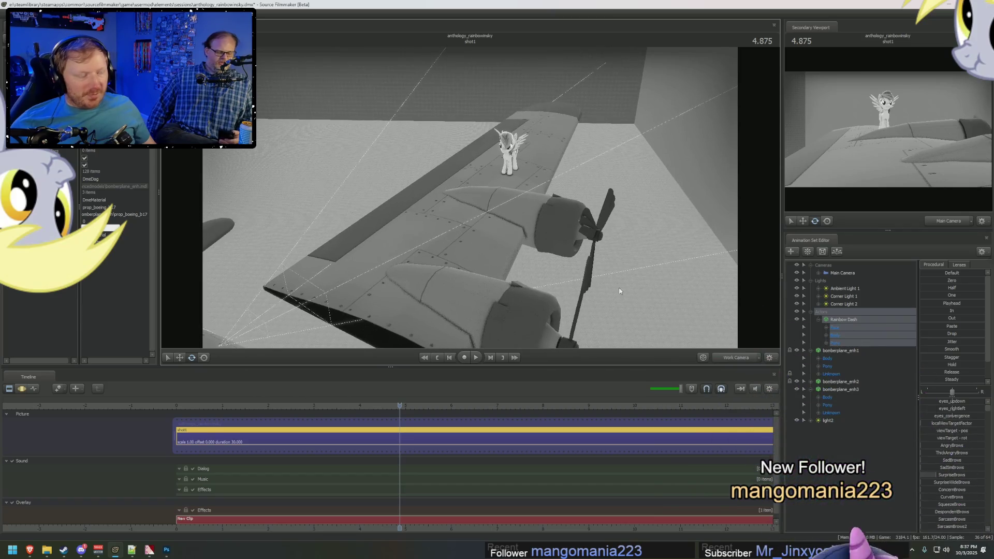
{"action": "left_click", "coordinate": [817, 381]}
{"action": "left_click", "coordinate": [818, 406]}
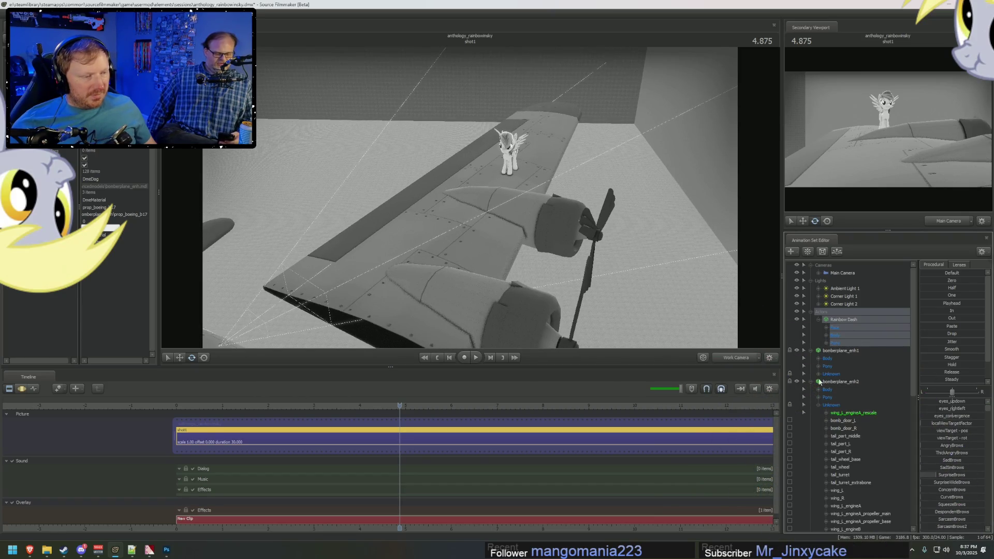
{"action": "scroll", "coordinate": [856, 396], "scroll_direction": "down", "scroll_amount": 5}
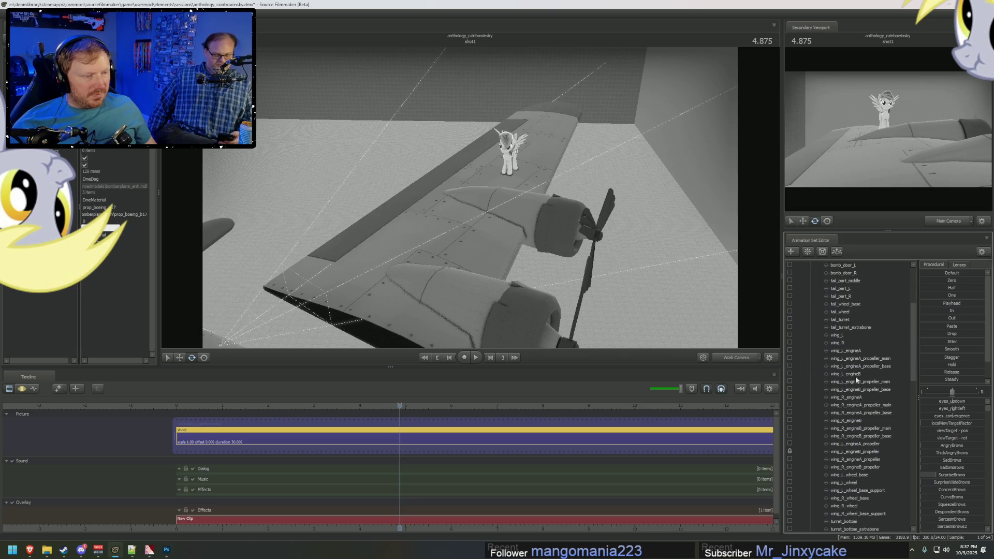
{"action": "left_click", "coordinate": [843, 335]}
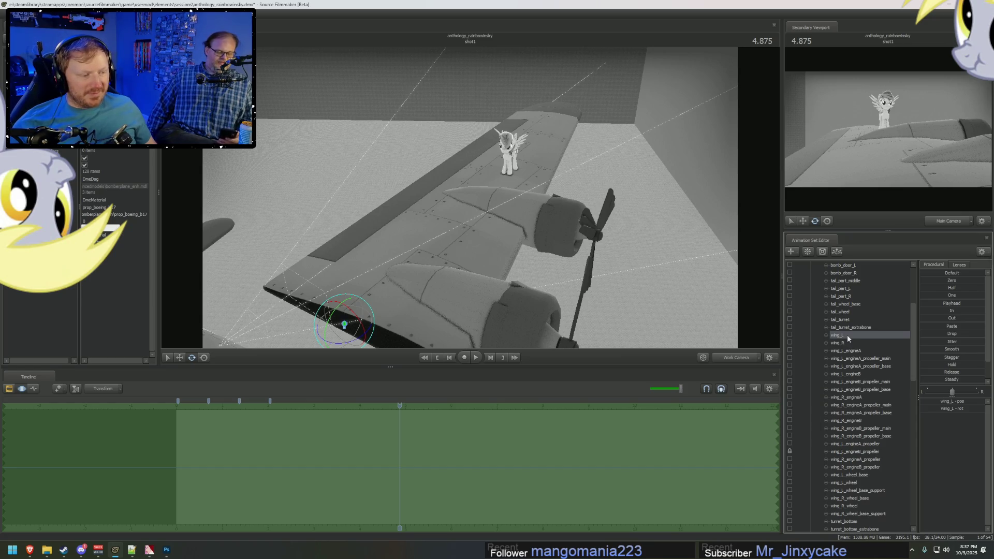
Step: Browse the wing bones, trying the wheel and wing_L_engineB_propeller bones
{"action": "scroll", "coordinate": [846, 347], "scroll_direction": "down", "scroll_amount": 2}
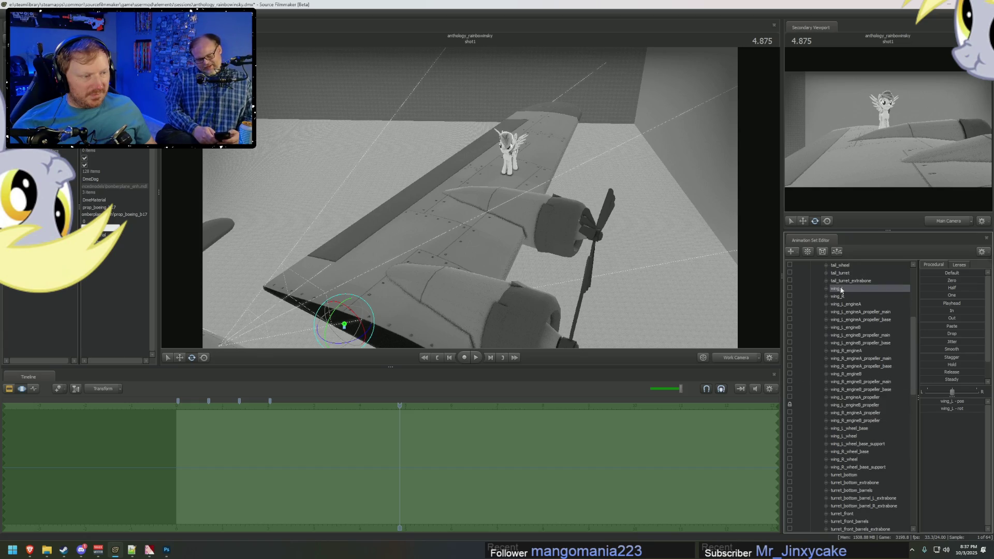
{"action": "left_click", "coordinate": [850, 529]}
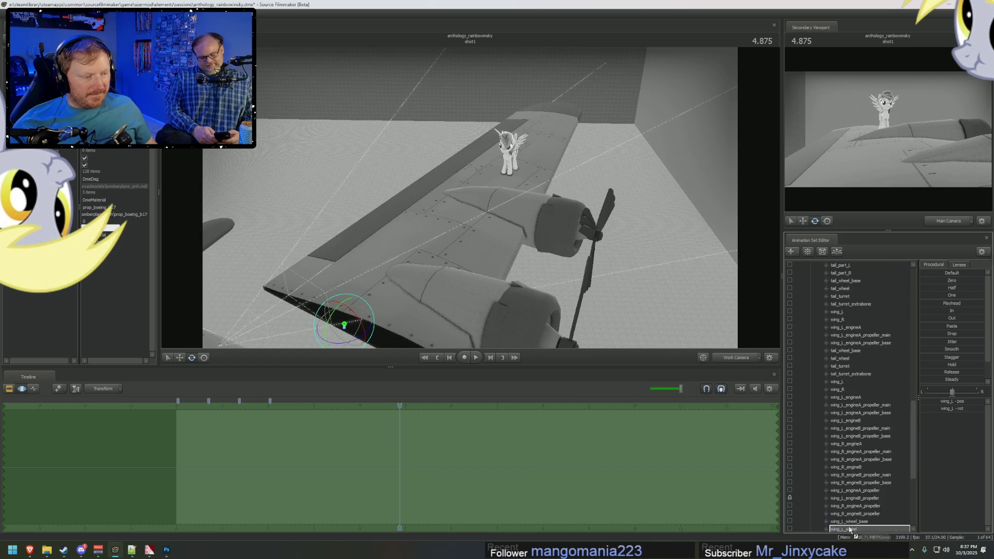
{"action": "left_click", "coordinate": [851, 430]}
{"action": "scroll", "coordinate": [855, 426], "scroll_direction": "up", "scroll_amount": 2}
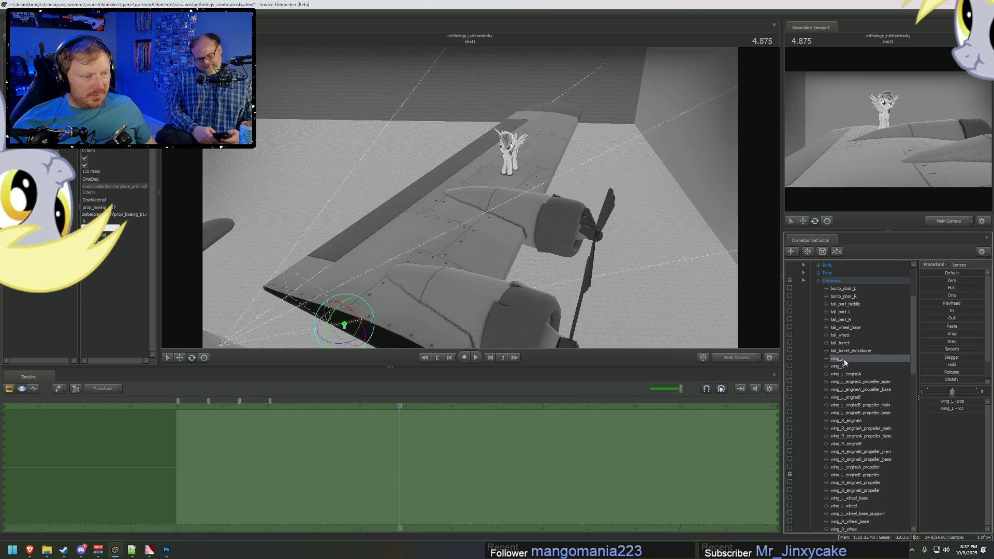
{"action": "left_click_drag", "start_coordinate": [860, 514], "coordinate": [858, 535]}
{"action": "mouse_move", "coordinate": [879, 474]}
{"action": "left_mouse_down"}
{"action": "mouse_move", "coordinate": [877, 252]}
{"action": "mouse_move", "coordinate": [871, 336]}
{"action": "mouse_move", "coordinate": [847, 405]}
{"action": "mouse_move", "coordinate": [859, 537]}
{"action": "mouse_move", "coordinate": [864, 377]}
{"action": "mouse_move", "coordinate": [873, 536]}
{"action": "mouse_move", "coordinate": [870, 508]}
{"action": "mouse_move", "coordinate": [820, 517]}
{"action": "left_mouse_up"}
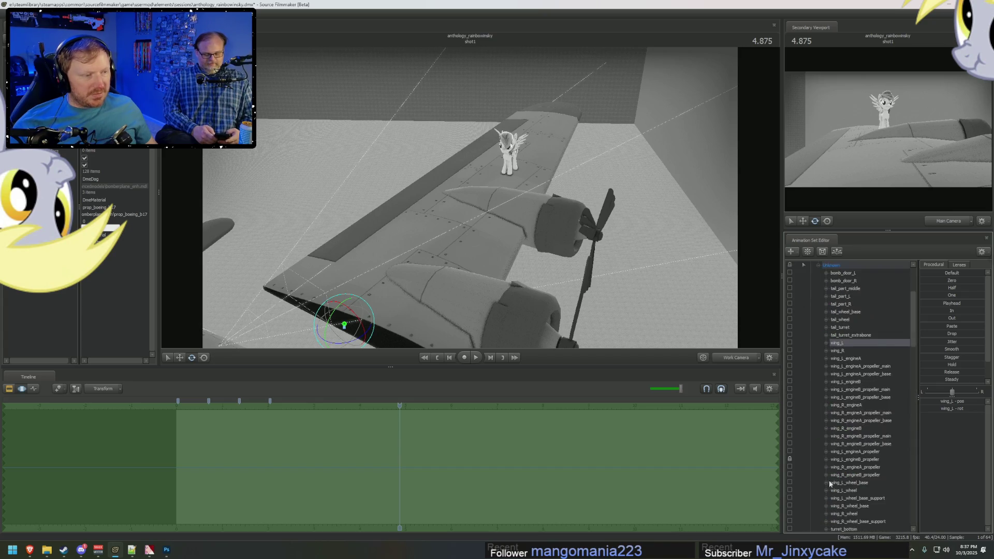
{"action": "mouse_move", "coordinate": [836, 451]}
{"action": "left_mouse_down"}
{"action": "mouse_move", "coordinate": [843, 523]}
{"action": "mouse_move", "coordinate": [856, 532]}
{"action": "mouse_move", "coordinate": [862, 303]}
{"action": "left_mouse_up"}
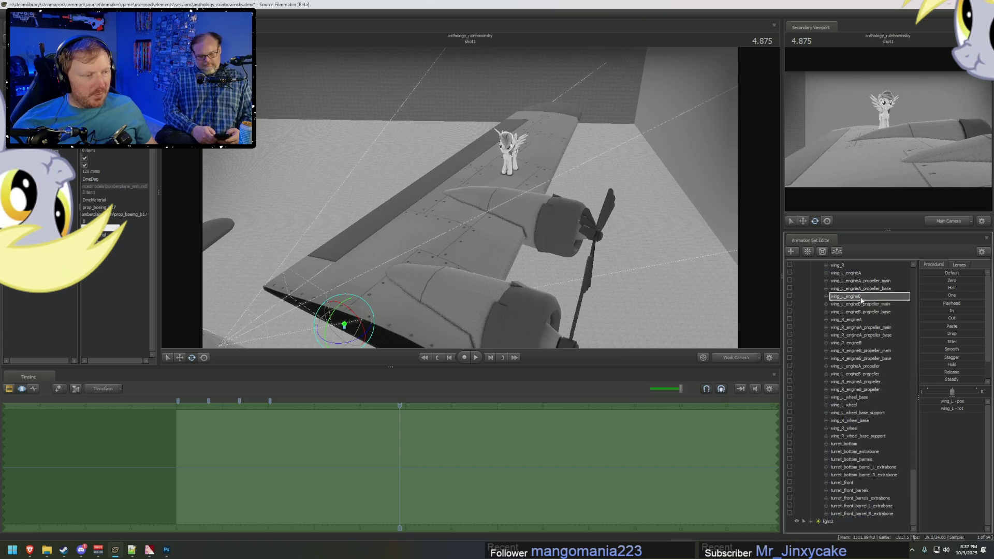
{"action": "scroll", "coordinate": [855, 322], "scroll_direction": "up", "scroll_amount": 5}
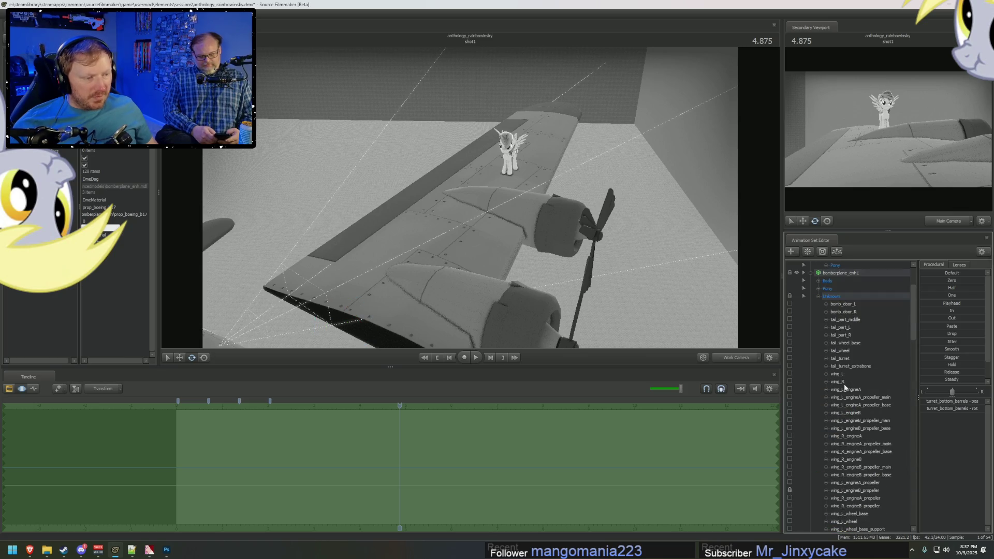
Step: Select wing_L, rotate the left wing as a trial, then undo the rotation
{"action": "mouse_move", "coordinate": [847, 373]}
{"action": "left_mouse_down"}
{"action": "mouse_move", "coordinate": [870, 536]}
{"action": "mouse_move", "coordinate": [855, 311]}
{"action": "mouse_move", "coordinate": [851, 323]}
{"action": "left_mouse_up"}
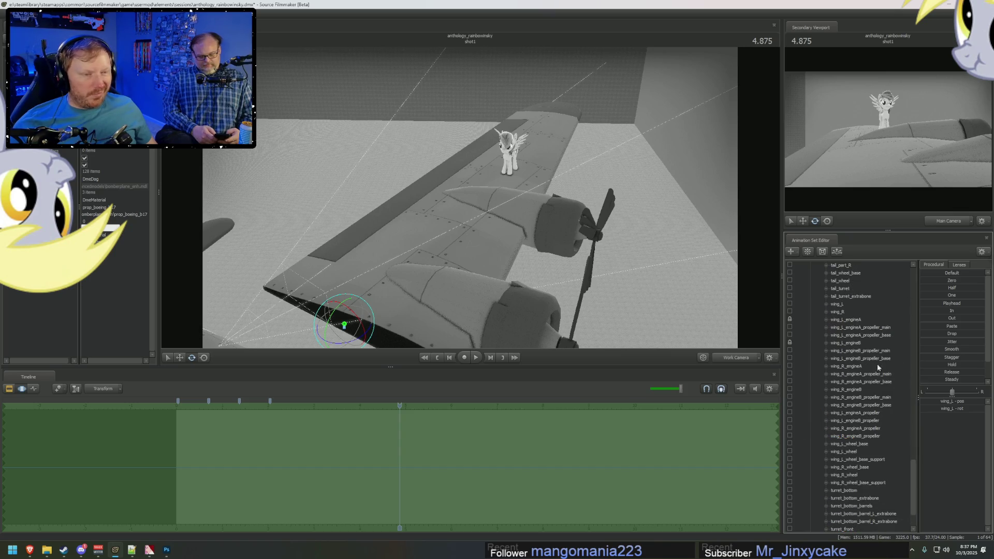
{"action": "mouse_move", "coordinate": [760, 303]}
{"action": "left_mouse_down"}
{"action": "mouse_move", "coordinate": [725, 284]}
{"action": "mouse_move", "coordinate": [760, 302]}
{"action": "left_mouse_up"}
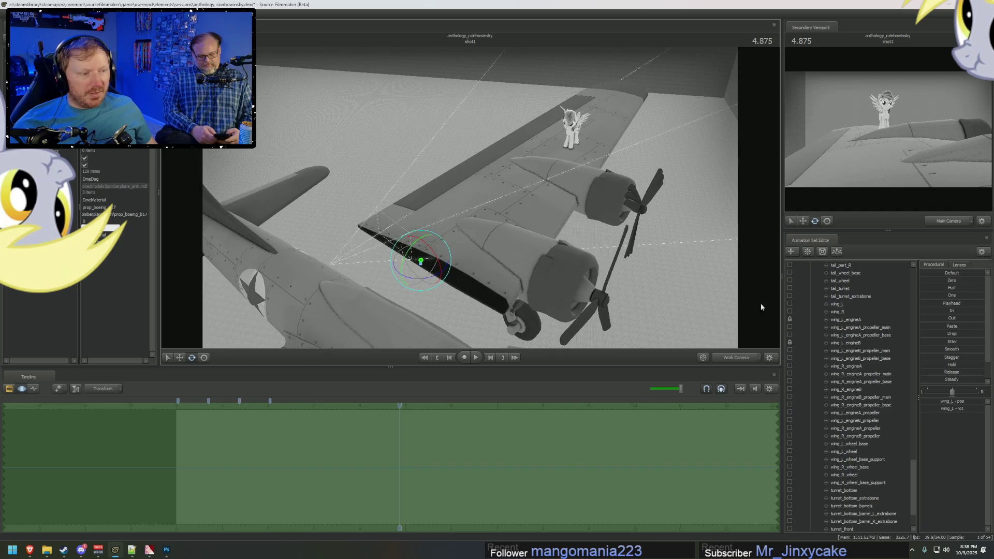
{"action": "left_click", "coordinate": [843, 306]}
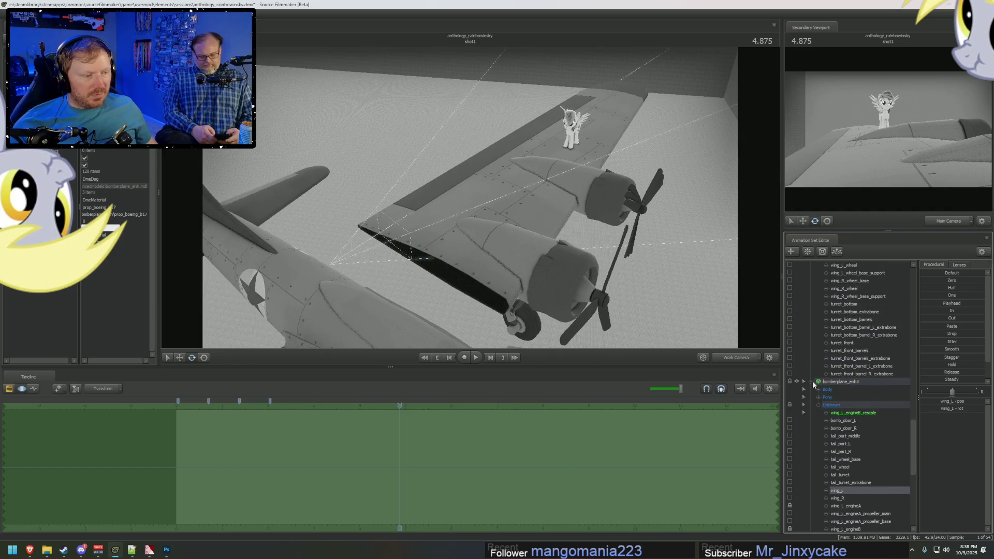
{"action": "scroll", "coordinate": [812, 381], "scroll_direction": "up", "scroll_amount": 15}
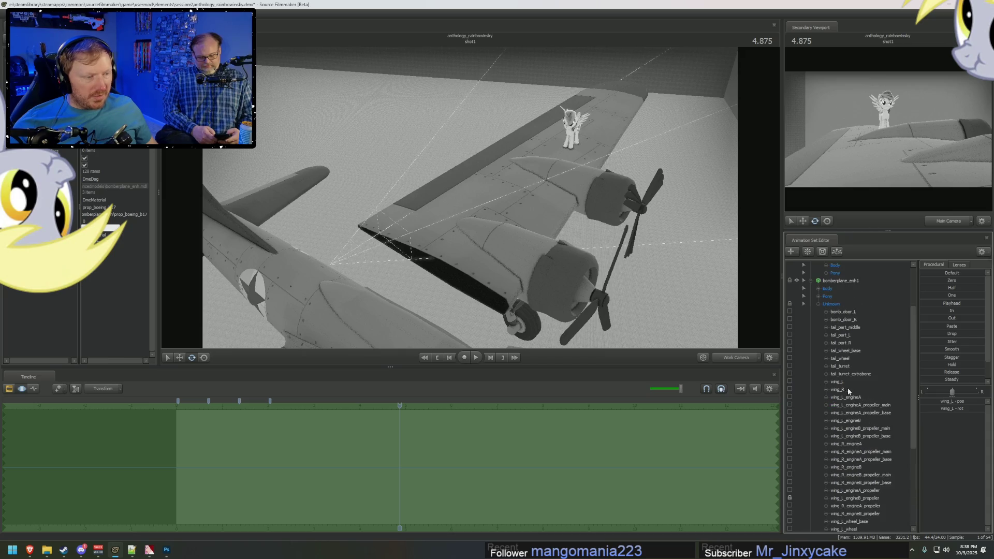
{"action": "left_click", "coordinate": [847, 382]}
{"action": "mouse_move", "coordinate": [417, 259]}
{"action": "left_mouse_down"}
{"action": "mouse_move", "coordinate": [427, 250]}
{"action": "mouse_move", "coordinate": [420, 258]}
{"action": "left_mouse_up"}
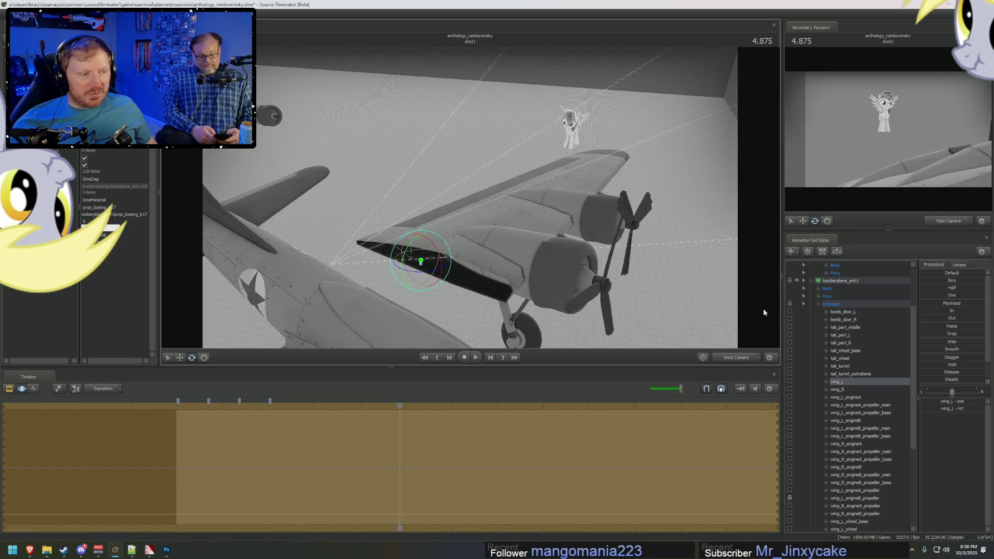
{"action": "key", "text": "ctrl+z"}
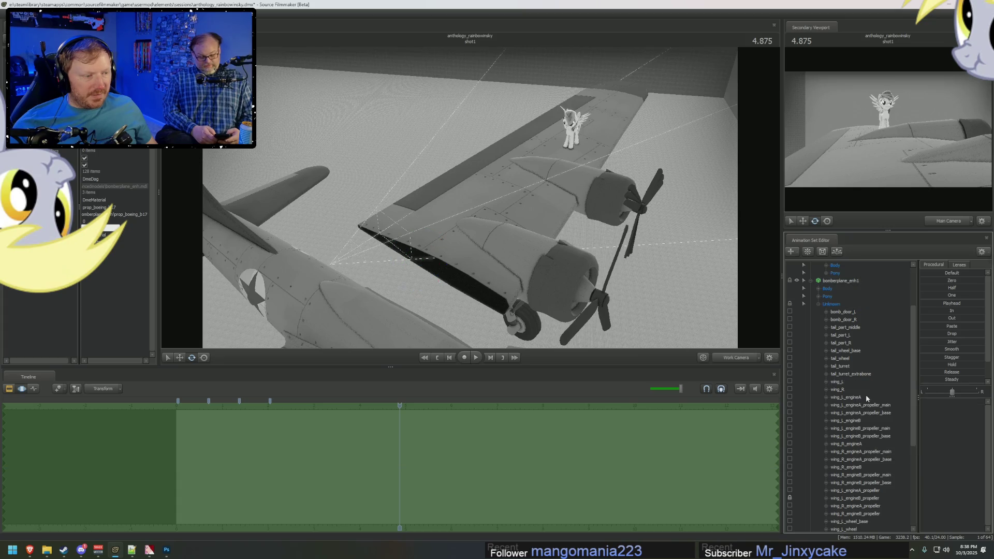
Step: Enlarge the left wing's engines, fly the work camera toward Rainbow Dash, then view through Main Camera
{"action": "scroll", "coordinate": [866, 394], "scroll_direction": "down", "scroll_amount": 6}
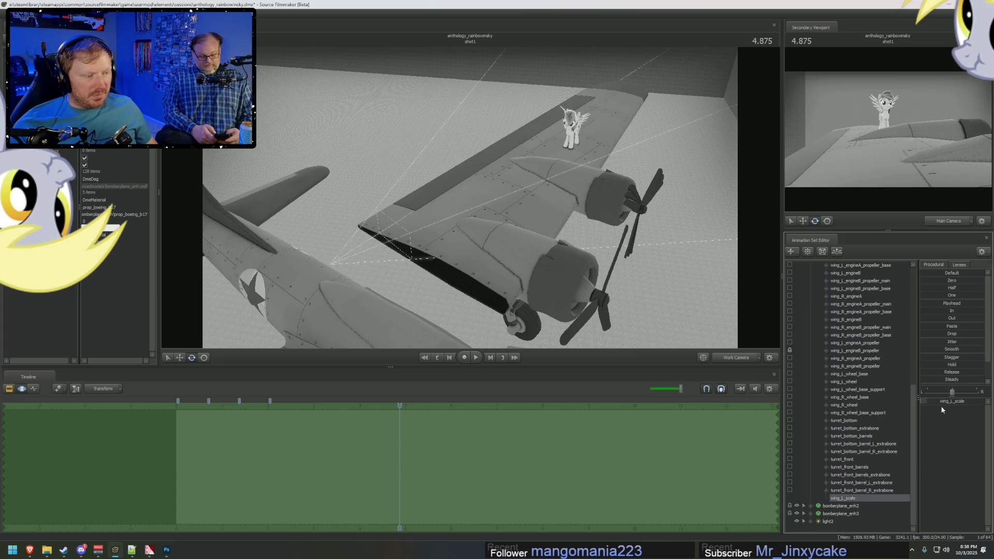
{"action": "left_click_drag", "start_coordinate": [935, 401], "coordinate": [978, 402]}
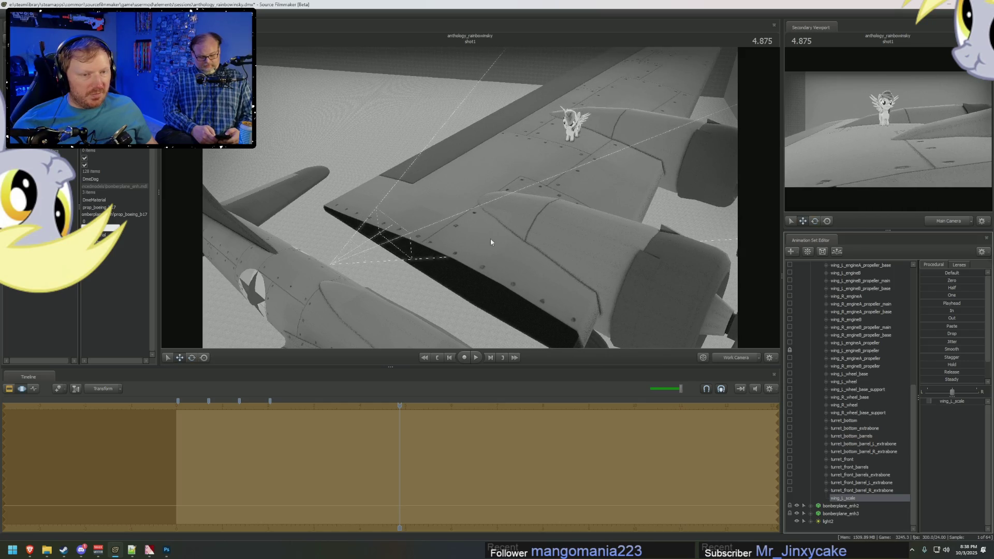
{"action": "scroll", "coordinate": [867, 316], "scroll_direction": "up", "scroll_amount": 8}
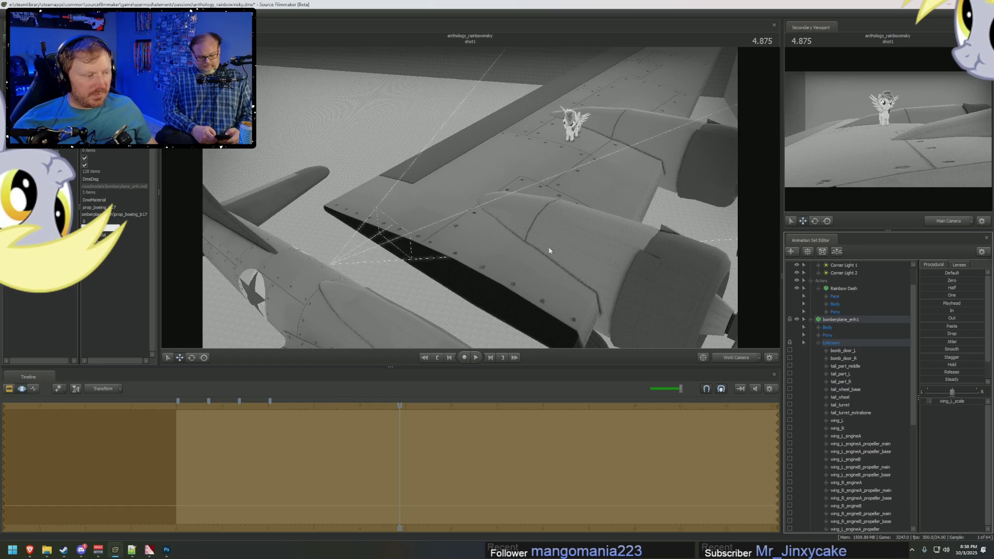
{"action": "mouse_move", "coordinate": [479, 219]}
{"action": "left_mouse_down"}
{"action": "mouse_move", "coordinate": [464, 193]}
{"action": "mouse_move", "coordinate": [470, 200]}
{"action": "left_mouse_up"}
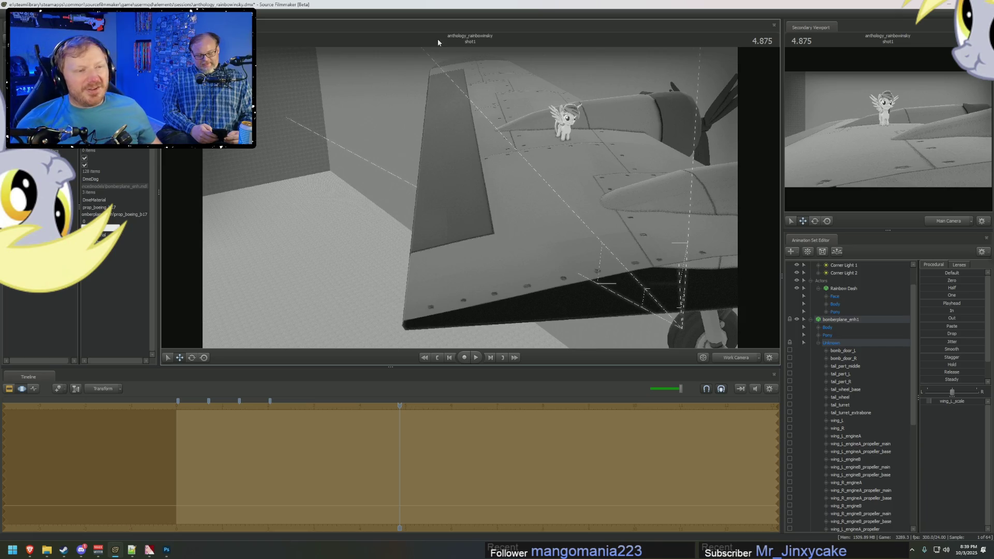
{"action": "mouse_move", "coordinate": [601, 178]}
{"action": "left_mouse_down"}
{"action": "mouse_move", "coordinate": [626, 177]}
{"action": "mouse_move", "coordinate": [496, 213]}
{"action": "left_mouse_up"}
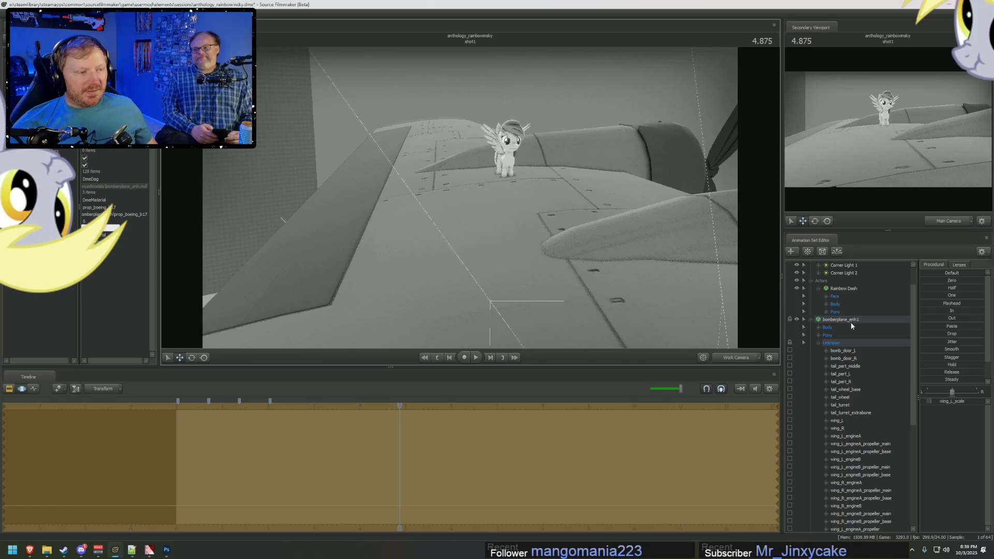
{"action": "scroll", "coordinate": [834, 306], "scroll_direction": "up", "scroll_amount": 2}
{"action": "left_click", "coordinate": [843, 272]}
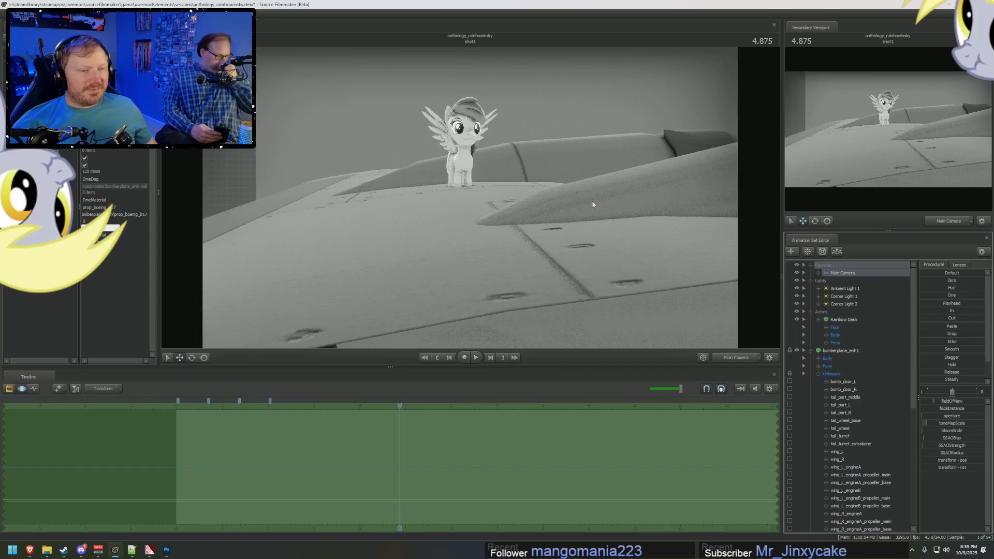
Step: Move the main camera closer to Rainbow Dash, then swing the work camera around to the engine
{"action": "left_click_drag", "start_coordinate": [470, 197], "coordinate": [495, 189]}
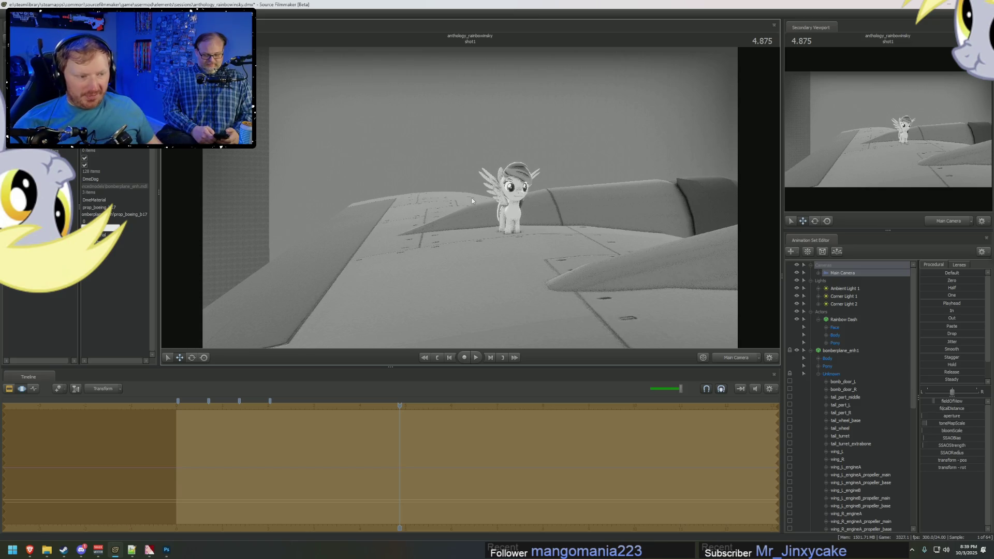
{"action": "left_click_drag", "start_coordinate": [674, 278], "coordinate": [574, 222]}
{"action": "scroll", "coordinate": [852, 402], "scroll_direction": "down", "scroll_amount": 10}
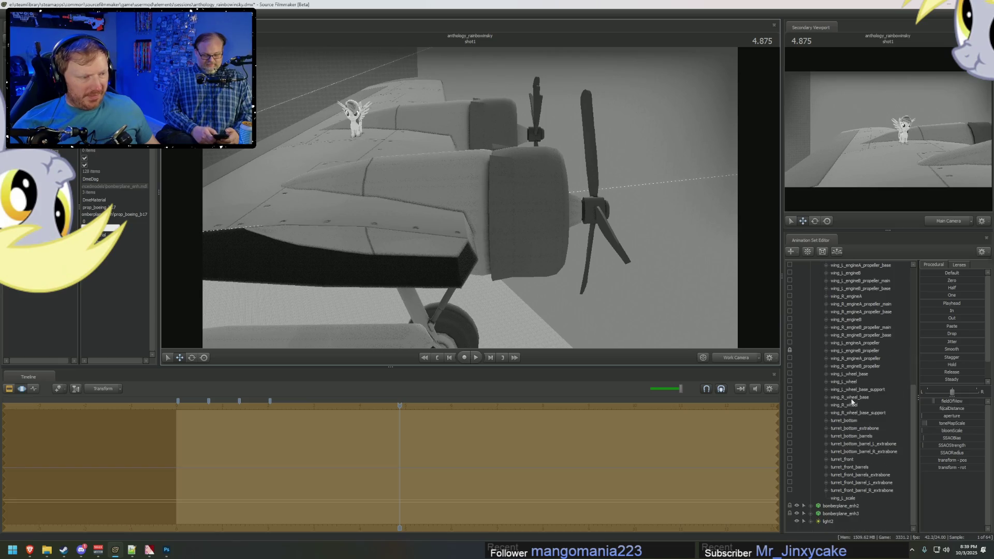
Step: Rescale bomberplane_enh2's left engine A by dragging the wing_L_engineA_rescale scale_y slider
{"action": "double_click", "coordinate": [825, 507]}
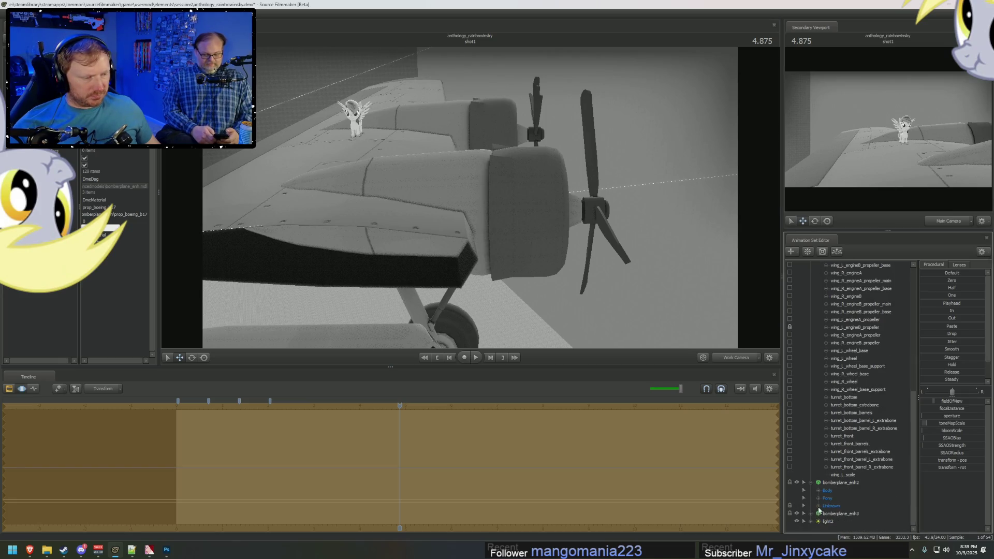
{"action": "left_click", "coordinate": [818, 506]}
{"action": "scroll", "coordinate": [829, 503], "scroll_direction": "down", "scroll_amount": 5}
{"action": "double_click", "coordinate": [854, 398]}
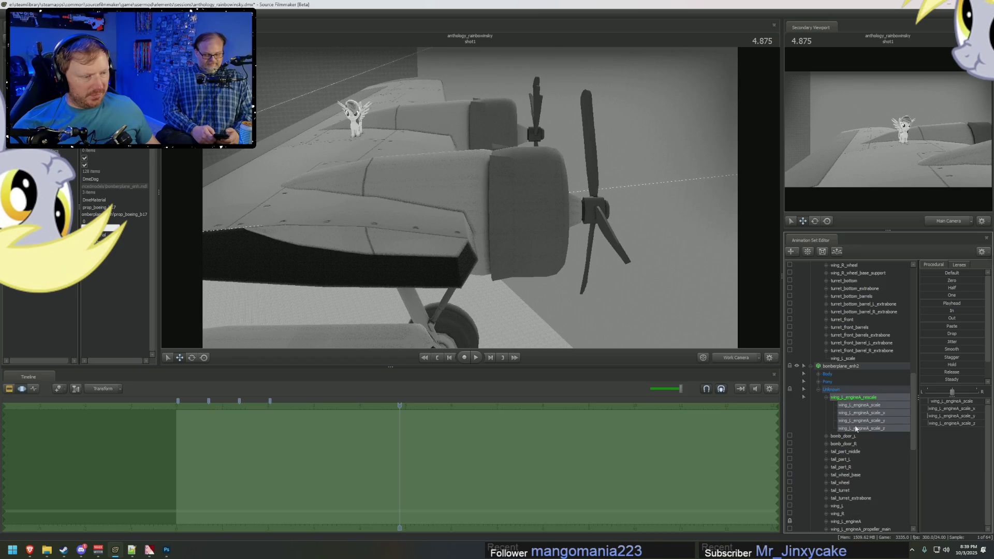
{"action": "left_click", "coordinate": [875, 421]}
{"action": "left_click_drag", "start_coordinate": [935, 404], "coordinate": [968, 404]}
Step: Orbit the work camera toward the pony, then select Main Camera and lower its viewpoint
{"action": "left_click_drag", "start_coordinate": [470, 197], "coordinate": [470, 200]}
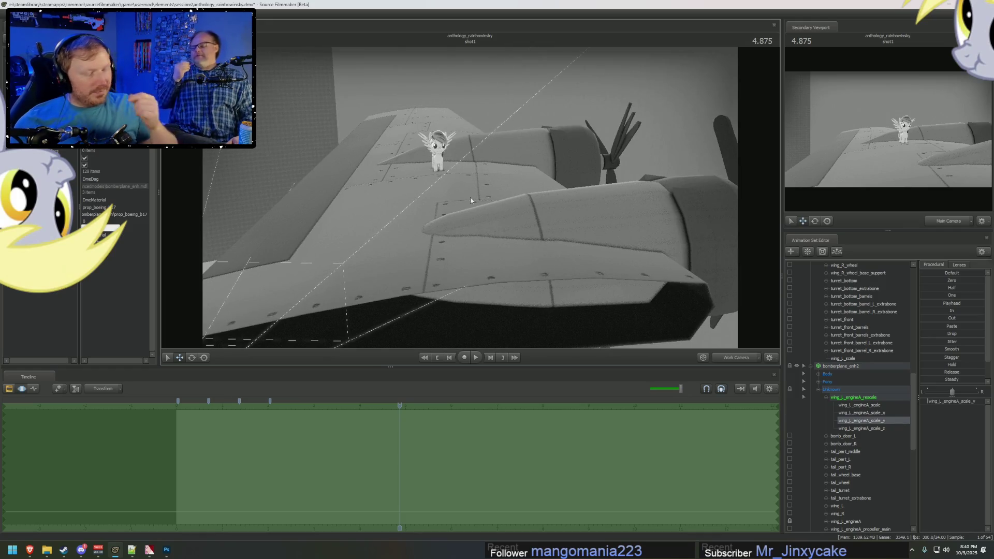
{"action": "left_click_drag", "start_coordinate": [470, 201], "coordinate": [471, 201]}
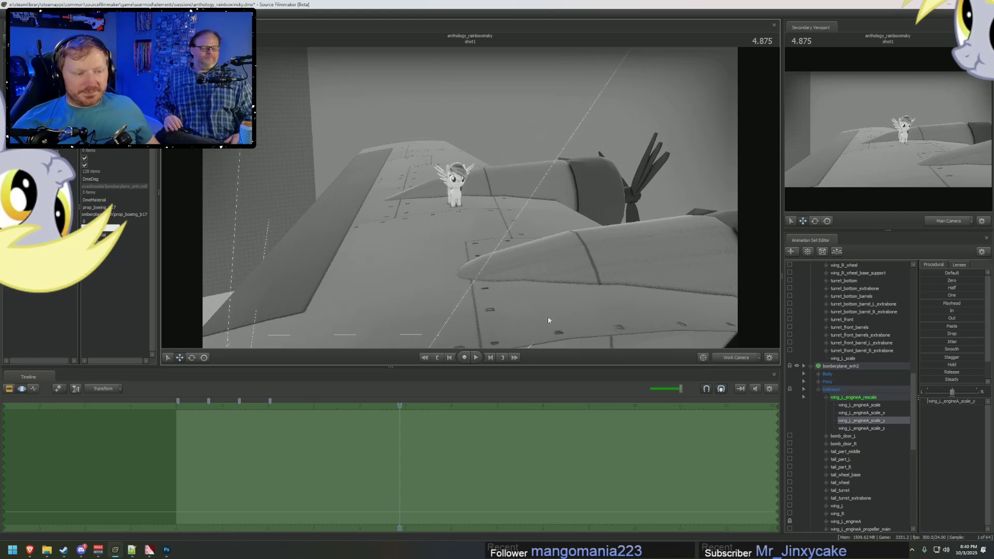
{"action": "left_click", "coordinate": [732, 360]}
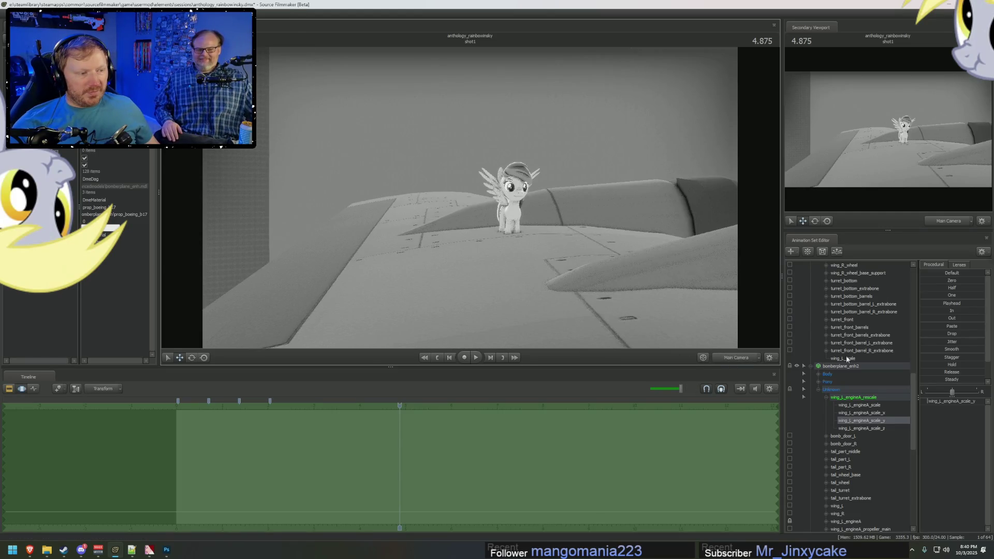
{"action": "scroll", "coordinate": [846, 357], "scroll_direction": "up", "scroll_amount": 15}
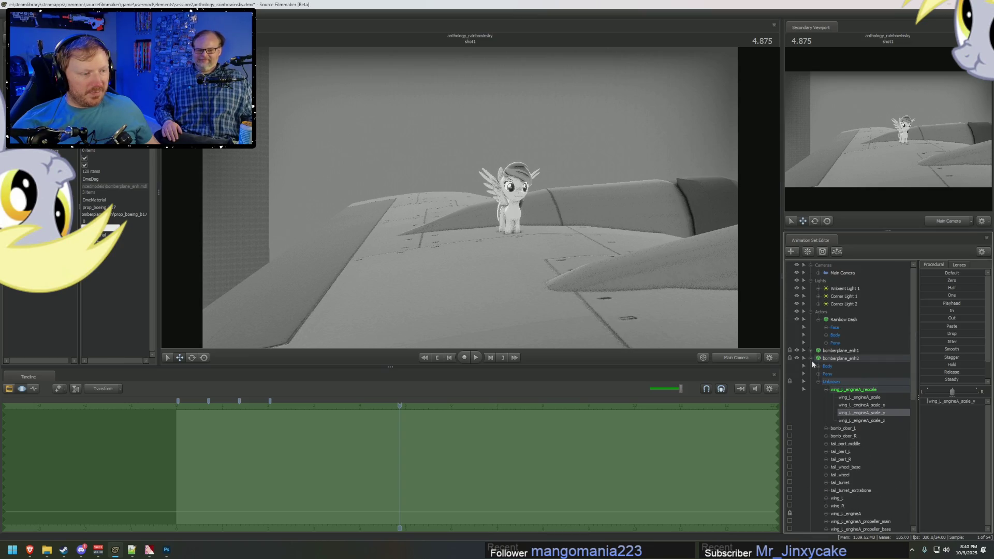
{"action": "left_click", "coordinate": [810, 351]}
{"action": "left_click", "coordinate": [849, 272]}
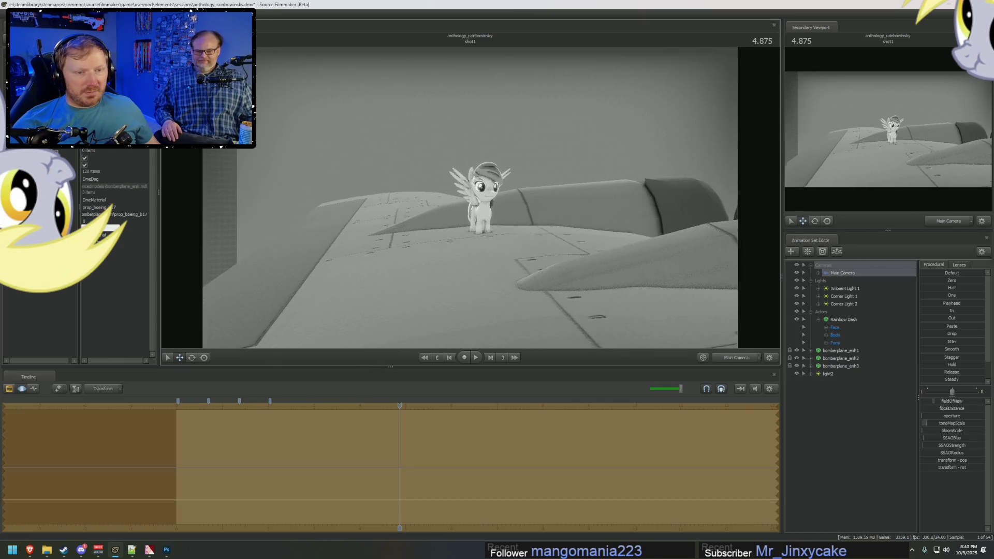
{"action": "left_click_drag", "start_coordinate": [470, 196], "coordinate": [468, 201]}
{"action": "key", "text": "alt+Tab"}
Step: Check the reference frame, reposition the main camera, and give it a 50 mm lens
{"action": "key", "text": "alt+shift+Tab"}
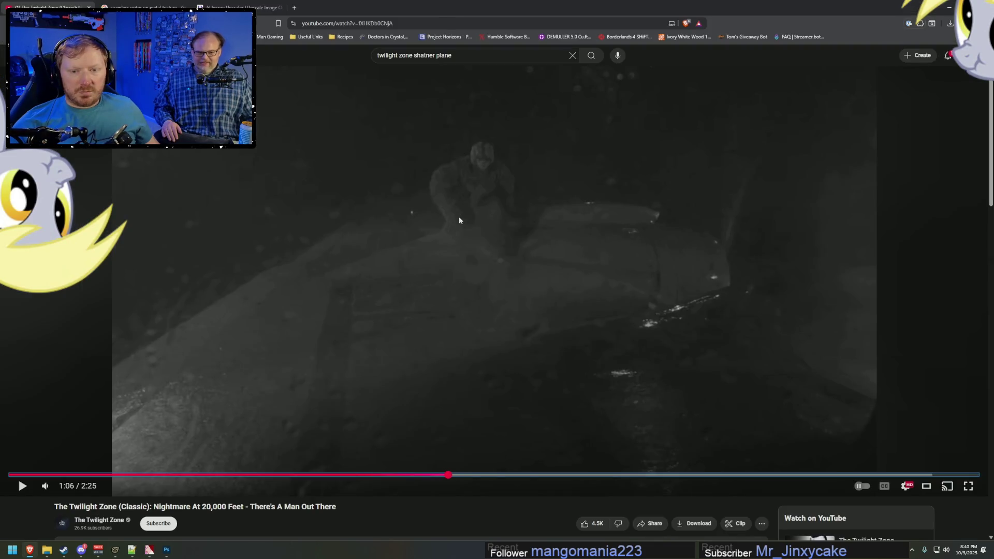
{"action": "key", "text": "alt+Tab"}
{"action": "left_click_drag", "start_coordinate": [468, 200], "coordinate": [470, 200]}
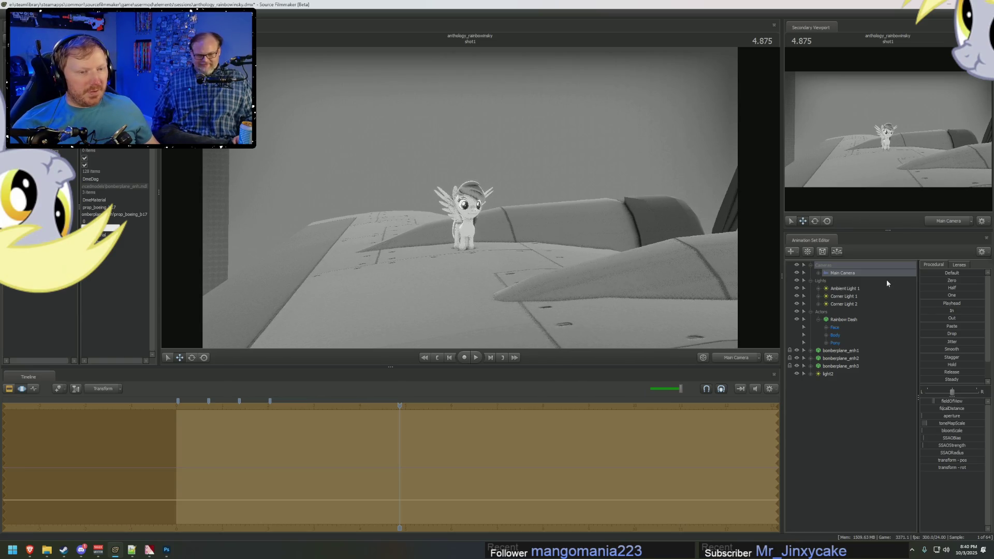
{"action": "left_click", "coordinate": [958, 264]}
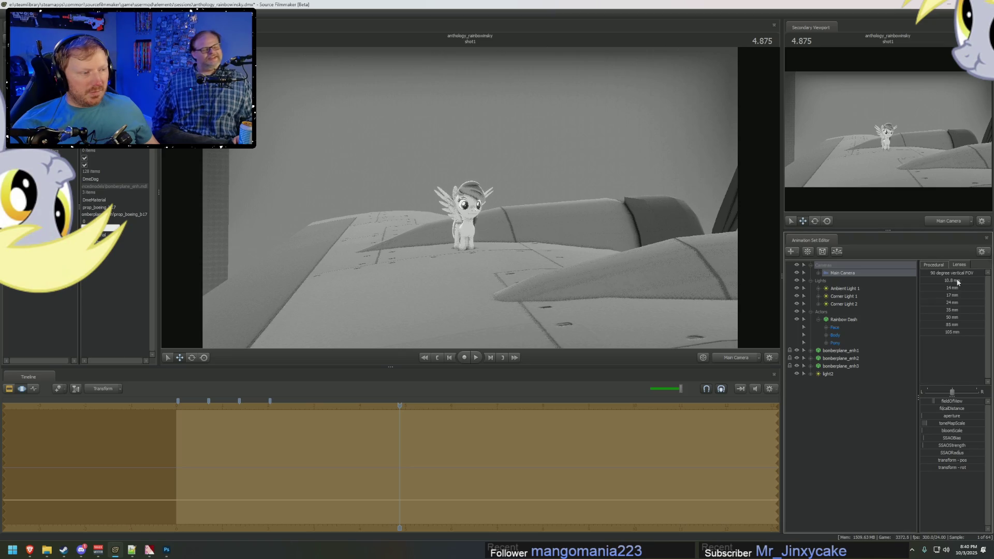
{"action": "left_click", "coordinate": [944, 317]}
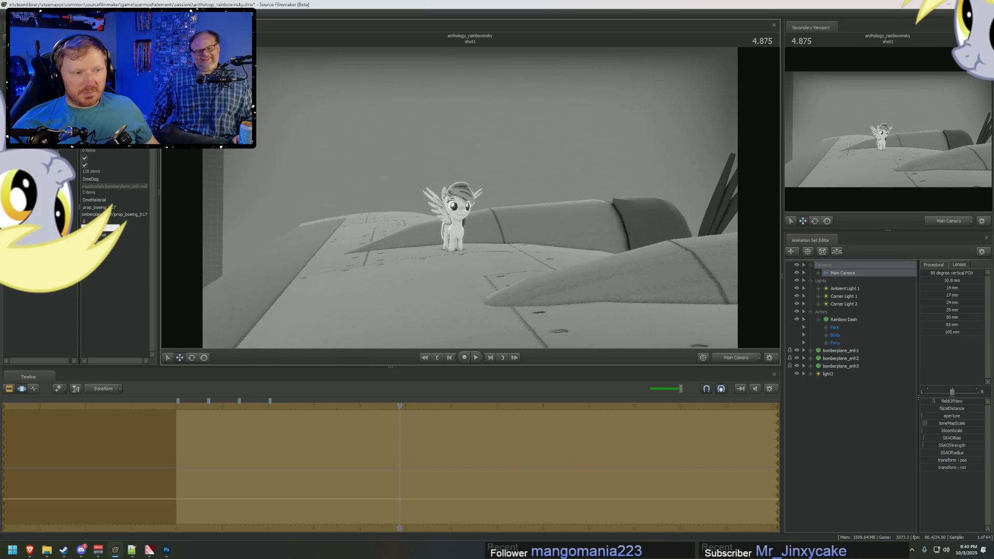
Step: Flip between the Twilight Zone reference and the scene, then select Rainbow Dash
{"action": "key", "text": "alt+Tab"}
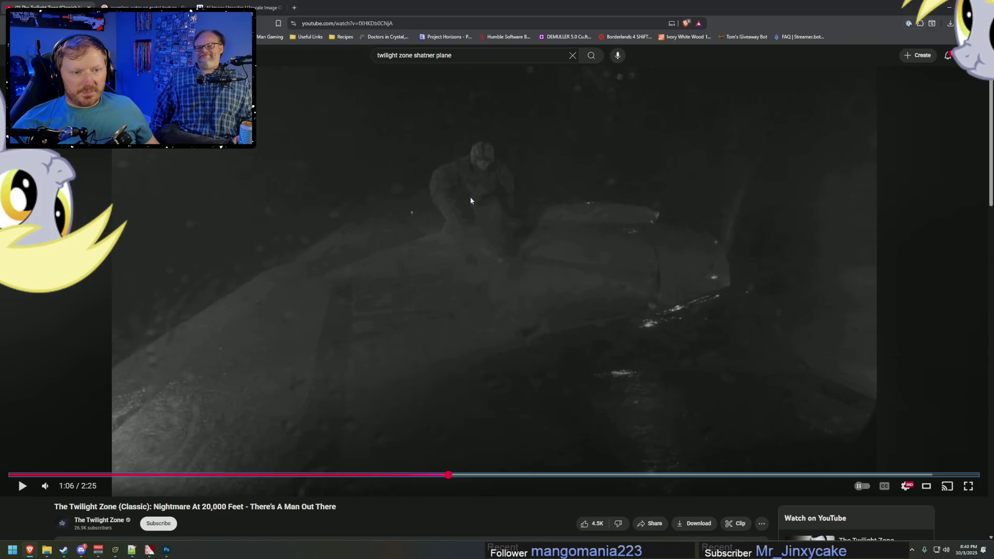
{"action": "key", "text": "alt+Tab"}
{"action": "key", "text": "alt+Tab"}
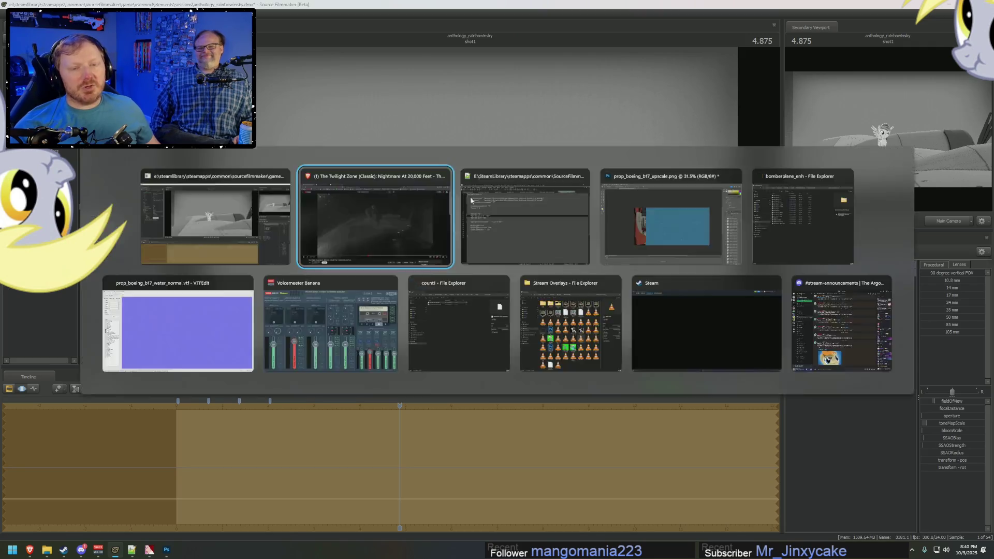
{"action": "key", "text": "alt+Tab"}
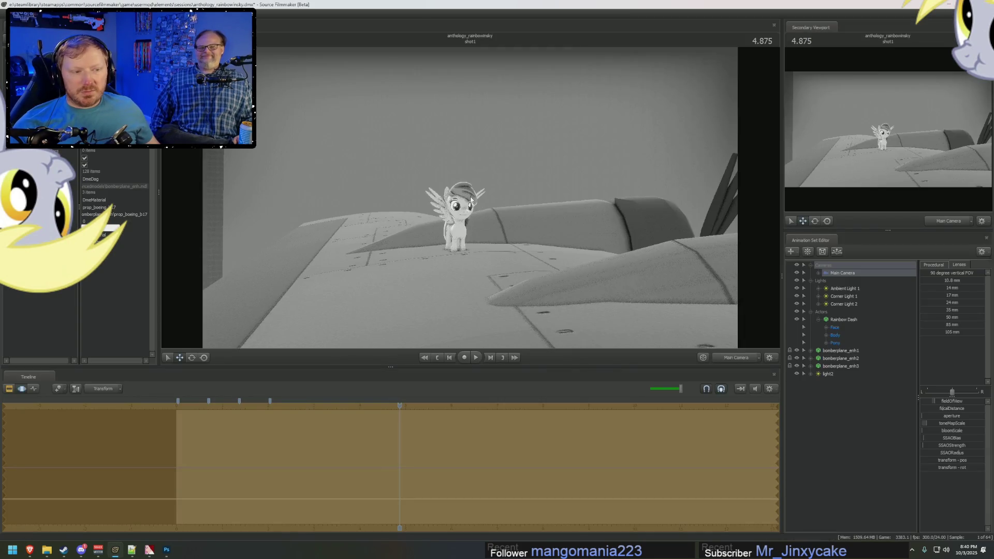
{"action": "key", "text": "alt+Tab"}
{"action": "key", "text": "alt+Tab"}
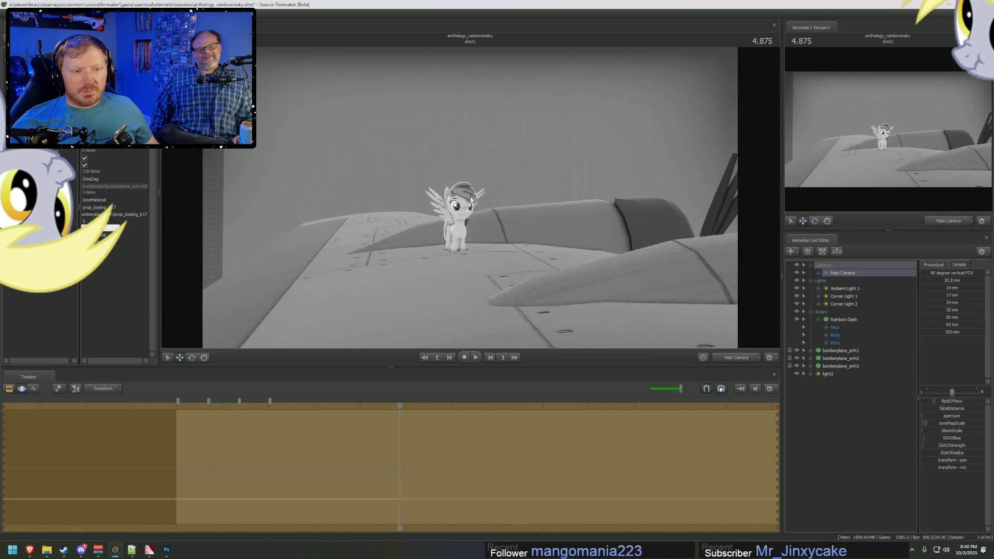
{"action": "left_click", "coordinate": [843, 320]}
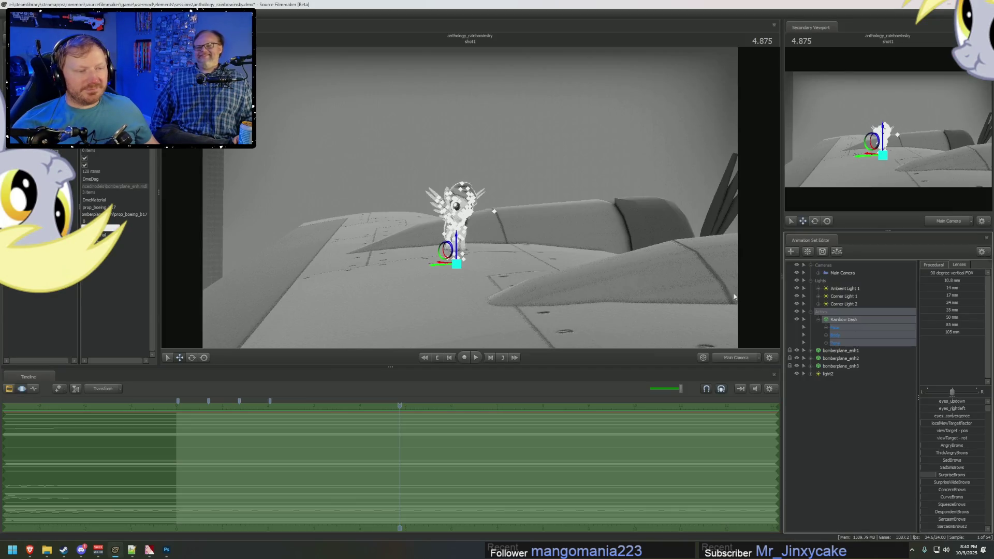
Step: Darken the ambient lighting, select Corner Light 1, and adjust its intensity and farZAtten settings
{"action": "key", "text": "ctrl+z"}
{"action": "key", "text": "ctrl+z"}
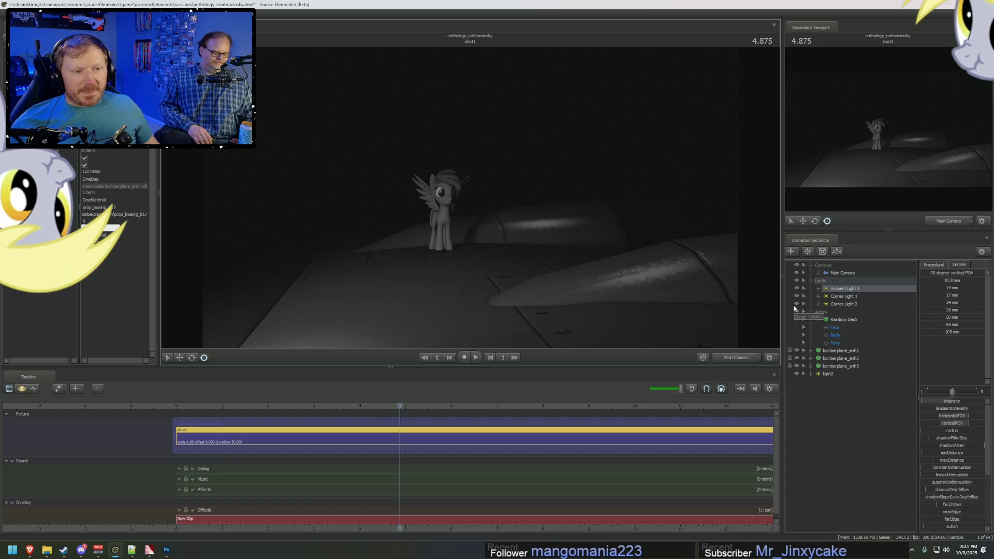
{"action": "left_click", "coordinate": [843, 296]}
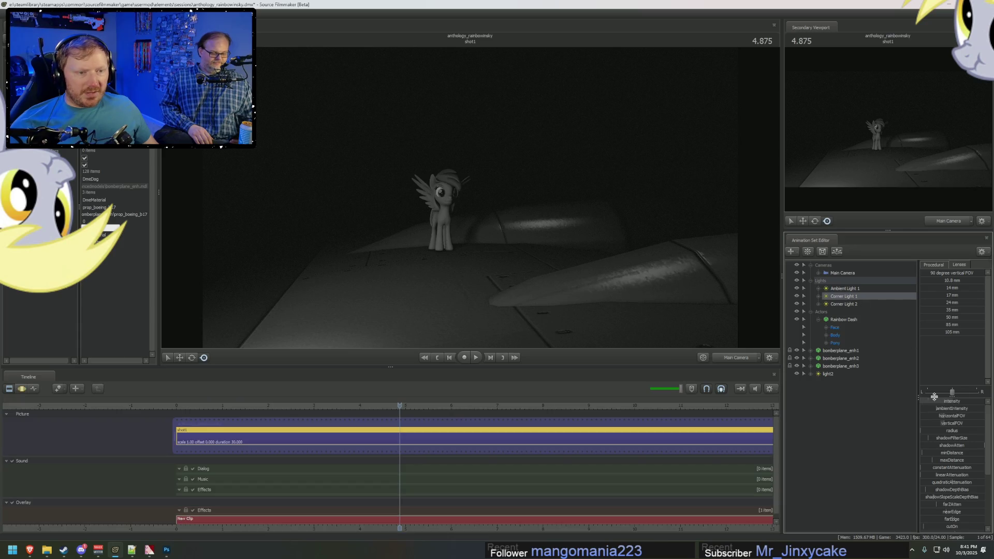
{"action": "key", "text": "F3"}
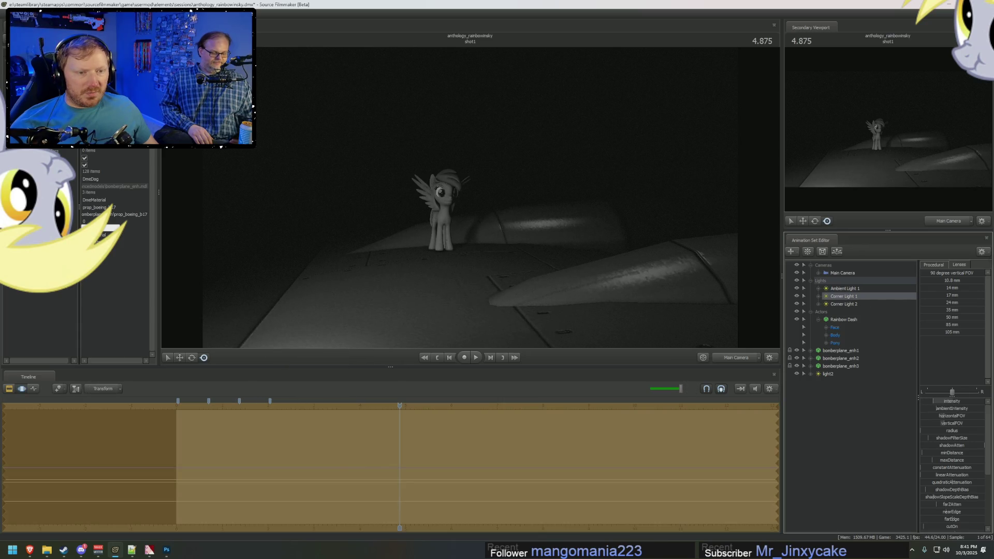
{"action": "left_click", "coordinate": [939, 400]}
{"action": "scroll", "coordinate": [951, 479], "scroll_direction": "down", "scroll_amount": 2}
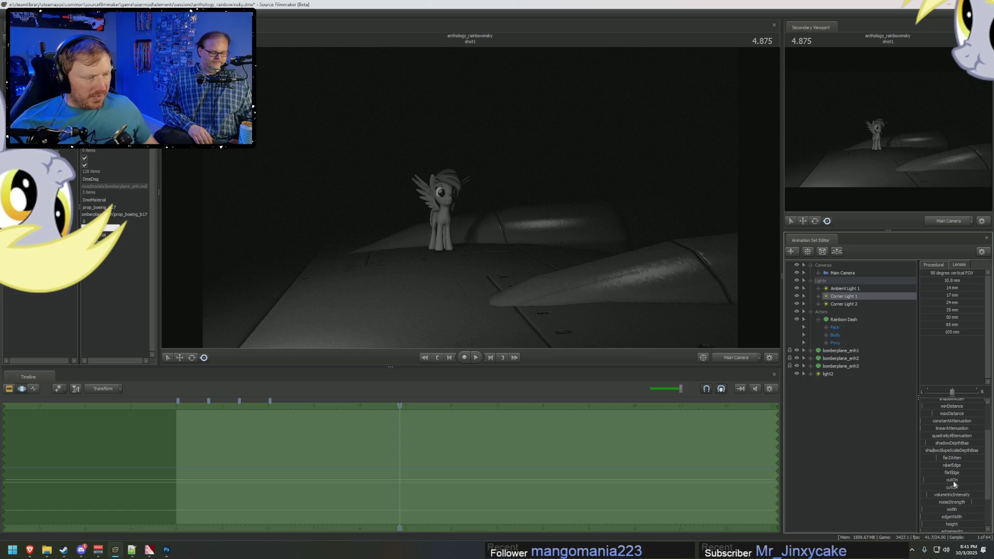
{"action": "left_click", "coordinate": [948, 459]}
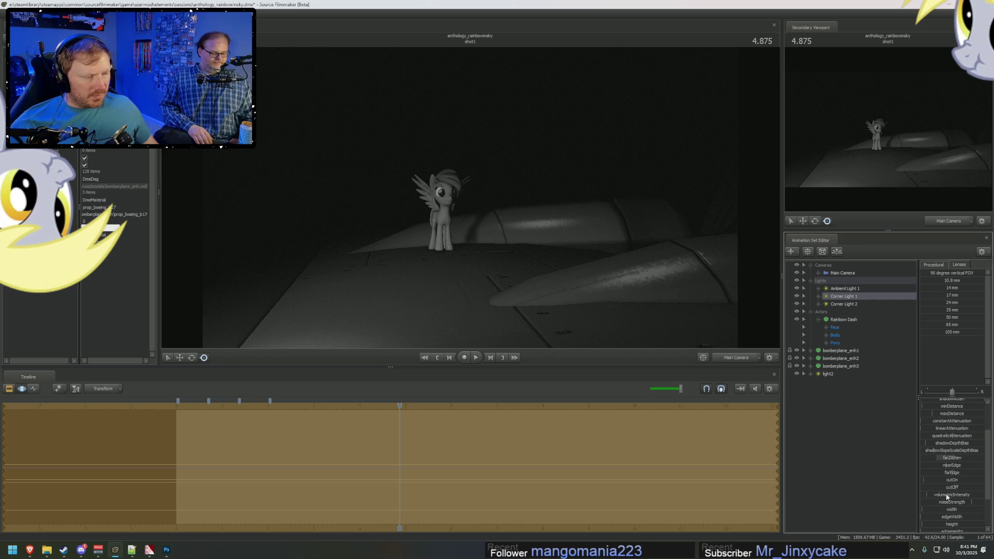
{"action": "scroll", "coordinate": [946, 493], "scroll_direction": "up", "scroll_amount": 2}
Step: Edit Corner Light 1's maxDistance Min/Max/Default range and compare against the Twilight Zone reference
{"action": "right_click", "coordinate": [950, 460]}
{"action": "left_click", "coordinate": [960, 470]}
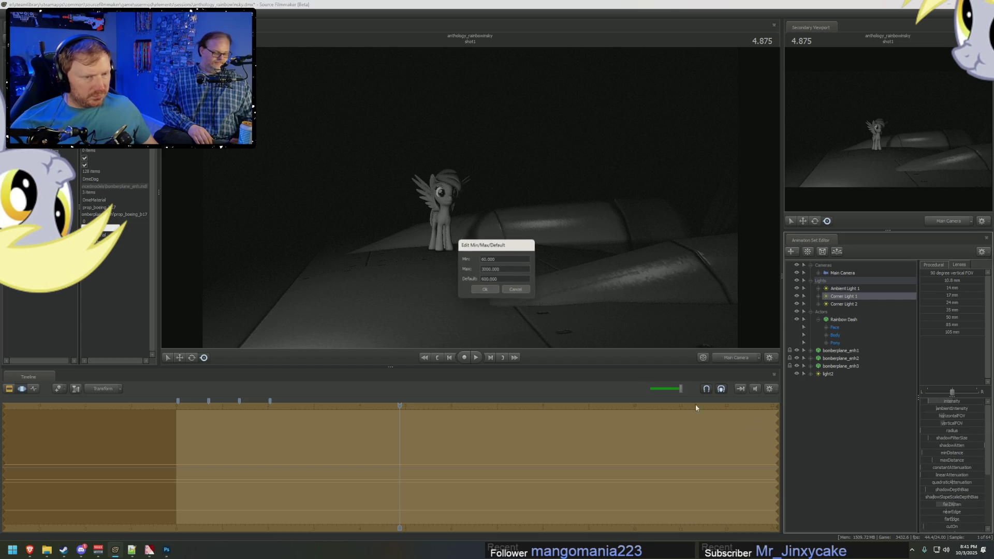
{"action": "key", "text": "Return"}
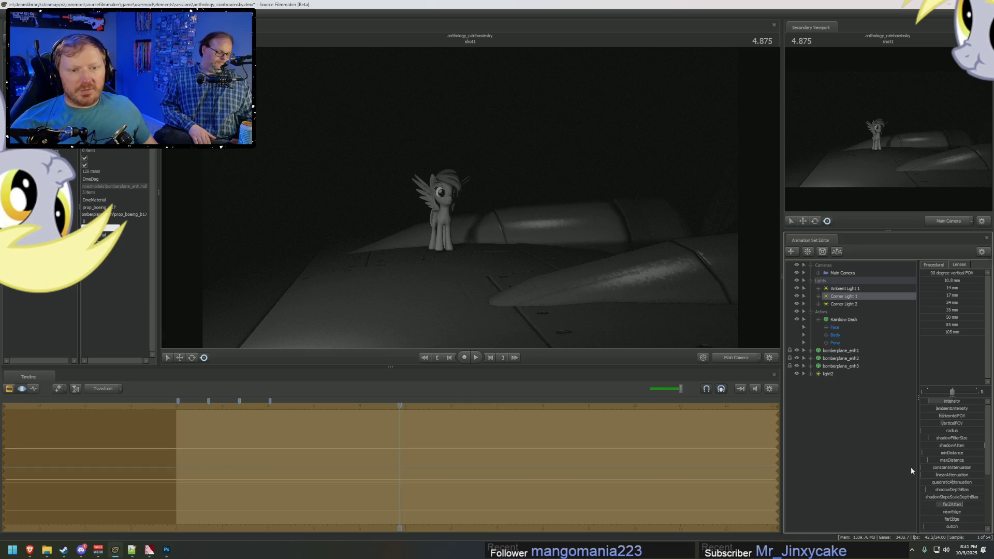
{"action": "key", "text": "alt+Tab"}
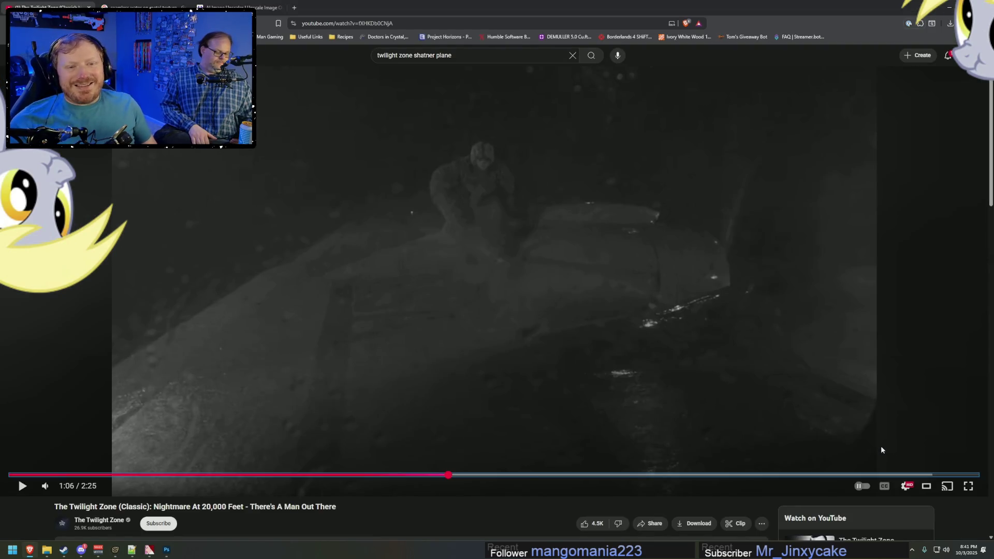
{"action": "key", "text": "alt+Tab"}
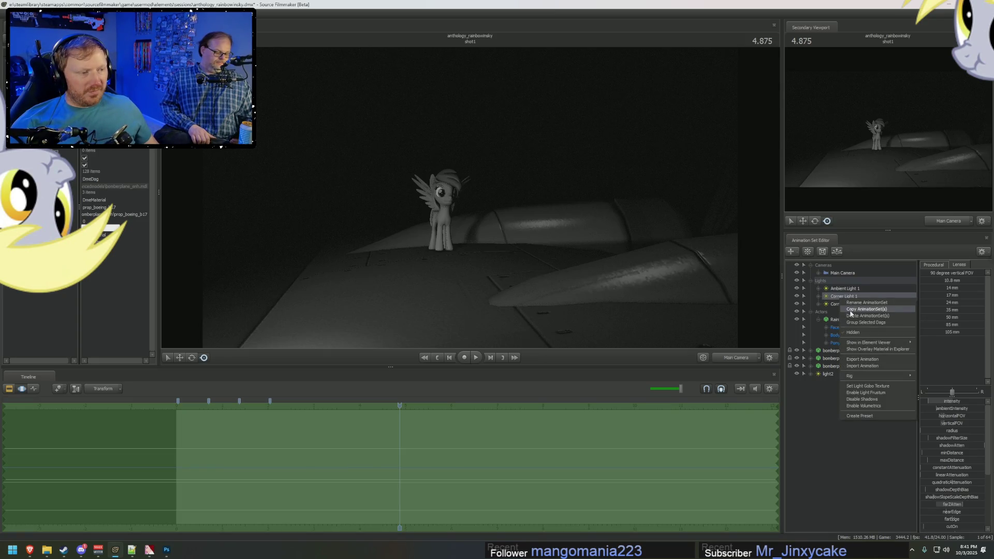
Step: Turn off shadows for Corner Light 2
{"action": "left_click", "coordinate": [845, 304]}
{"action": "right_click", "coordinate": [843, 304]}
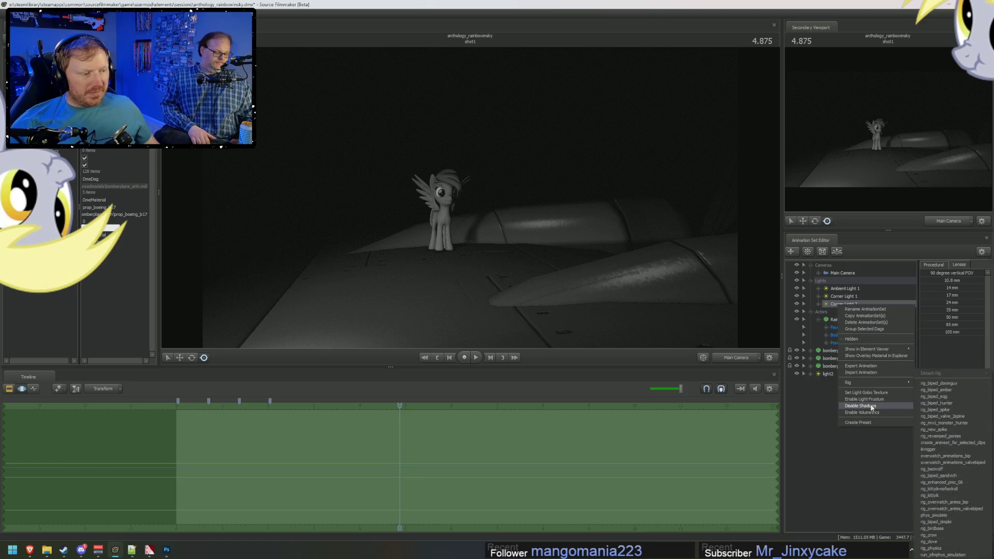
{"action": "left_click", "coordinate": [870, 406]}
Step: Change an ambient light option, then collapse Rainbow Dash's face/body/pony parts and the Actors group
{"action": "right_click", "coordinate": [844, 288]}
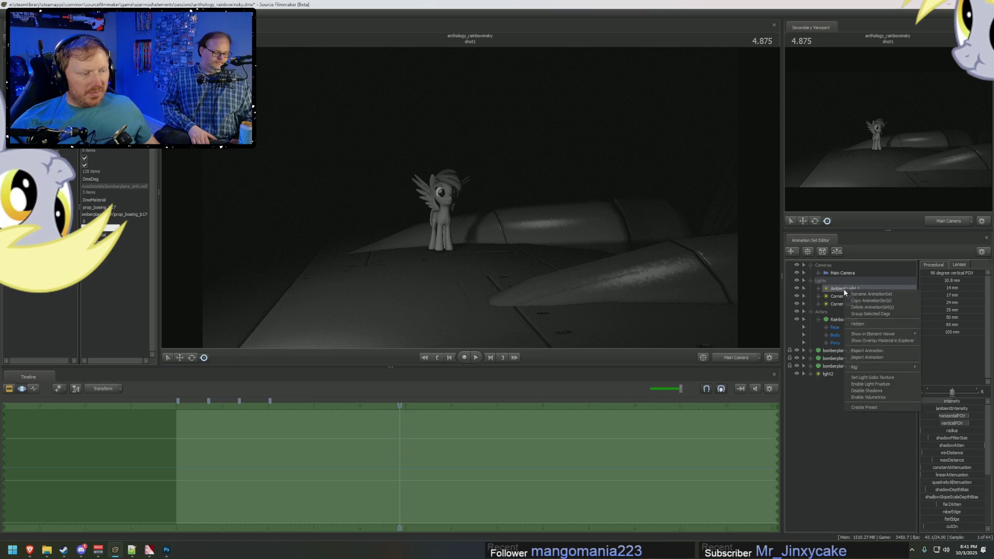
{"action": "left_click", "coordinate": [869, 394]}
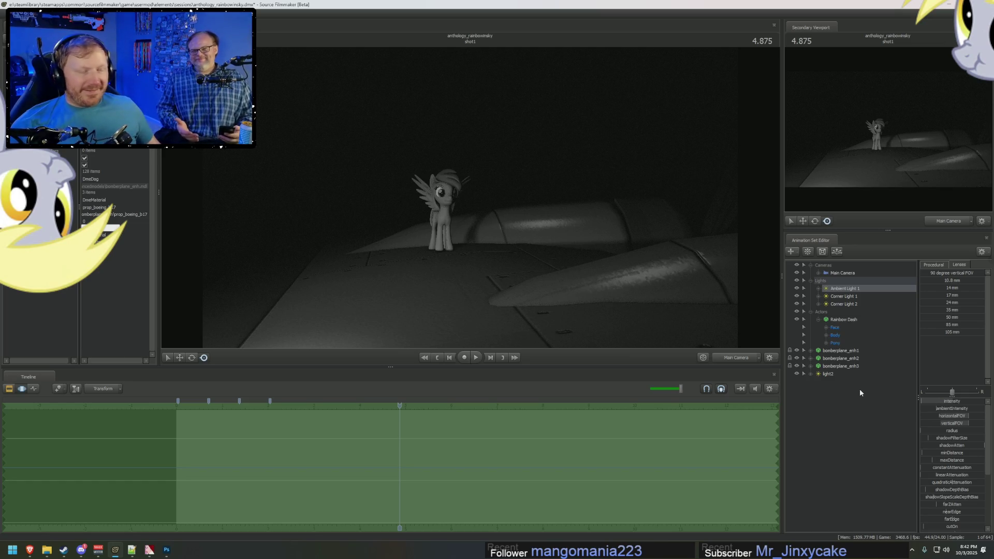
{"action": "left_click", "coordinate": [818, 319]}
{"action": "left_click", "coordinate": [810, 312]}
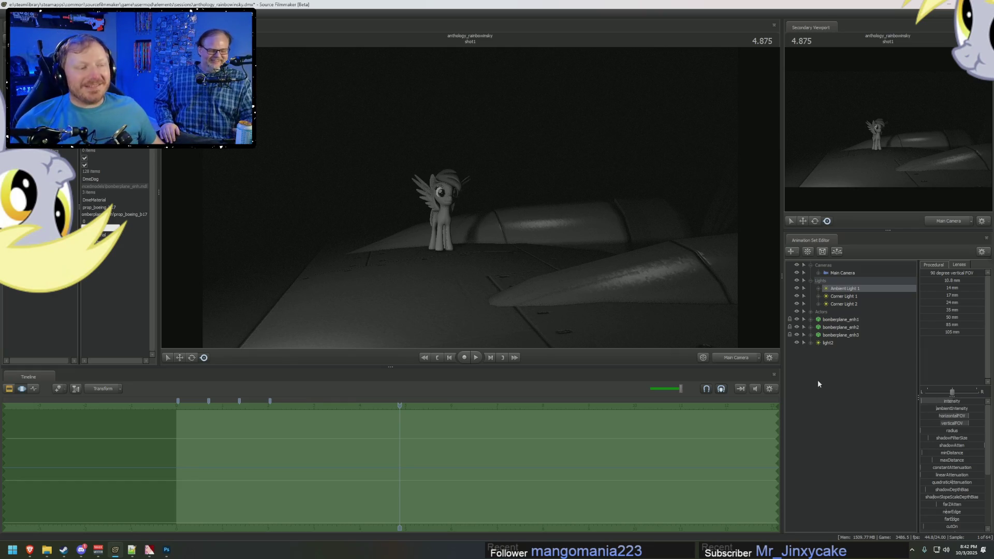
Step: View through light2 and rename it 'Rim Filler 1'
{"action": "double_click", "coordinate": [831, 344]}
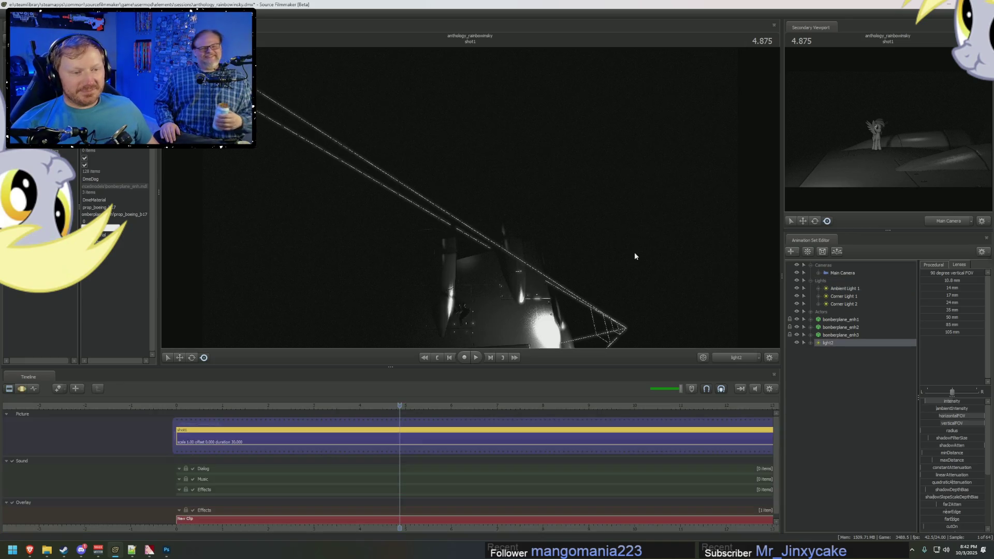
{"action": "right_click", "coordinate": [842, 342]}
{"action": "left_click", "coordinate": [856, 347]}
{"action": "type", "text": "Rim Fill"}
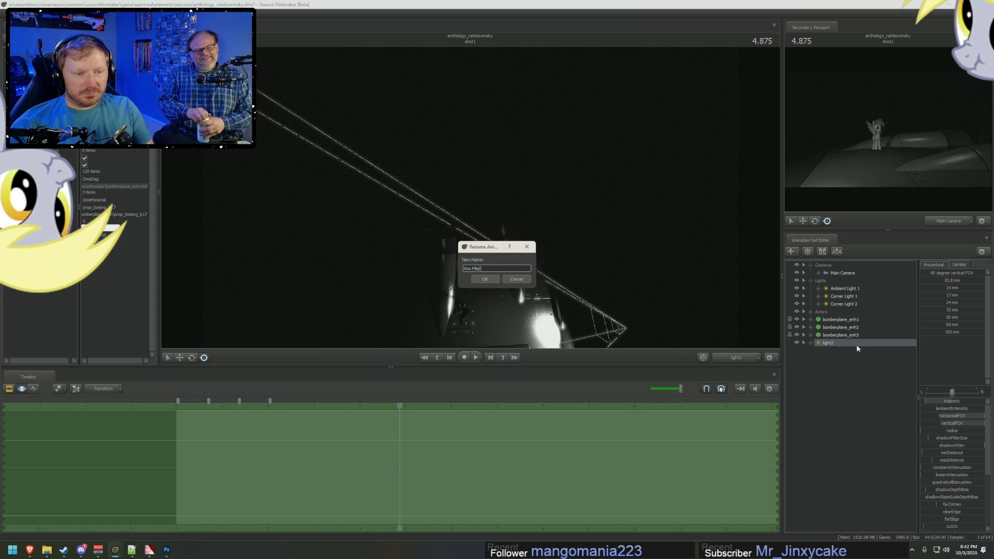
{"action": "type", "text": "1"}
{"action": "key", "text": "Return"}
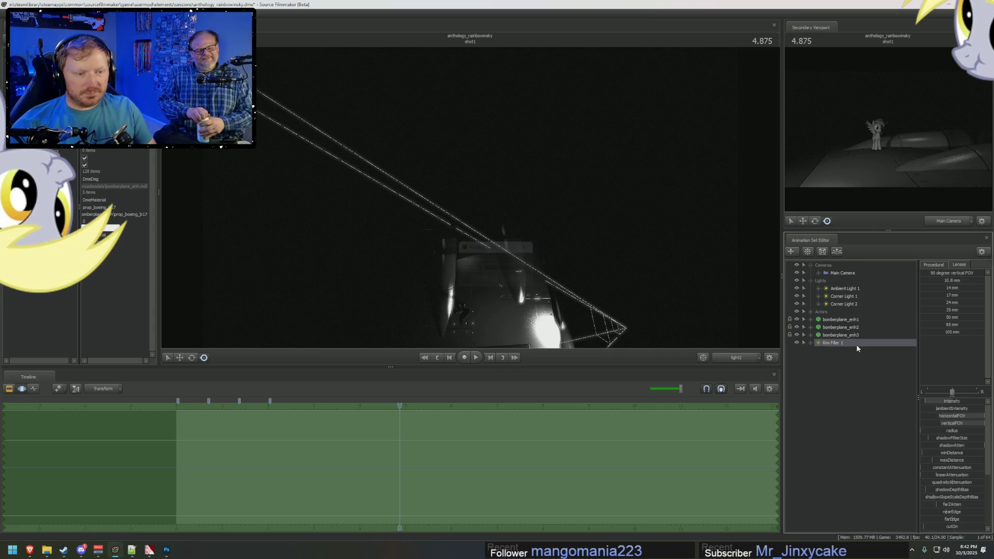
Step: Duplicate Rim Filler 1 as Rim Filler 2 and swing it to a new angle
{"action": "right_click", "coordinate": [856, 343]}
{"action": "left_click", "coordinate": [825, 382]}
{"action": "right_click", "coordinate": [824, 386]}
{"action": "left_click", "coordinate": [860, 421]}
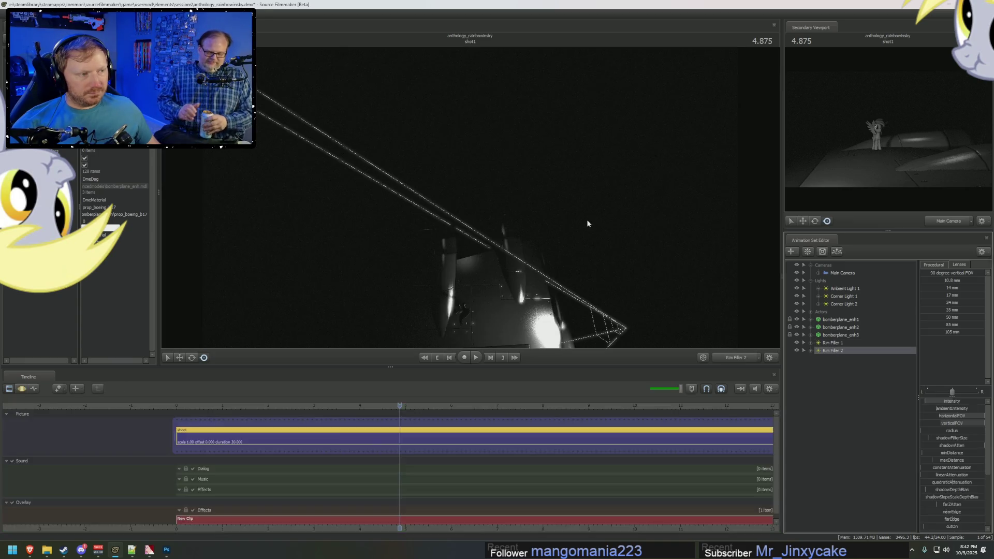
{"action": "left_click_drag", "start_coordinate": [587, 223], "coordinate": [363, 181]}
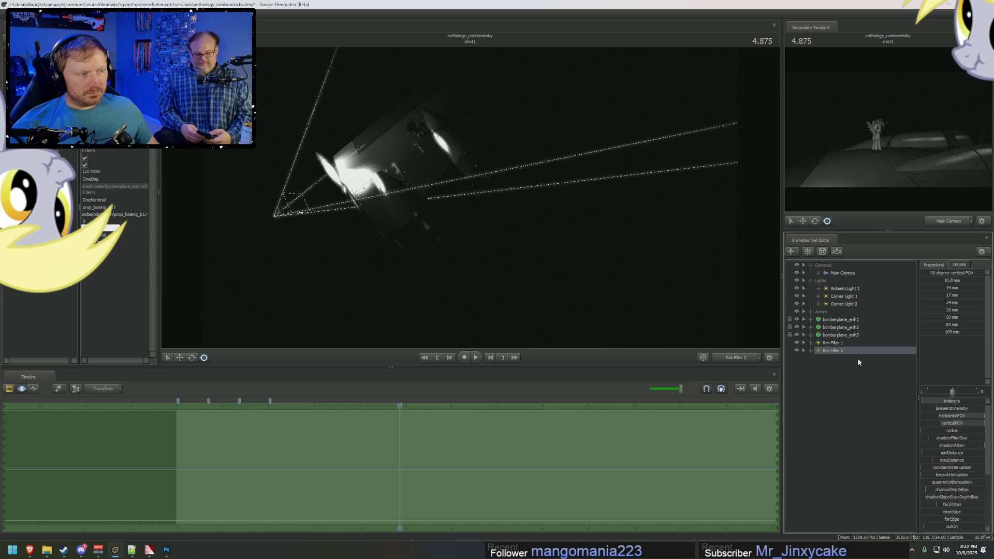
Step: Compare the scene with the Twilight Zone reference, returning to the Main Camera view
{"action": "key", "text": "alt+Tab"}
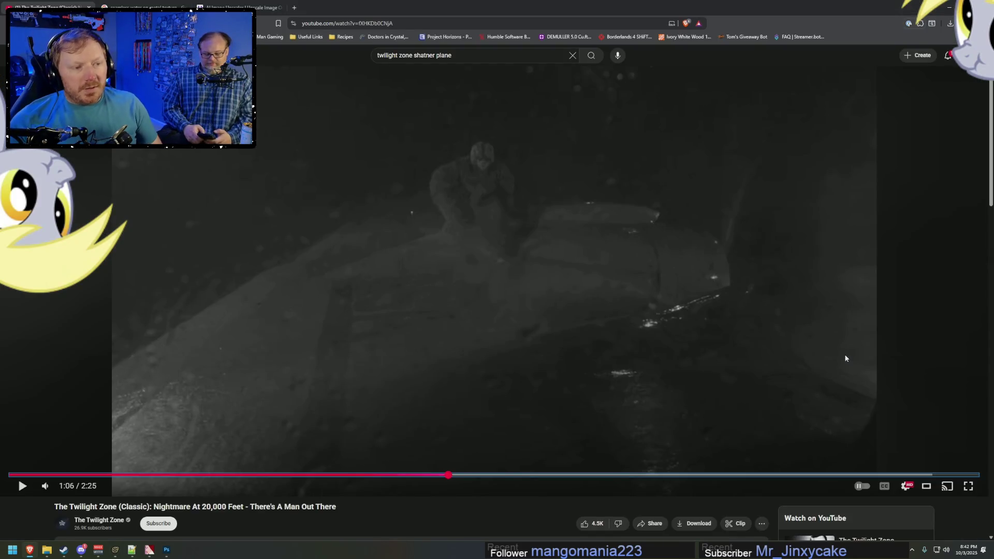
{"action": "key", "text": "Tab"}
{"action": "key", "text": "alt+Tab"}
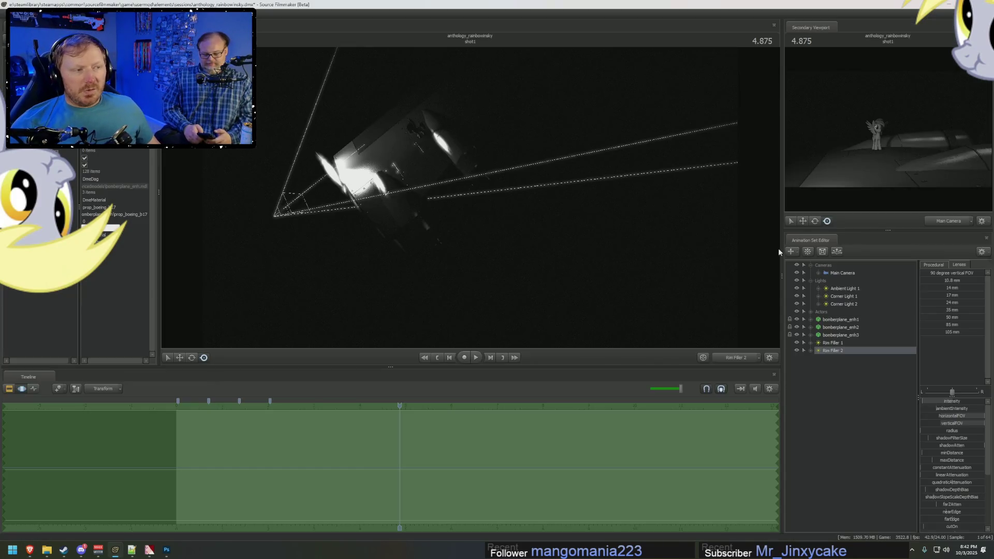
{"action": "key", "text": "alt+Tab"}
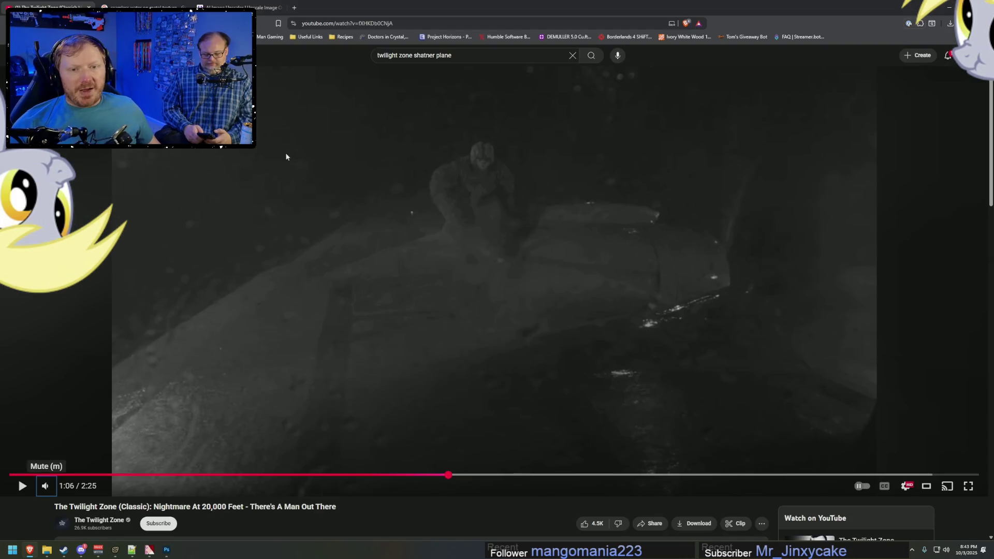
{"action": "key", "text": "alt+Tab"}
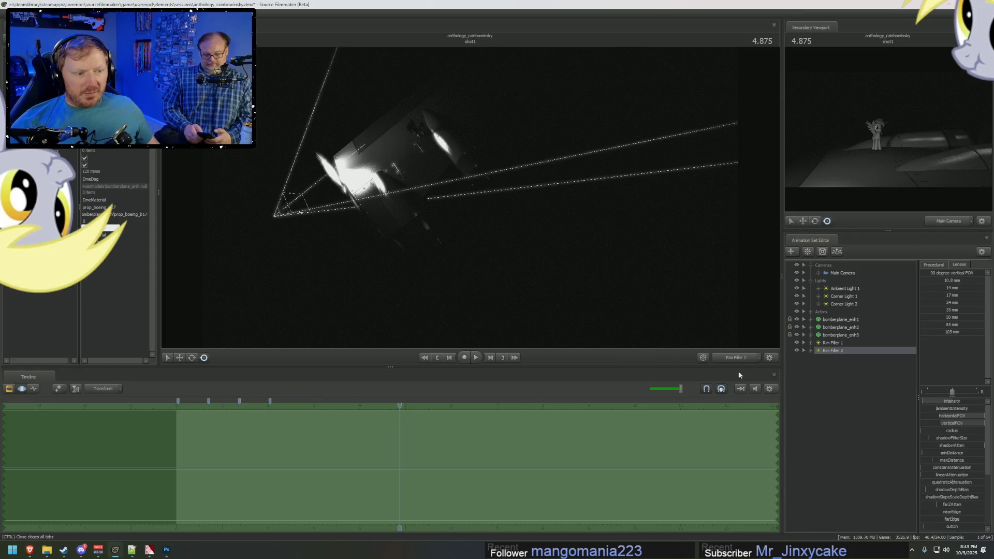
{"action": "left_click", "coordinate": [739, 358]}
{"action": "key", "text": "alt+Tab"}
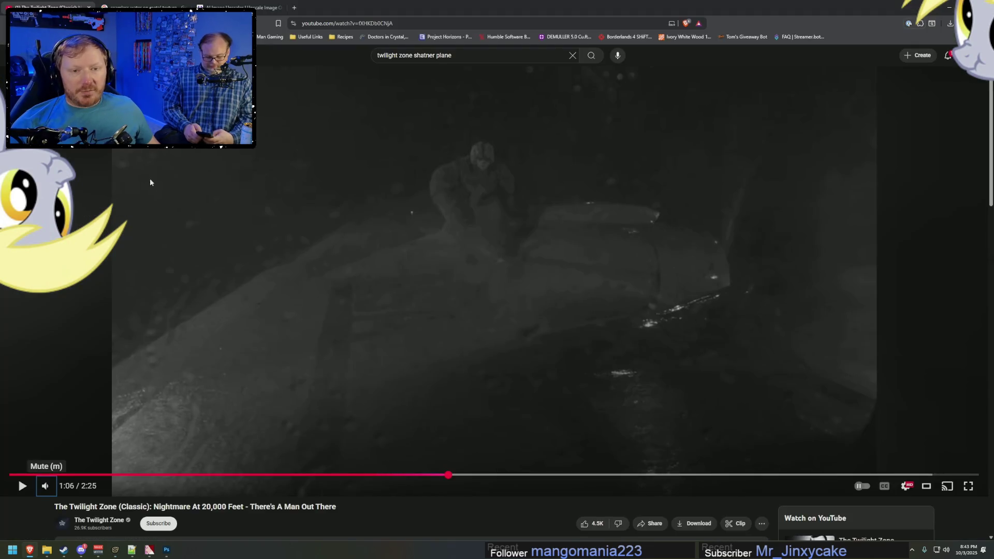
{"action": "key", "text": "alt+Tab"}
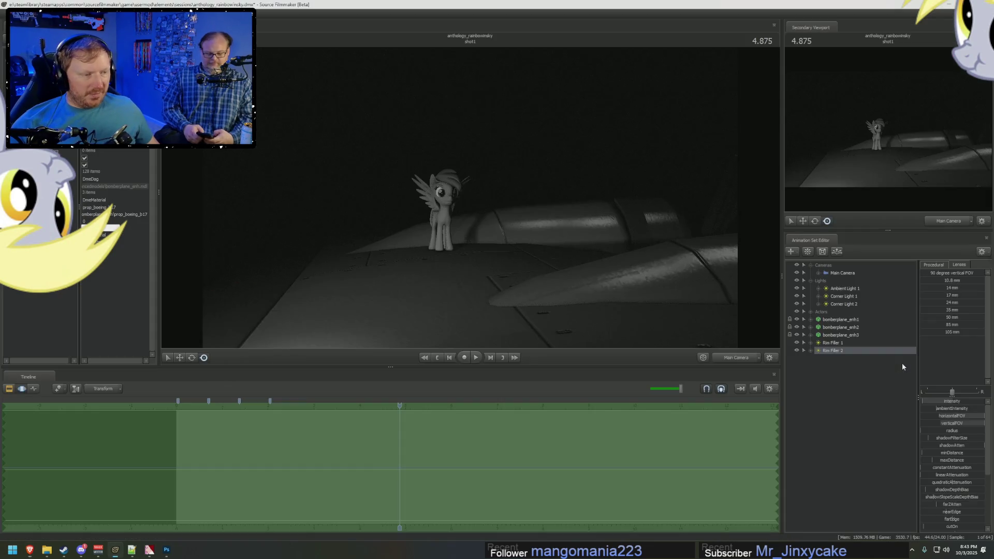
Step: Disable shadows on Corner Light 1
{"action": "left_click", "coordinate": [842, 289]}
{"action": "left_click", "coordinate": [840, 297]}
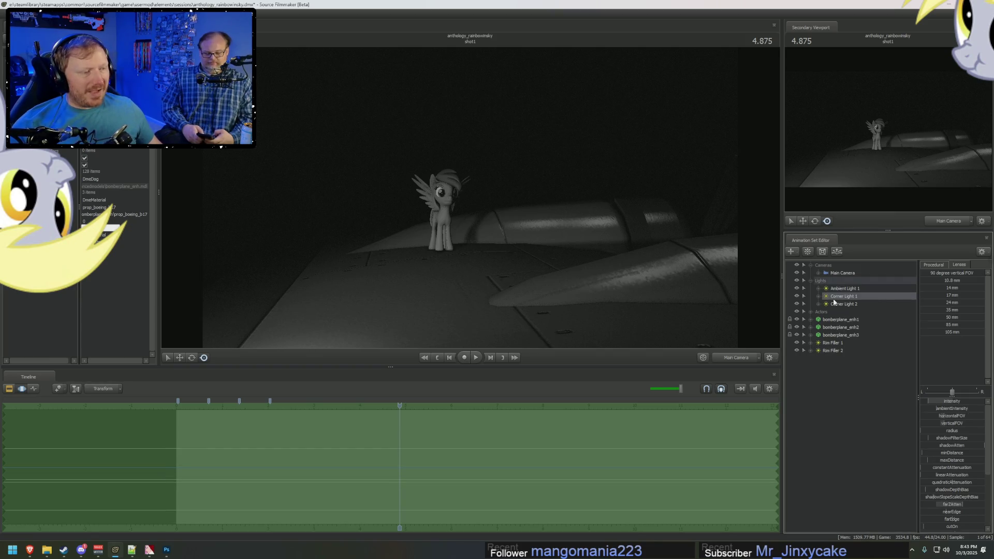
{"action": "left_click", "coordinate": [851, 289]}
{"action": "left_click", "coordinate": [850, 297]}
{"action": "right_click", "coordinate": [853, 296]}
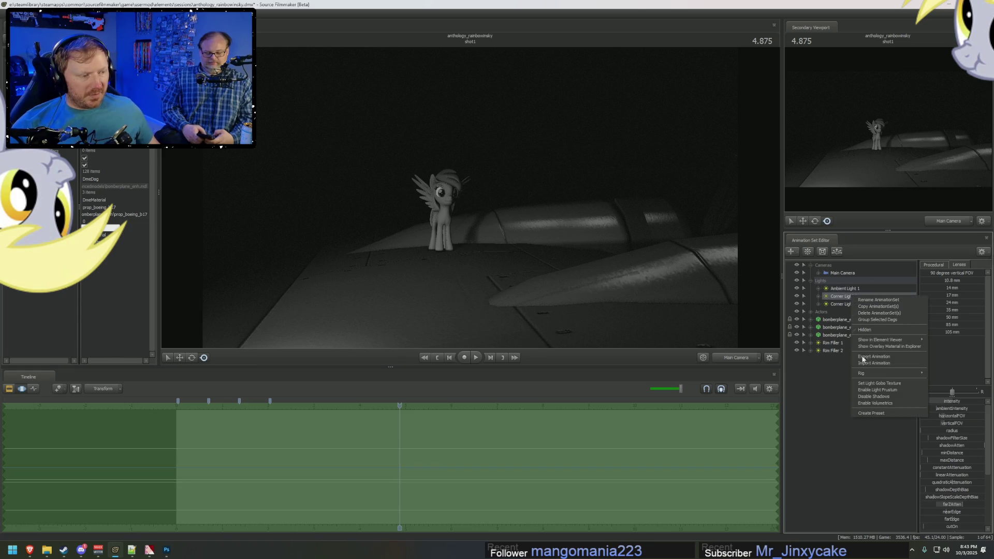
{"action": "left_click", "coordinate": [871, 396]}
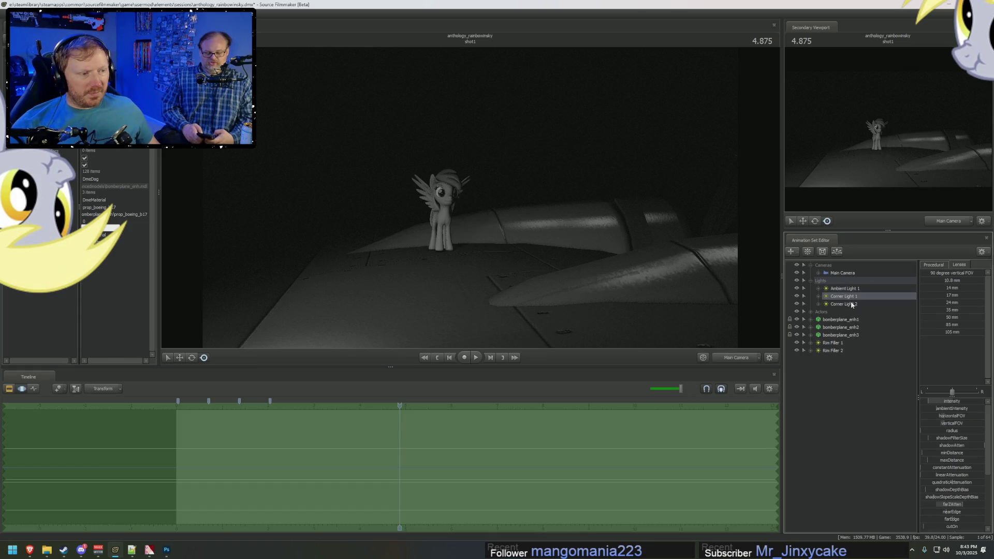
Step: Enable shadows on Corner Light 2
{"action": "right_click", "coordinate": [851, 305]}
{"action": "left_click", "coordinate": [875, 398]}
{"action": "right_click", "coordinate": [848, 300]}
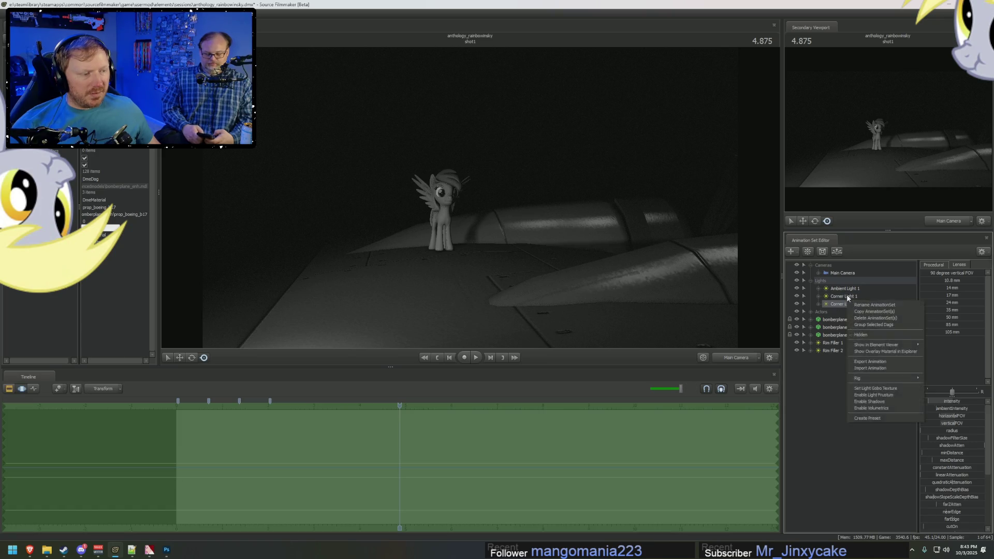
{"action": "left_click", "coordinate": [870, 401]}
Step: Expand Corner Light 1's controls and nudge one of its sliders
{"action": "left_click", "coordinate": [853, 297]}
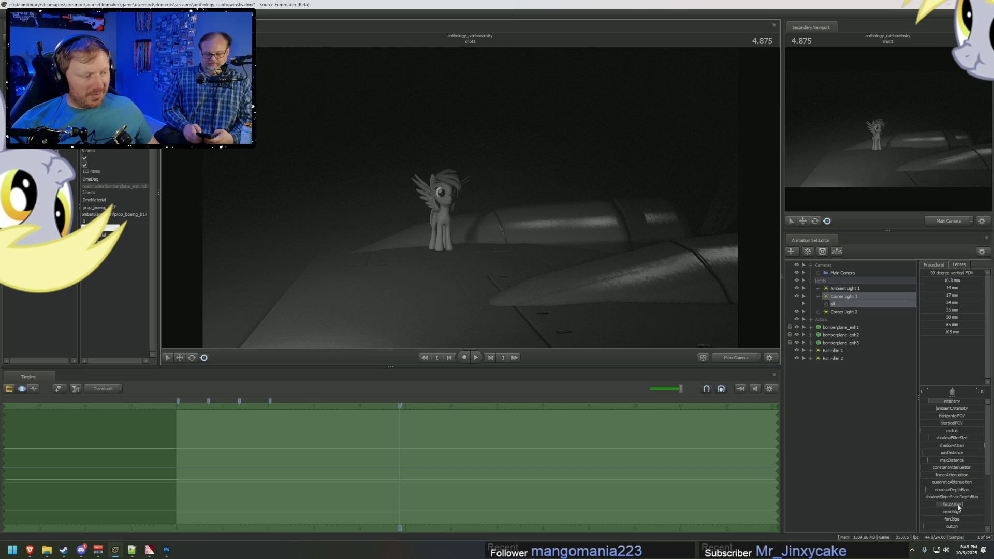
{"action": "scroll", "coordinate": [958, 507], "scroll_direction": "down", "scroll_amount": 2}
{"action": "left_click_drag", "start_coordinate": [958, 497], "coordinate": [952, 495]}
Step: Mute the reference video, replay it from 1:03 to about 1:06, and return to the scene
{"action": "key", "text": "alt+Tab"}
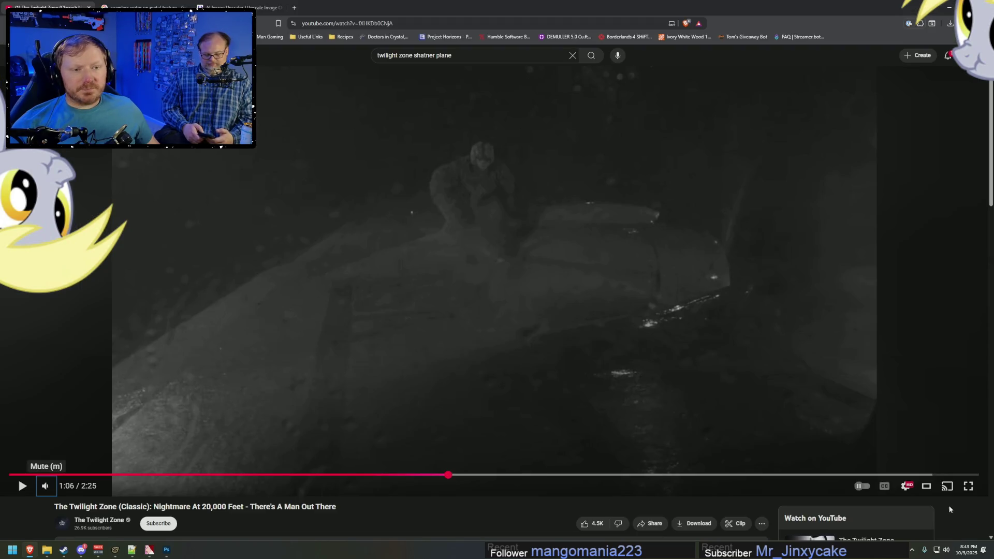
{"action": "key", "text": "alt+Tab"}
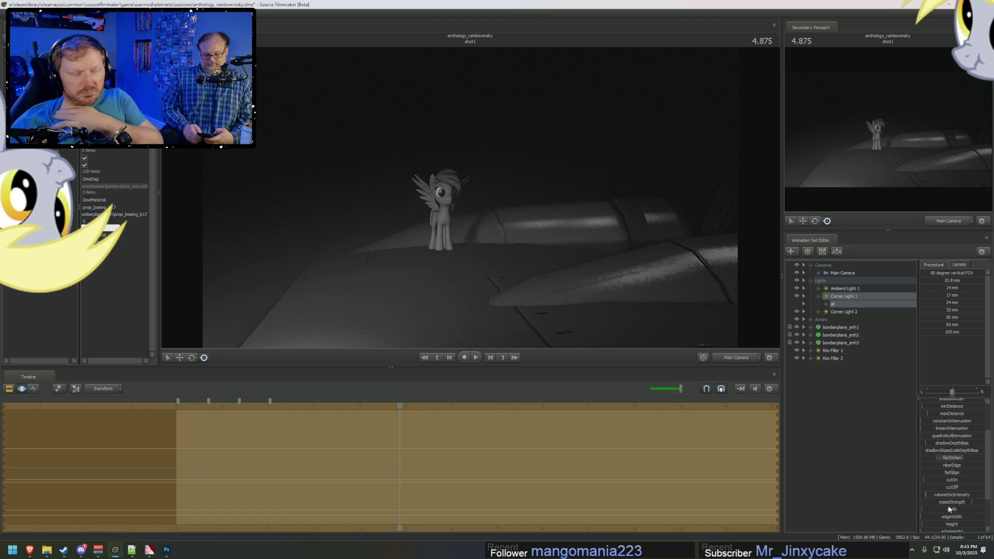
{"action": "key", "text": "alt+Tab"}
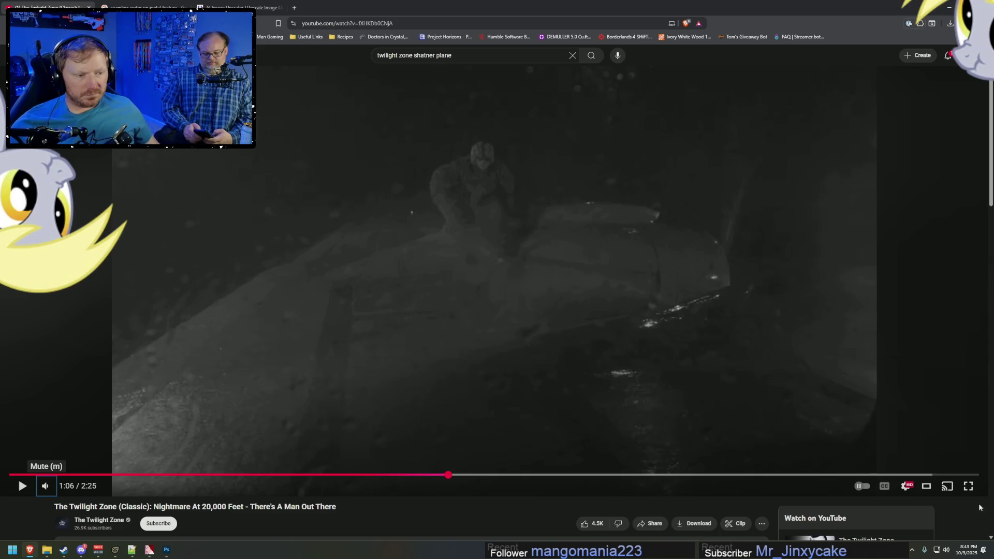
{"action": "key", "text": "m"}
{"action": "left_click", "coordinate": [432, 475]}
{"action": "key", "text": "space"}
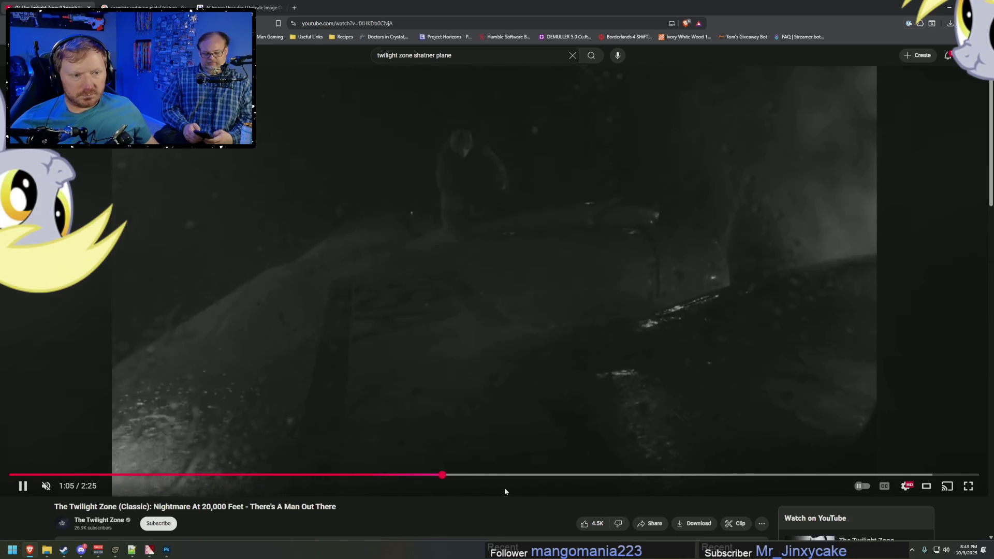
{"action": "key", "text": "space"}
{"action": "left_click_drag", "start_coordinate": [449, 475], "coordinate": [448, 479]}
{"action": "key", "text": "alt+Tab"}
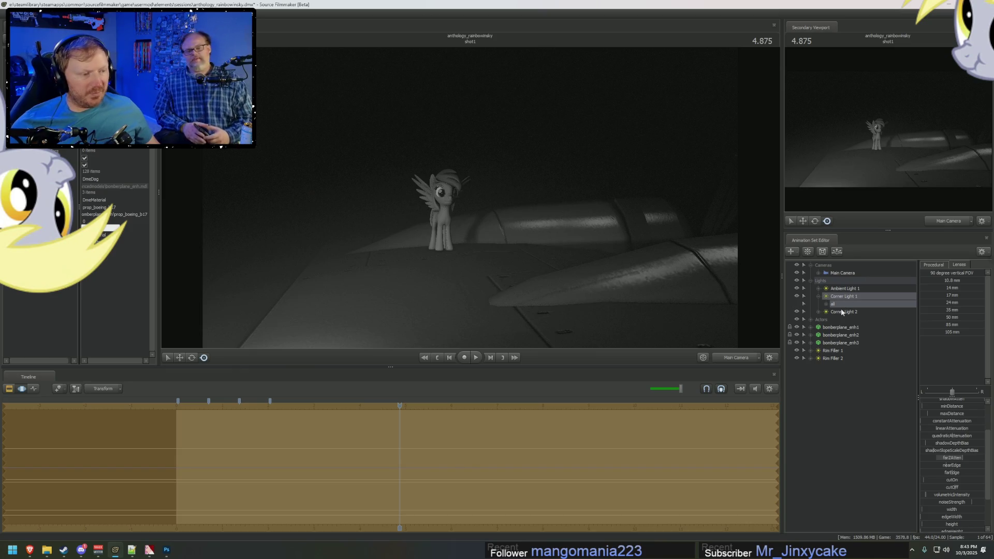
Step: Duplicate Ambient Light 1 as Ambient Light 2 and move it into the Lights group
{"action": "left_click", "coordinate": [844, 288]}
{"action": "right_click", "coordinate": [844, 289]}
{"action": "left_click", "coordinate": [869, 299]}
{"action": "right_click", "coordinate": [841, 415]}
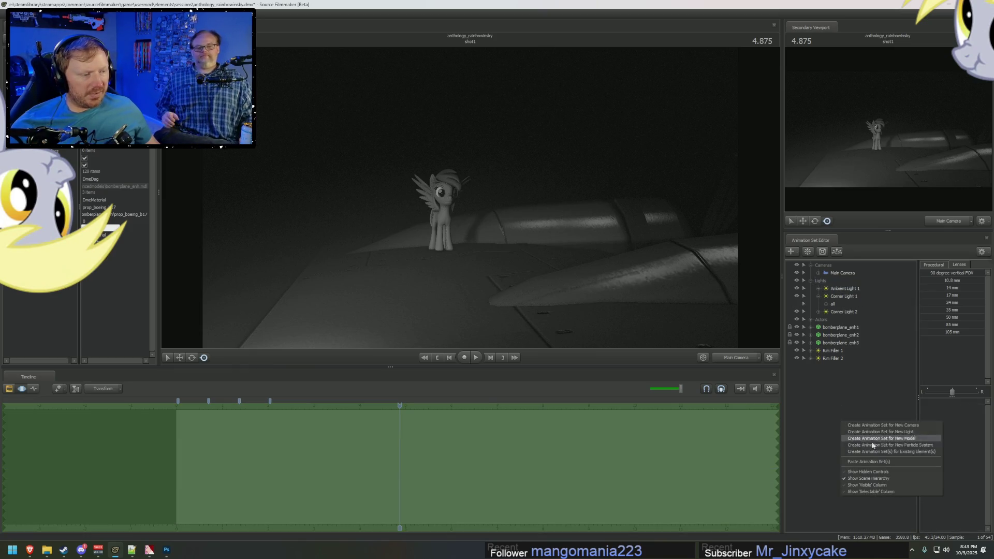
{"action": "left_click", "coordinate": [872, 458]}
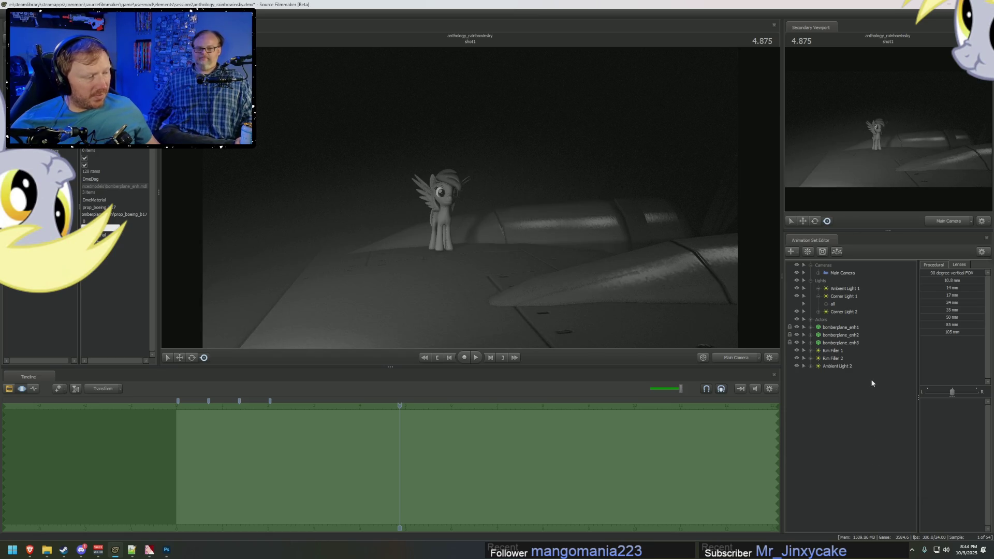
{"action": "left_click_drag", "start_coordinate": [836, 368], "coordinate": [837, 298]}
Step: Aim Ambient Light 2 over the plane and pony
{"action": "left_click", "coordinate": [819, 304]}
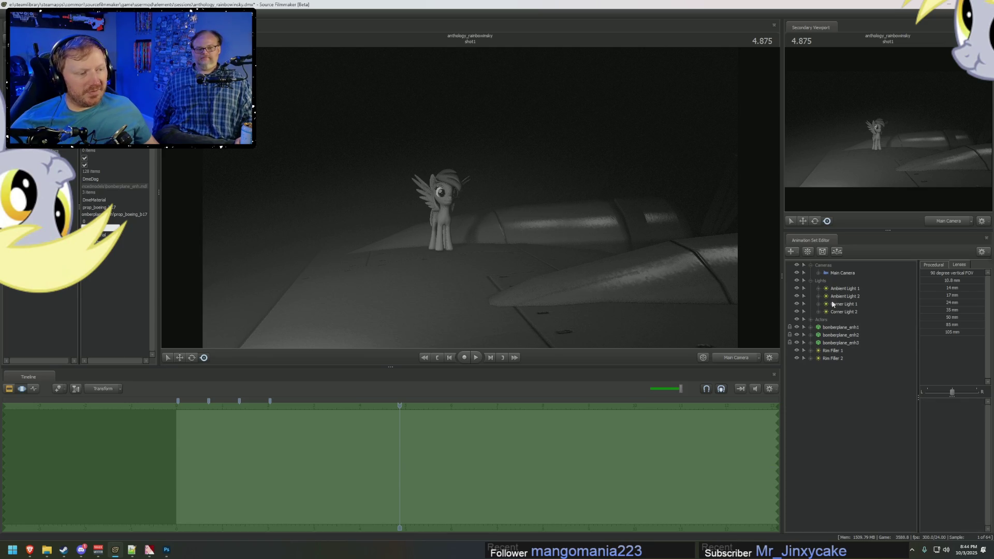
{"action": "double_click", "coordinate": [844, 296]}
{"action": "left_click_drag", "start_coordinate": [470, 197], "coordinate": [873, 339]}
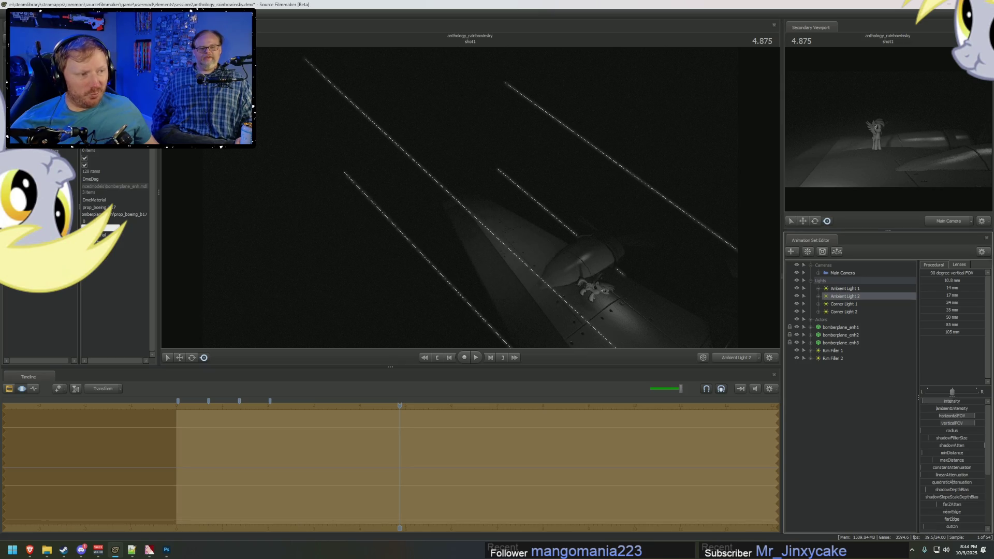
{"action": "mouse_move", "coordinate": [492, 202]}
{"action": "left_mouse_down"}
{"action": "mouse_move", "coordinate": [514, 212]}
{"action": "mouse_move", "coordinate": [472, 201]}
{"action": "left_mouse_up"}
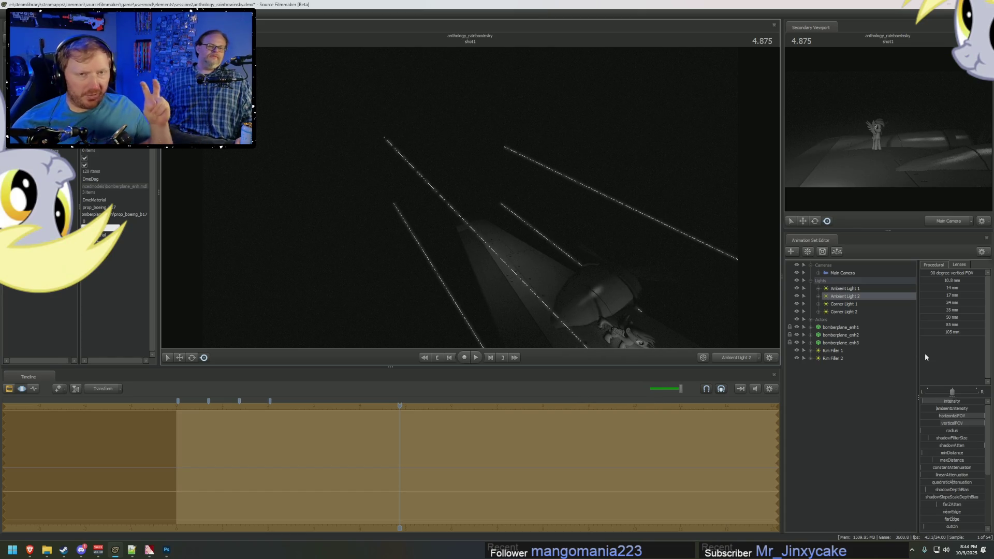
Step: Edit the intensity slider's range and lower Ambient Light 2's intensity
{"action": "right_click", "coordinate": [947, 403]}
{"action": "left_click", "coordinate": [957, 411]}
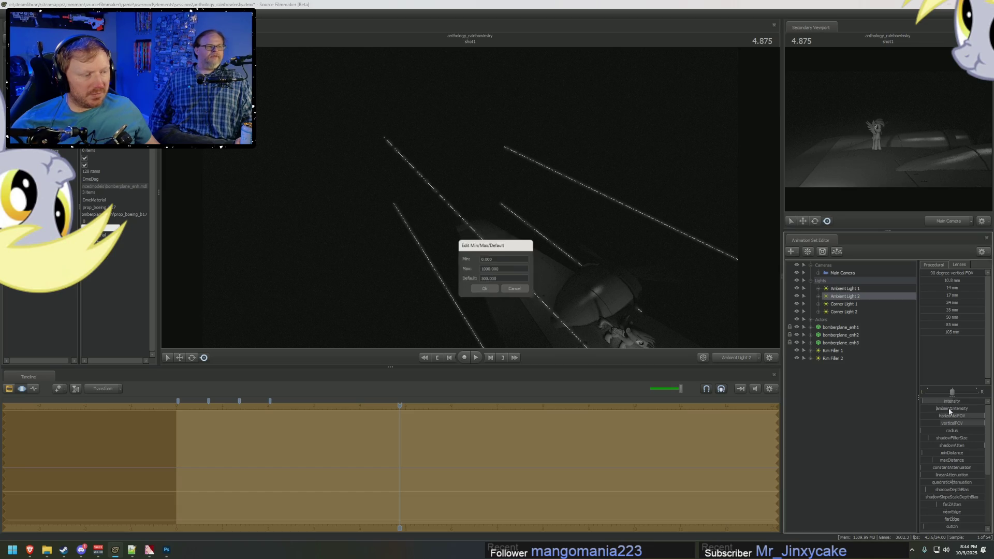
{"action": "double_click", "coordinate": [489, 266]}
{"action": "key", "text": "Tab"}
{"action": "key", "text": "Return"}
{"action": "left_click_drag", "start_coordinate": [947, 401], "coordinate": [926, 401]}
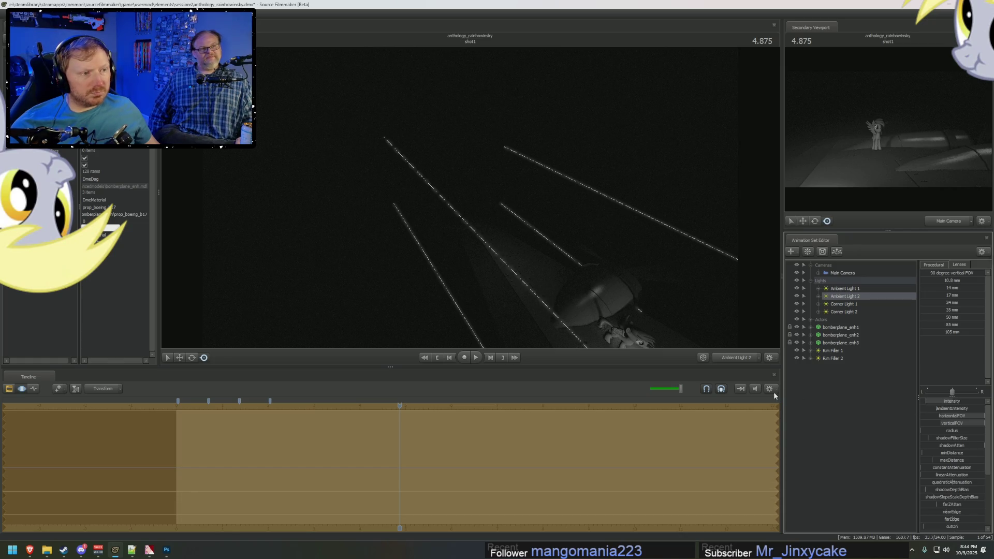
Step: Return to the Main Camera view and deselect Ambient Light 2 via the ambient light's menu
{"action": "left_click", "coordinate": [729, 359]}
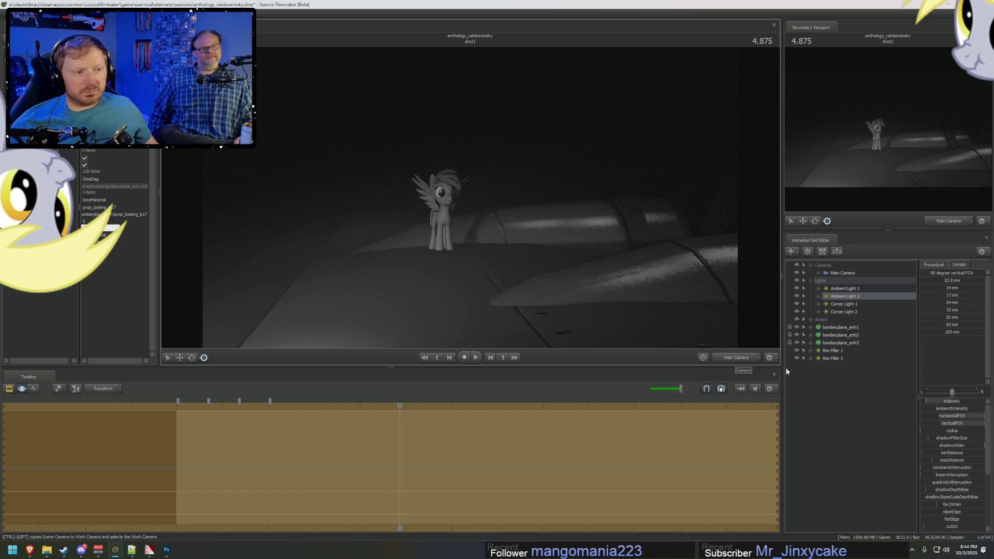
{"action": "right_click", "coordinate": [843, 291]}
{"action": "left_click", "coordinate": [836, 365]}
{"action": "right_click", "coordinate": [831, 401]}
{"action": "left_click", "coordinate": [857, 431]}
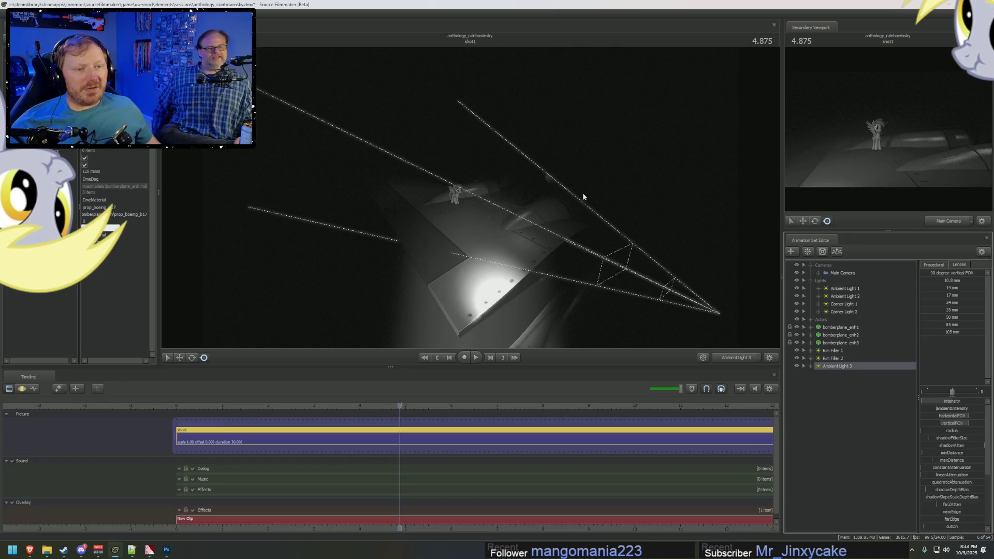
Step: View through Ambient Light 3 and turn it toward the plane's engine
{"action": "left_click", "coordinate": [583, 193]}
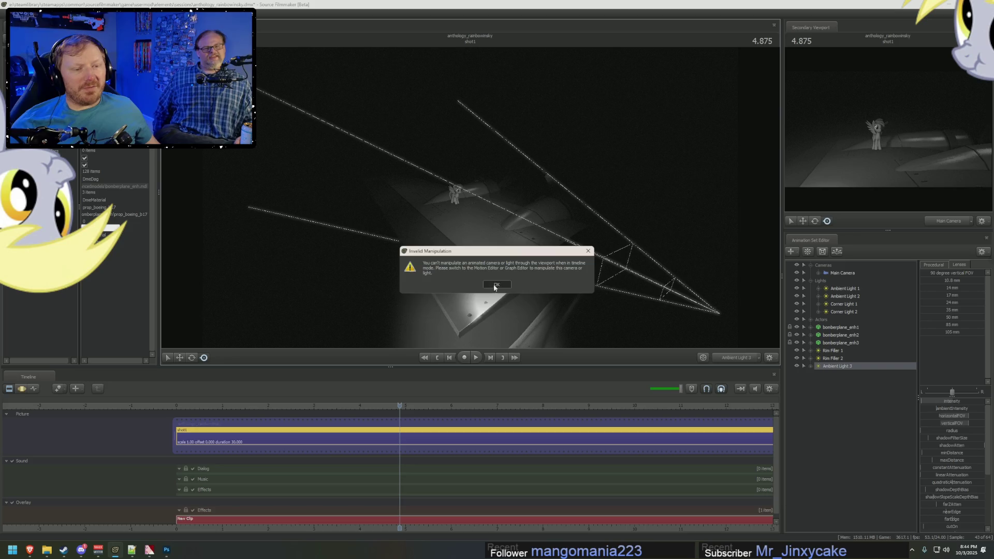
{"action": "key", "text": "Return"}
{"action": "key", "text": "F3"}
{"action": "mouse_move", "coordinate": [553, 263]}
{"action": "left_mouse_down"}
{"action": "mouse_move", "coordinate": [518, 274]}
{"action": "mouse_move", "coordinate": [460, 212]}
{"action": "mouse_move", "coordinate": [470, 201]}
{"action": "left_mouse_up"}
{"action": "key", "text": "w"}
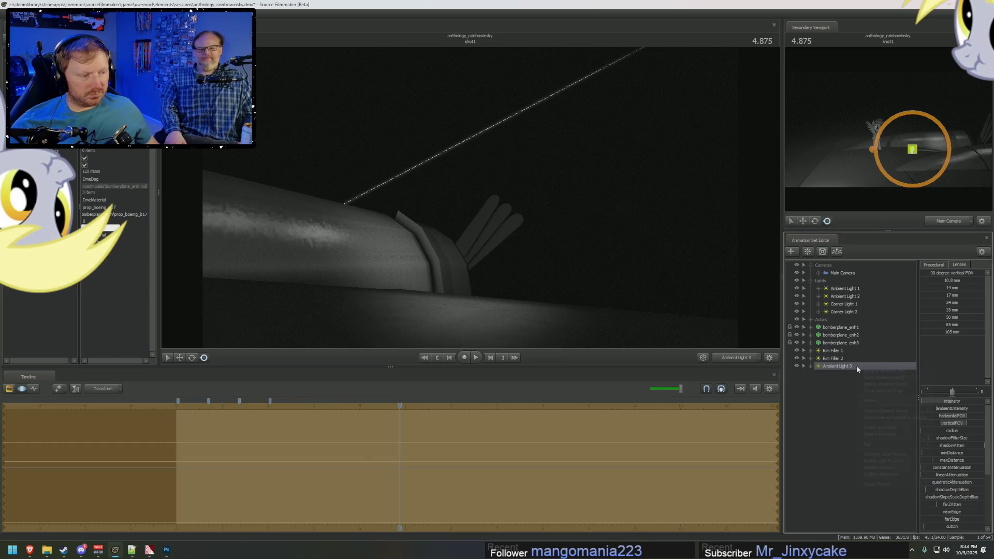
Step: Show Ambient Light 3 in the Element Viewer and raise its cutOn value slightly
{"action": "right_click", "coordinate": [856, 365]}
{"action": "mouse_move", "coordinate": [903, 410]}
{"action": "left_click", "coordinate": [956, 418]}
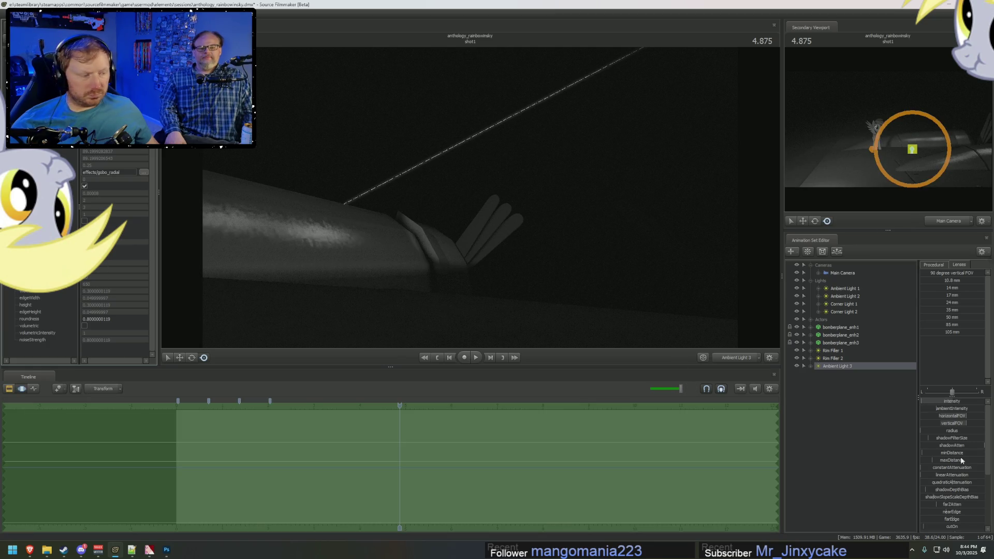
{"action": "scroll", "coordinate": [960, 487], "scroll_direction": "down", "scroll_amount": 1}
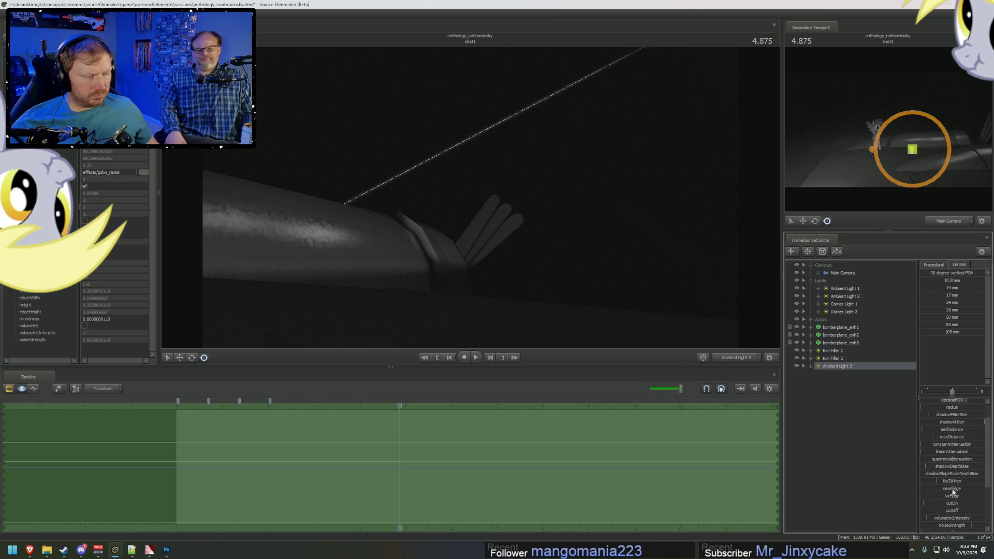
{"action": "left_click", "coordinate": [939, 505]}
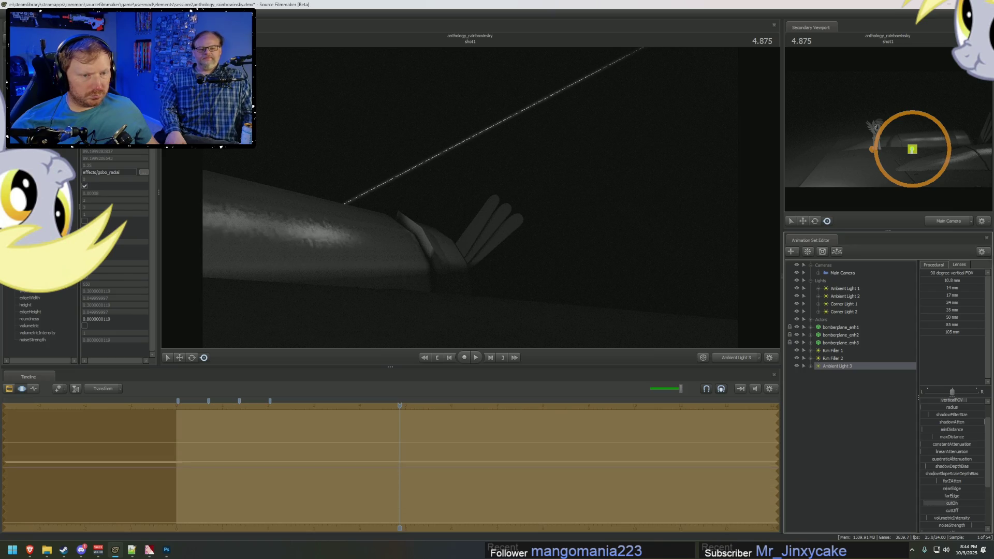
{"action": "left_click_drag", "start_coordinate": [964, 502], "coordinate": [971, 503]}
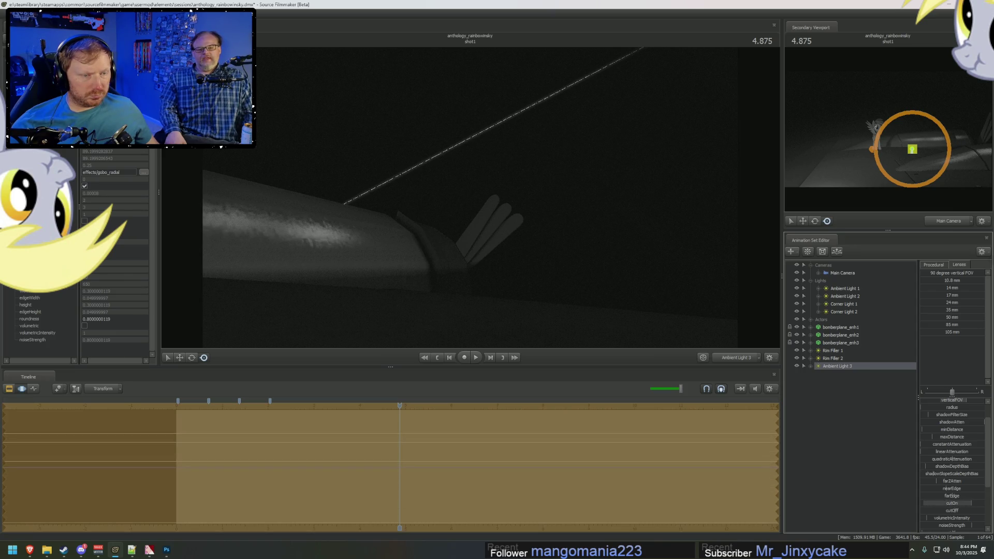
Step: Play the shot to preview the lighting, then switch to the reference video
{"action": "key", "text": "F2"}
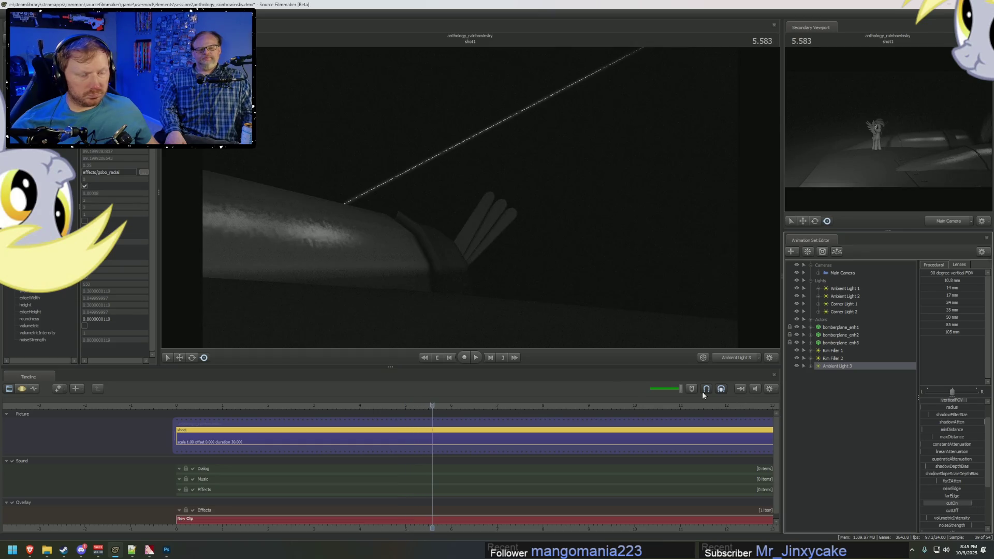
{"action": "key", "text": "F3"}
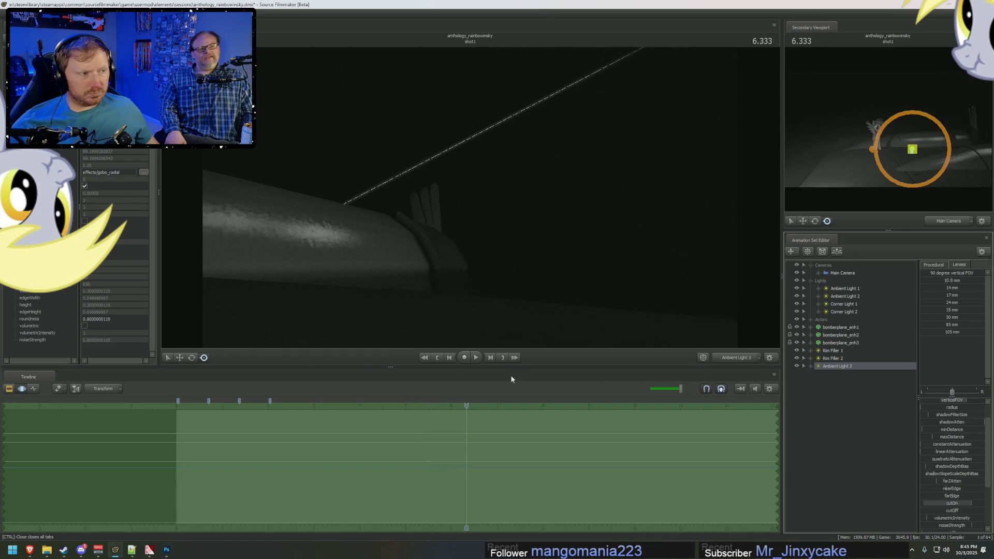
{"action": "key", "text": "alt+Tab"}
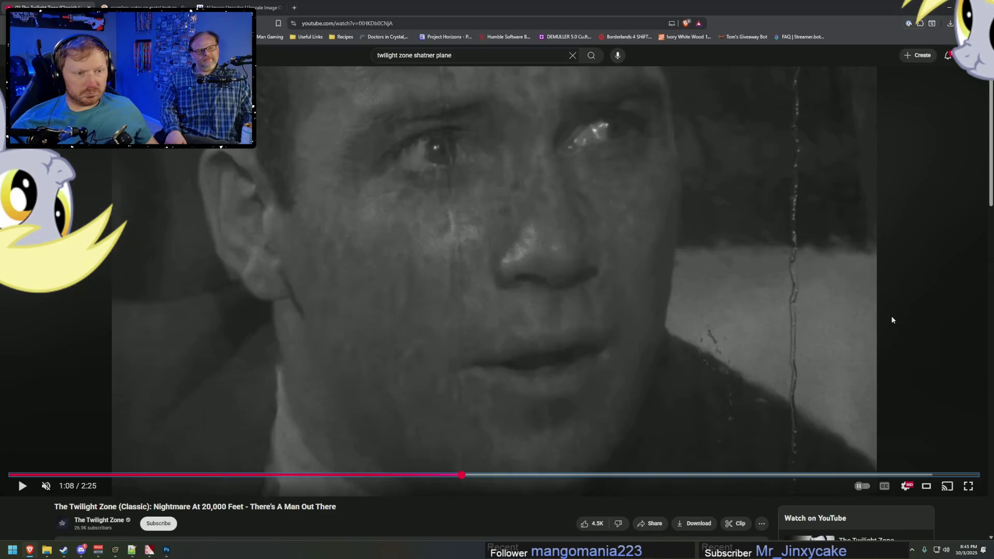
Step: Play the reference clip past 1:12 and pause on the creature on the wing
{"action": "left_click", "coordinate": [891, 320]}
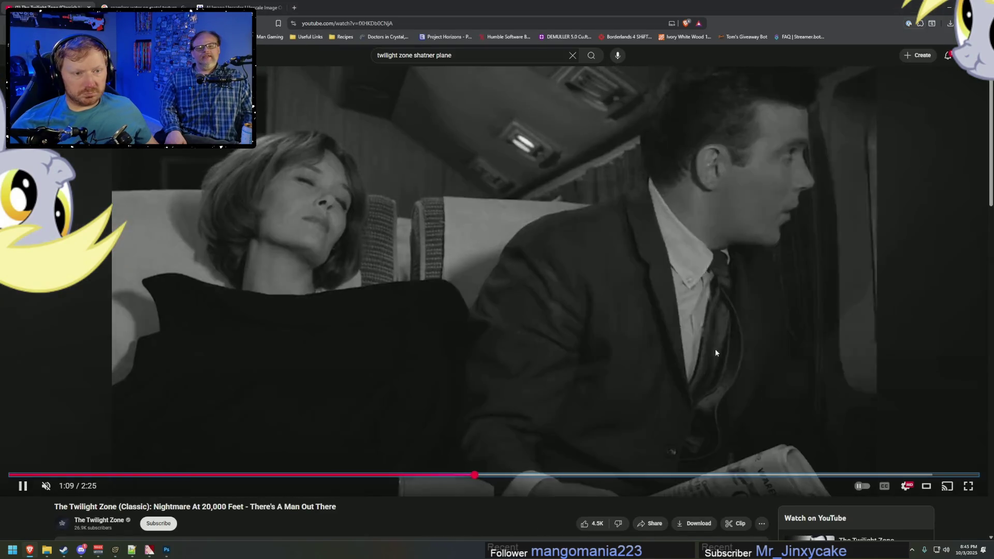
{"action": "left_click", "coordinate": [528, 392]}
{"action": "left_click", "coordinate": [521, 393]}
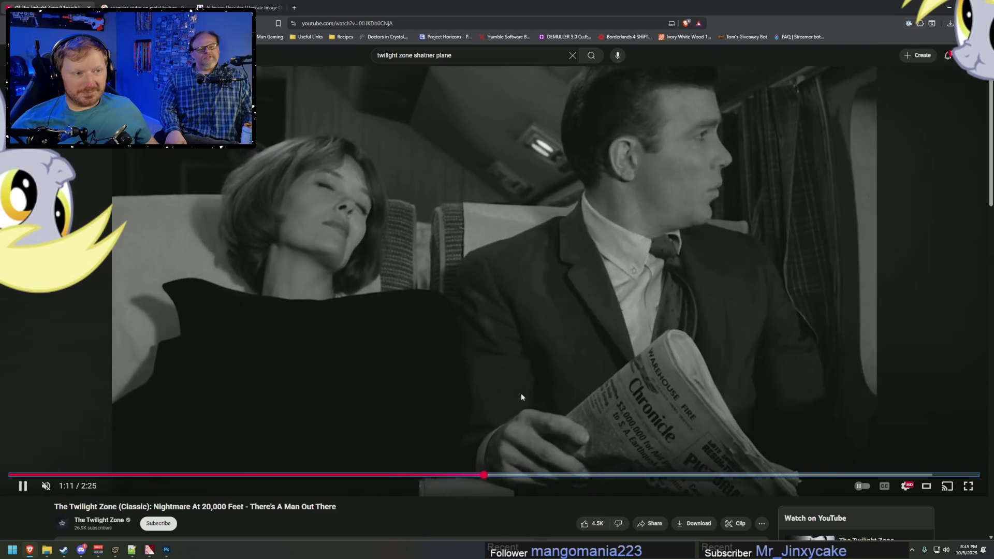
{"action": "left_click", "coordinate": [521, 392]}
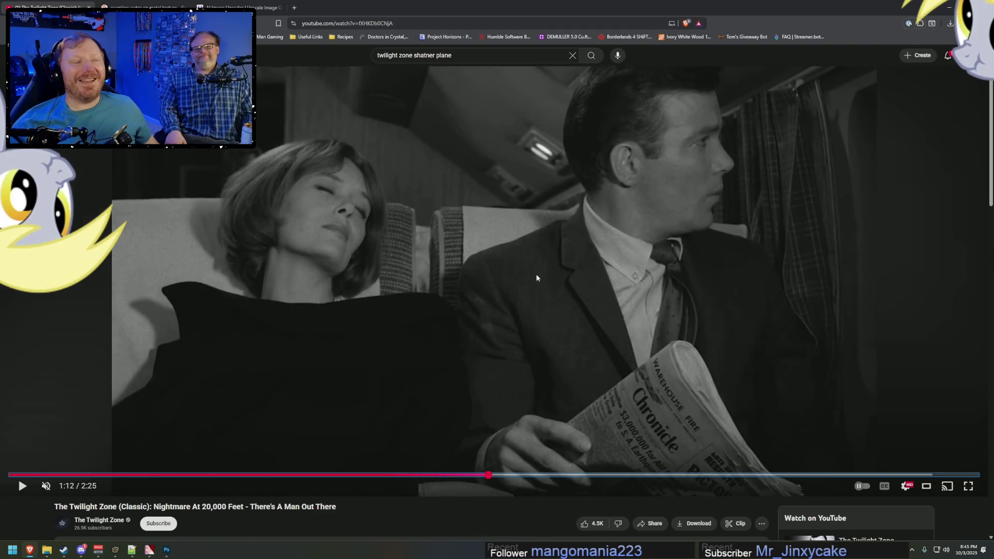
{"action": "left_click", "coordinate": [536, 278]}
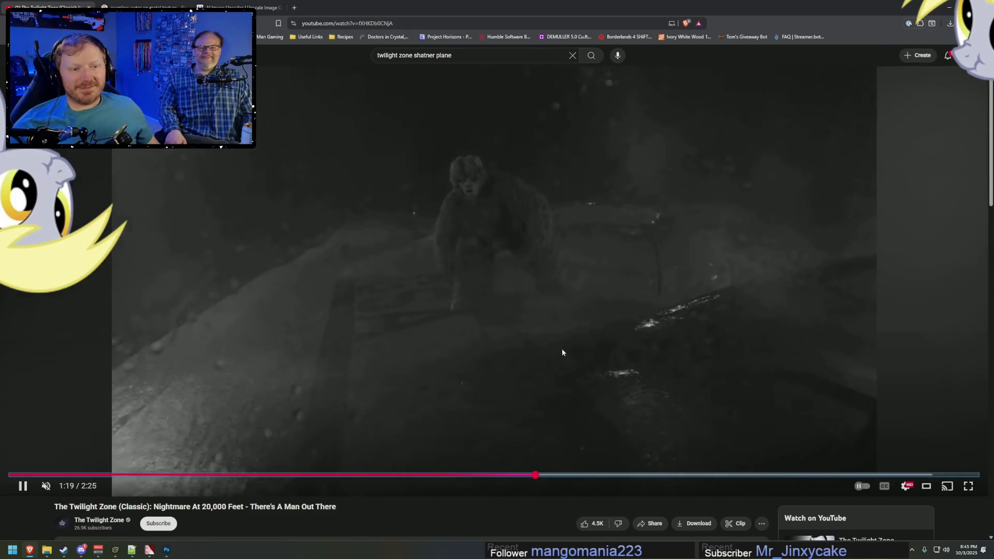
{"action": "left_click", "coordinate": [515, 215]}
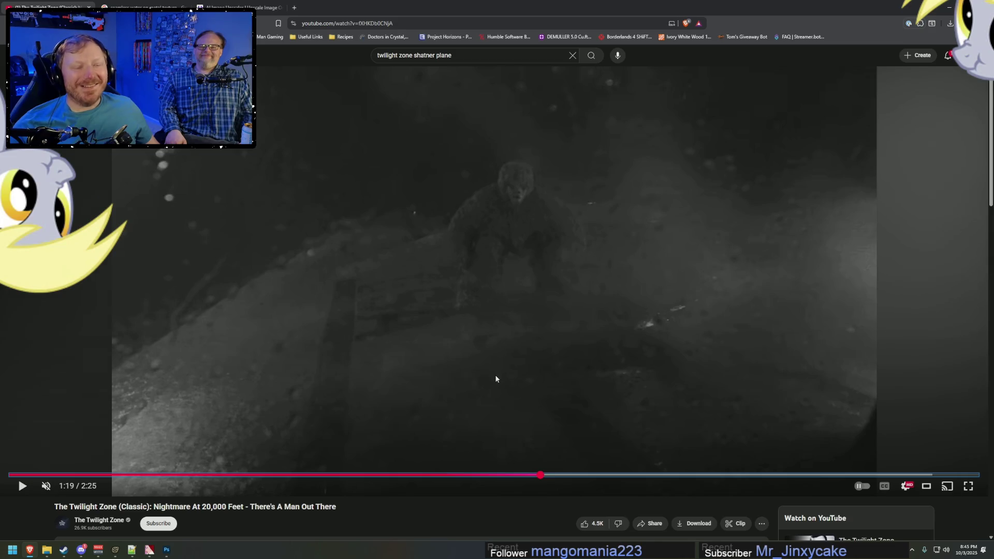
{"action": "left_click", "coordinate": [495, 459]}
{"action": "key", "text": "alt+Tab"}
{"action": "key", "text": "alt+Tab"}
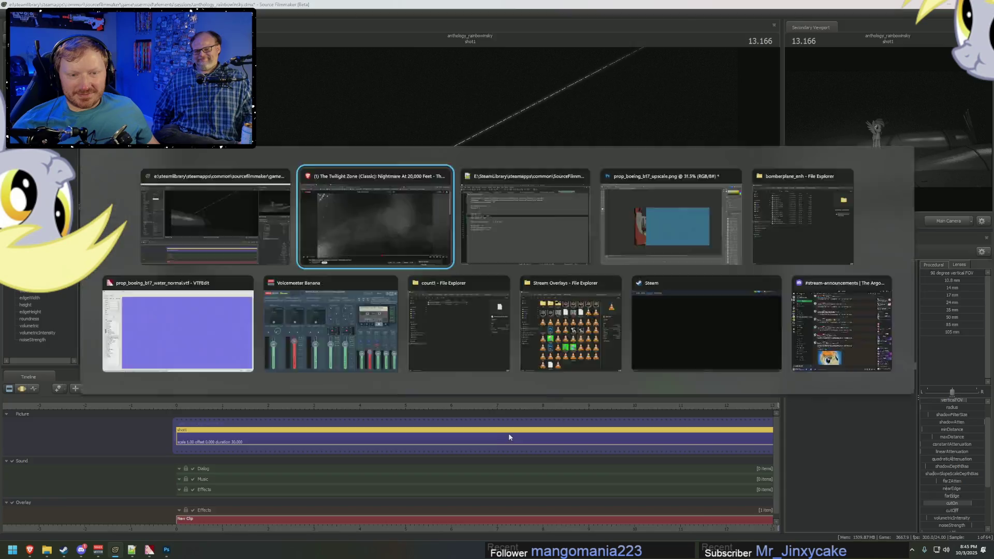
Step: Rewind the clip to 1:14, pause at 1:16, and return to Source Filmmaker
{"action": "left_click", "coordinate": [508, 434]}
{"action": "left_click", "coordinate": [270, 449]}
{"action": "left_click_drag", "start_coordinate": [533, 474], "coordinate": [498, 481]}
{"action": "left_click", "coordinate": [213, 435]}
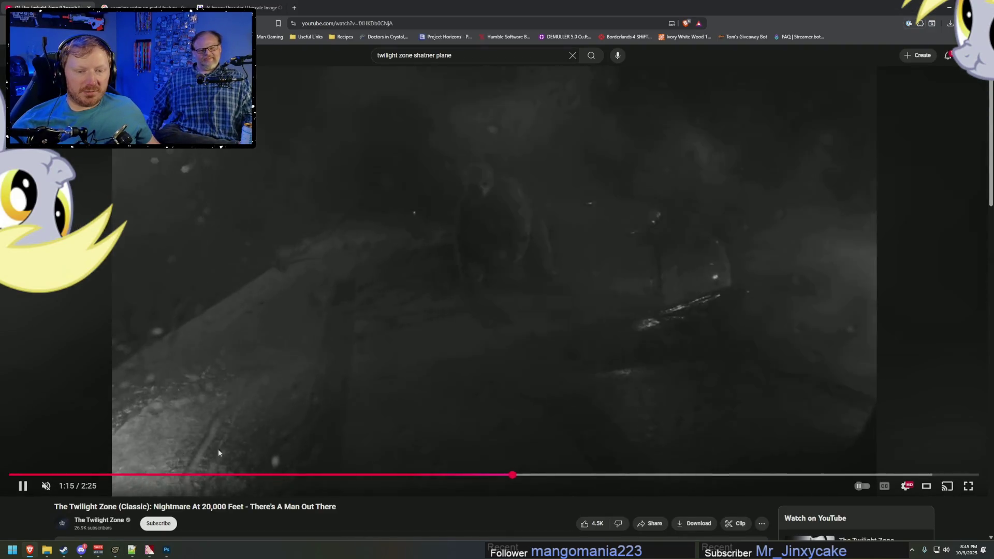
{"action": "left_click", "coordinate": [300, 459]}
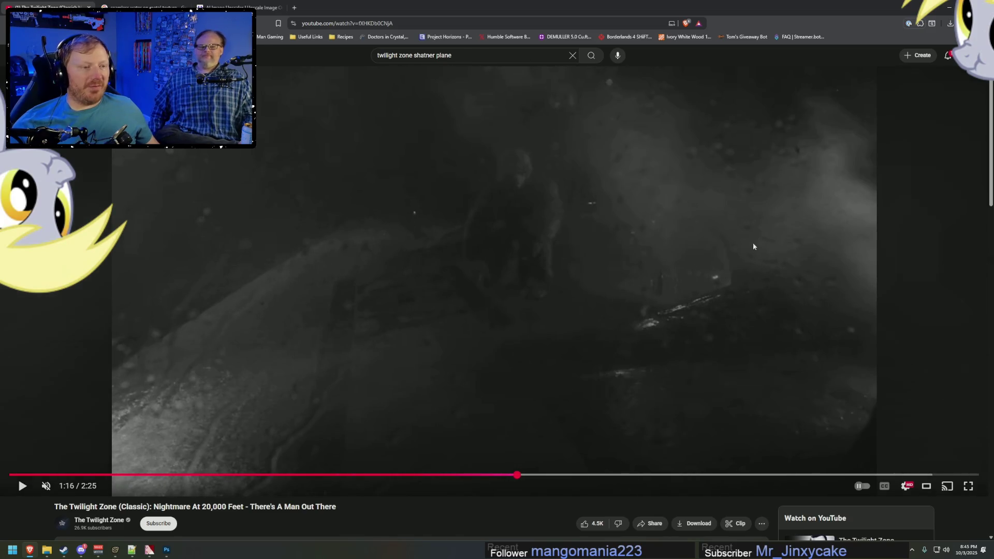
{"action": "key", "text": "alt+Tab"}
{"action": "key", "text": "alt+Tab"}
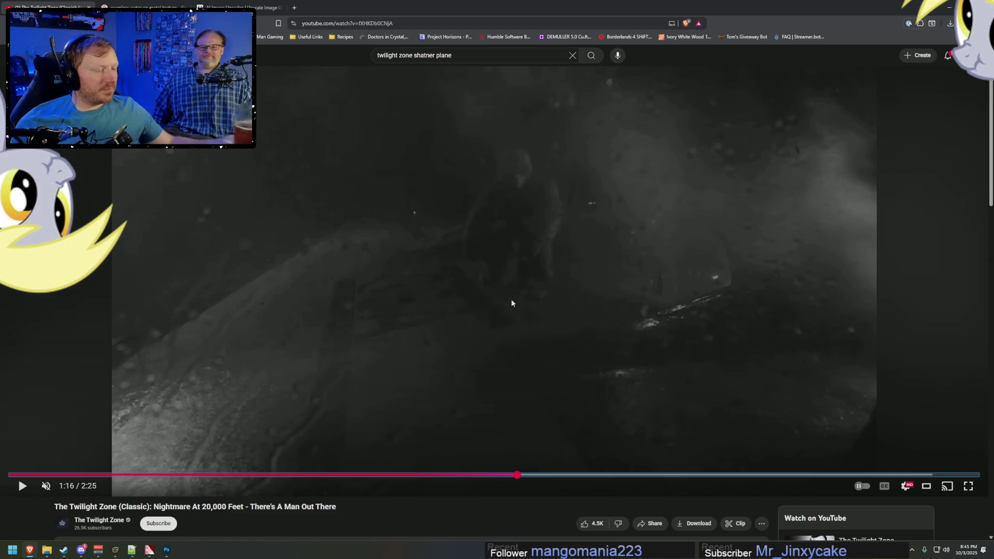
{"action": "key", "text": "alt+Tab"}
{"action": "key", "text": "alt+Tab"}
{"action": "key", "text": "alt+shift+Tab"}
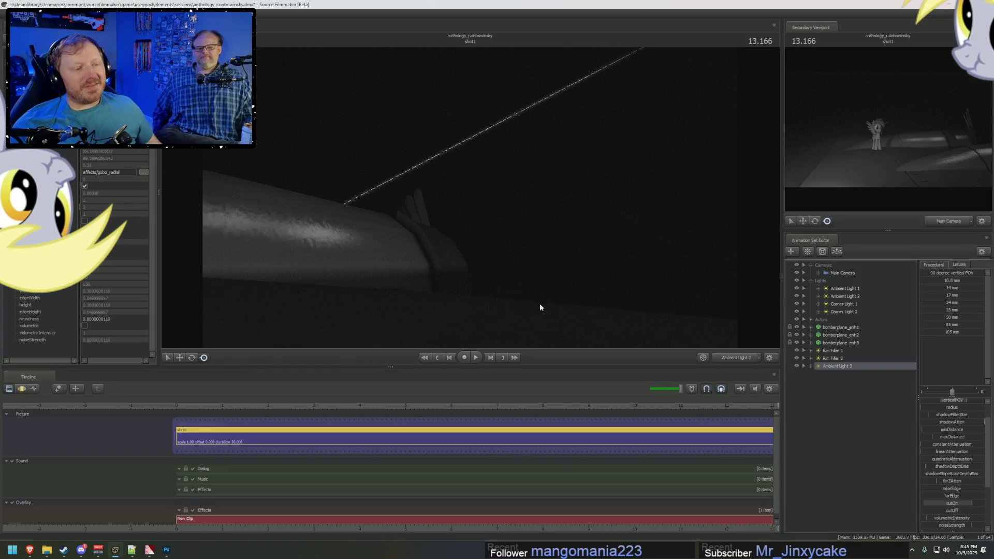
Step: Show bomberplane_enh2 in the Element Viewer and add a new element to it
{"action": "left_click", "coordinate": [733, 357]}
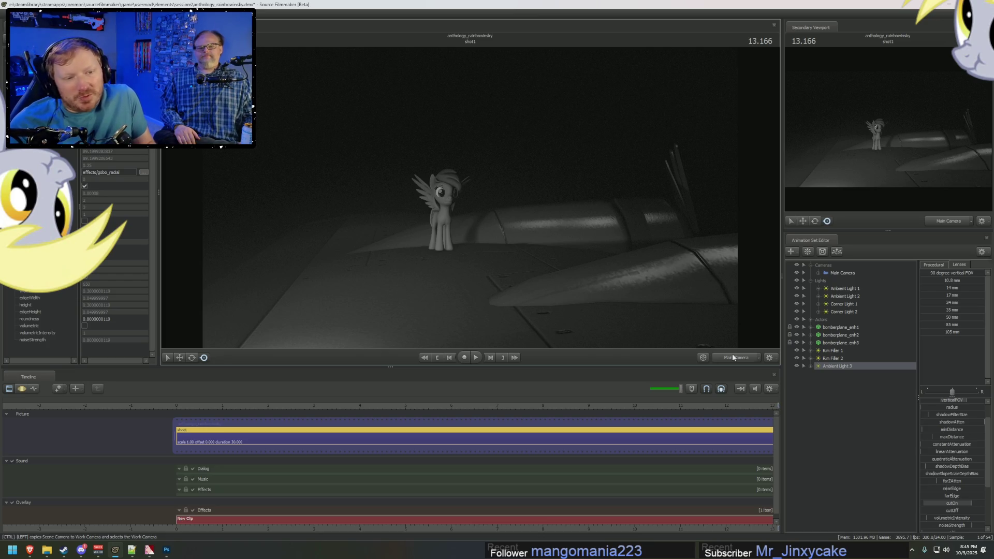
{"action": "right_click", "coordinate": [838, 337]}
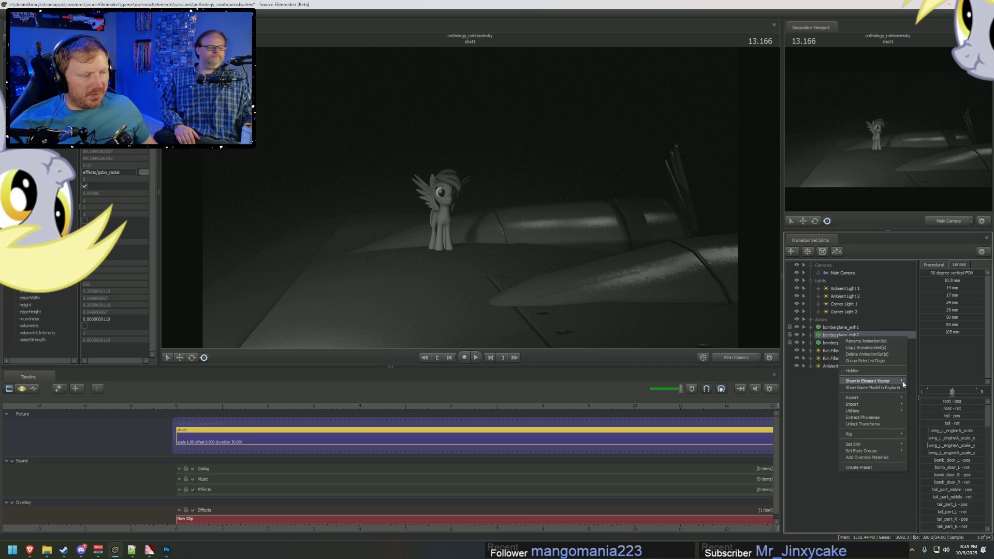
{"action": "left_click", "coordinate": [924, 388]}
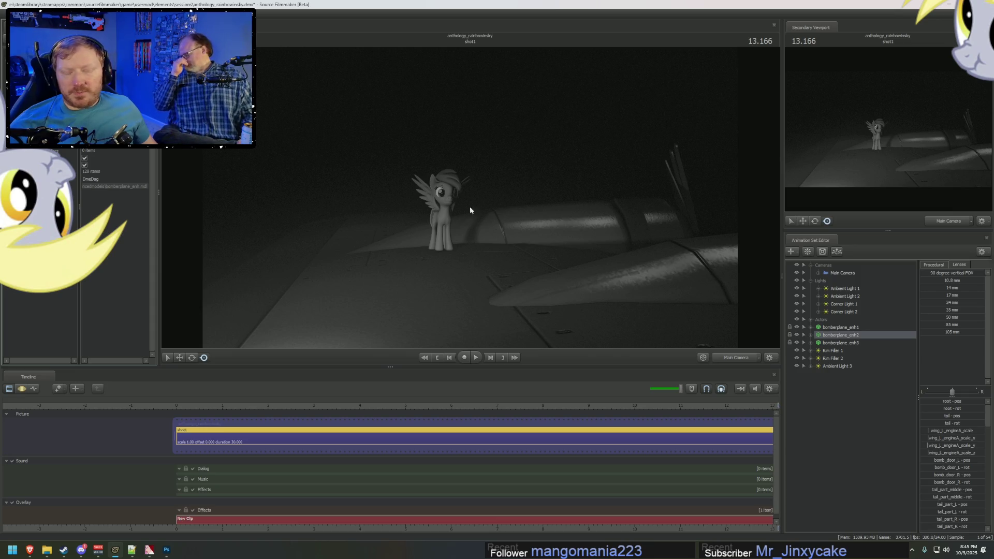
{"action": "right_click", "coordinate": [835, 336]}
{"action": "left_click", "coordinate": [873, 454]}
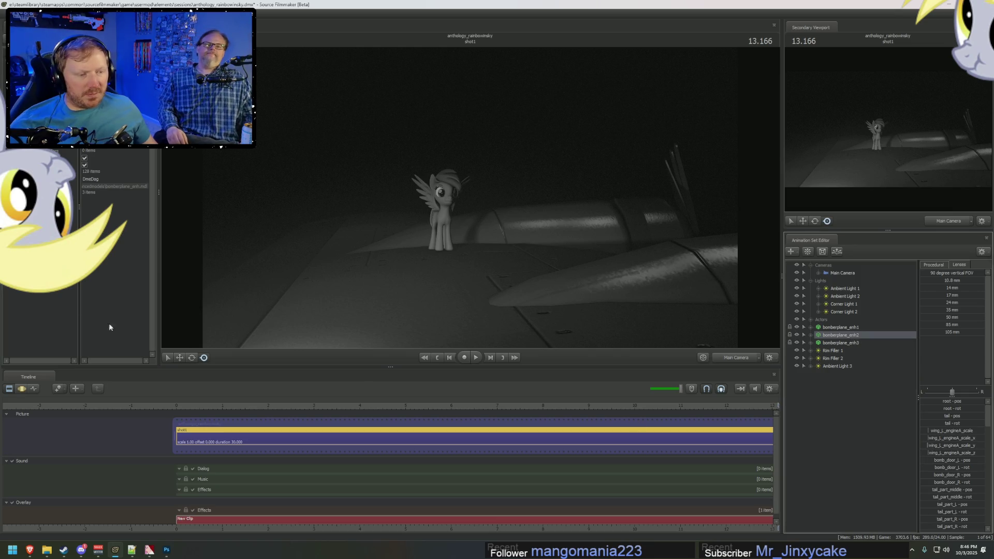
{"action": "right_click", "coordinate": [73, 196]}
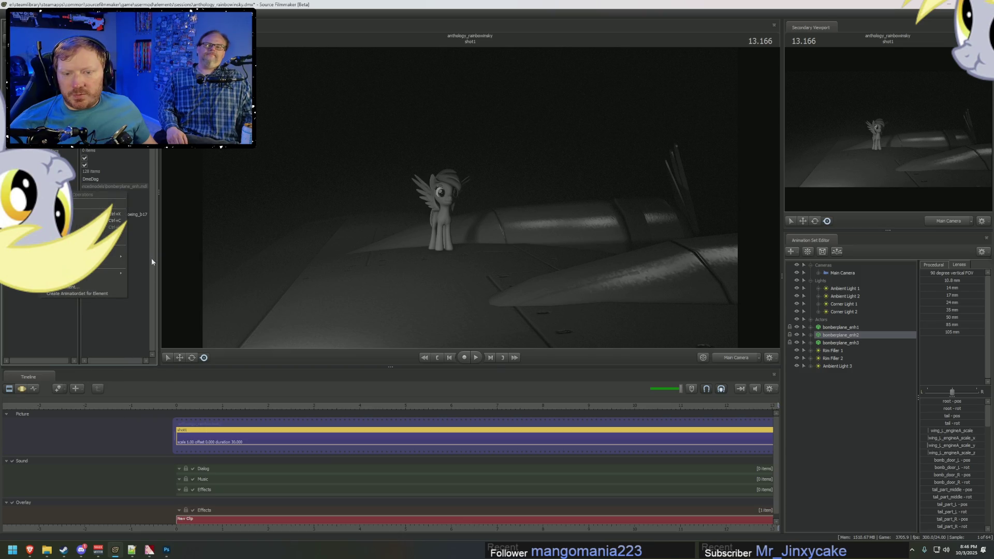
{"action": "mouse_move", "coordinate": [102, 260]}
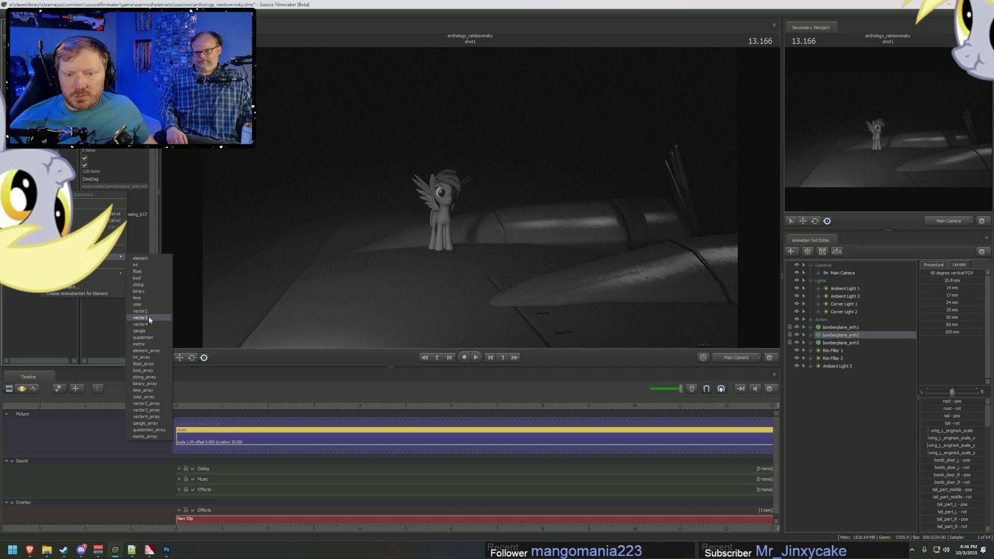
{"action": "left_click", "coordinate": [149, 316]}
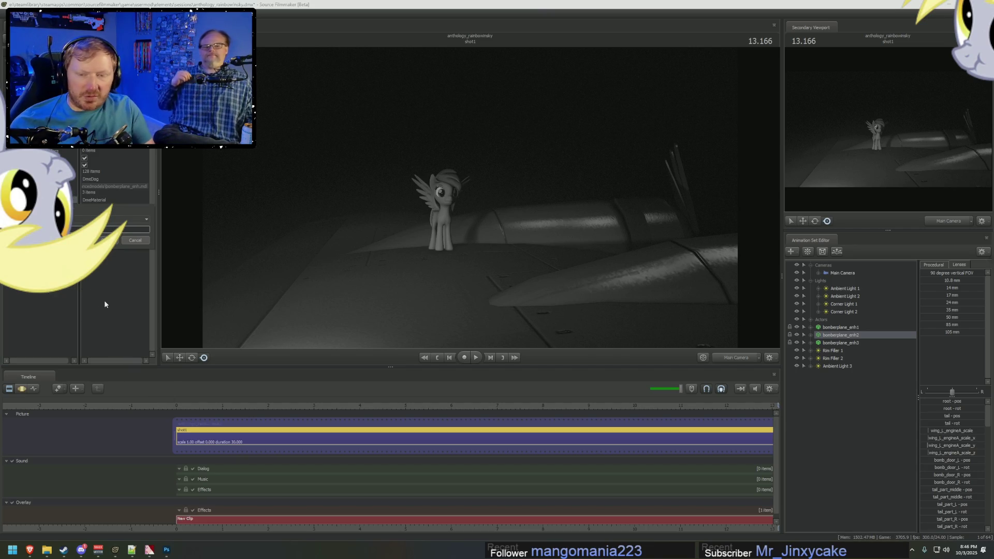
{"action": "key", "text": "Return"}
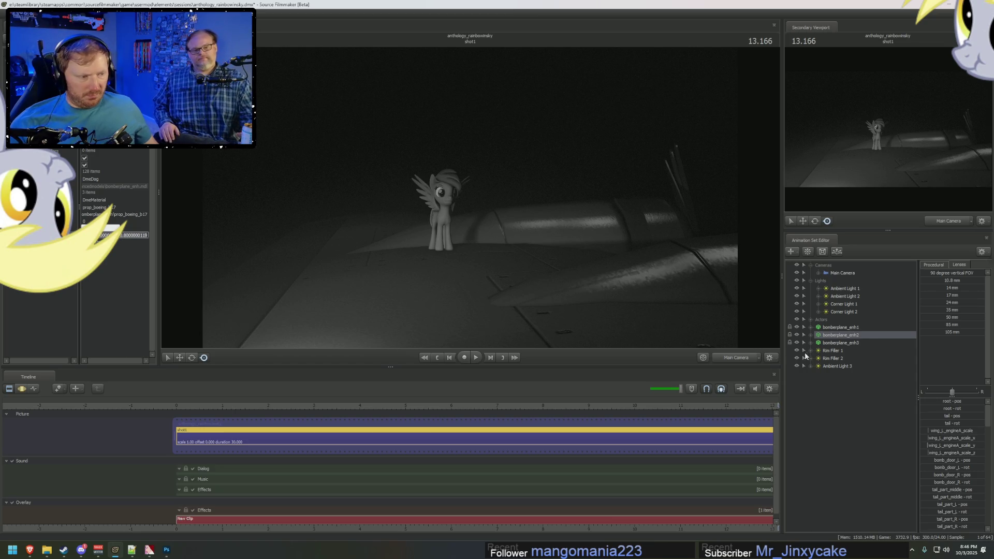
Step: Show bomberplane_enh3 in the Element Viewer and add override materials to it
{"action": "right_click", "coordinate": [836, 344]}
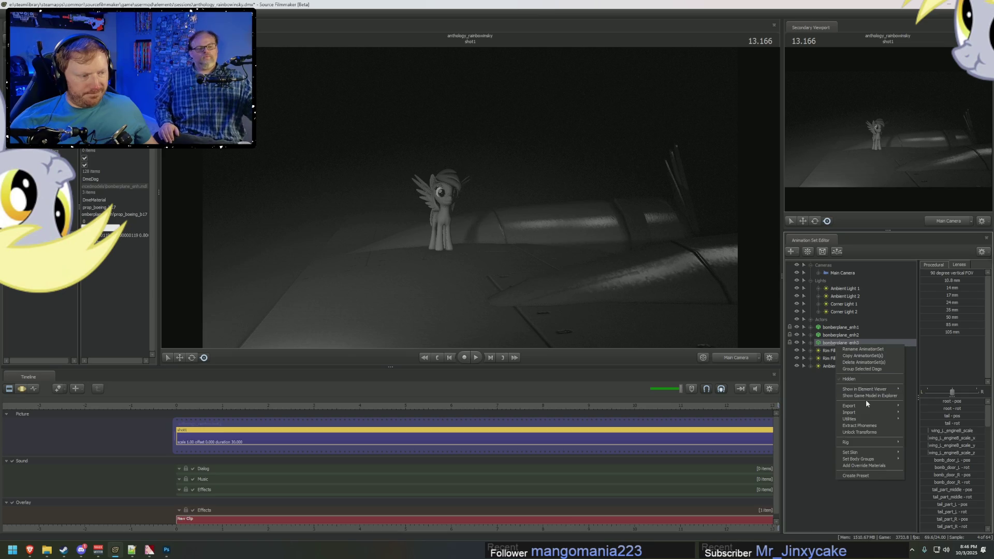
{"action": "left_click", "coordinate": [909, 394]}
{"action": "right_click", "coordinate": [830, 340]}
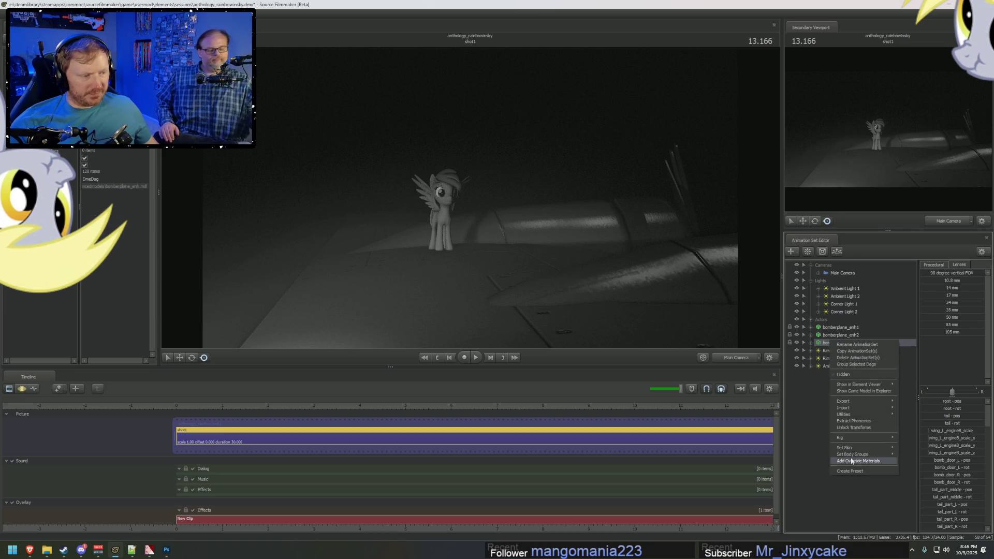
{"action": "left_click", "coordinate": [851, 460]}
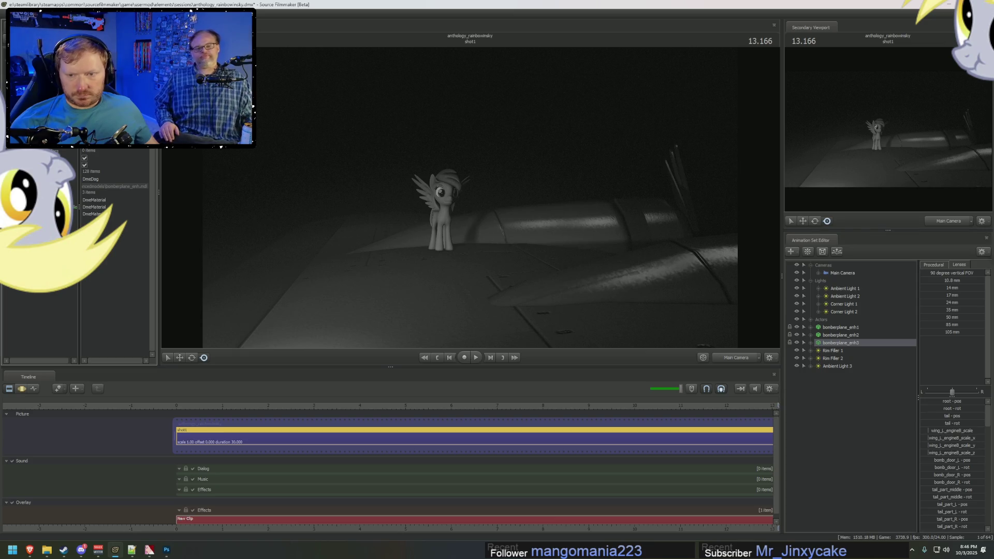
Step: Add a new attribute to the bomber plane and edit its values
{"action": "right_click", "coordinate": [75, 200]}
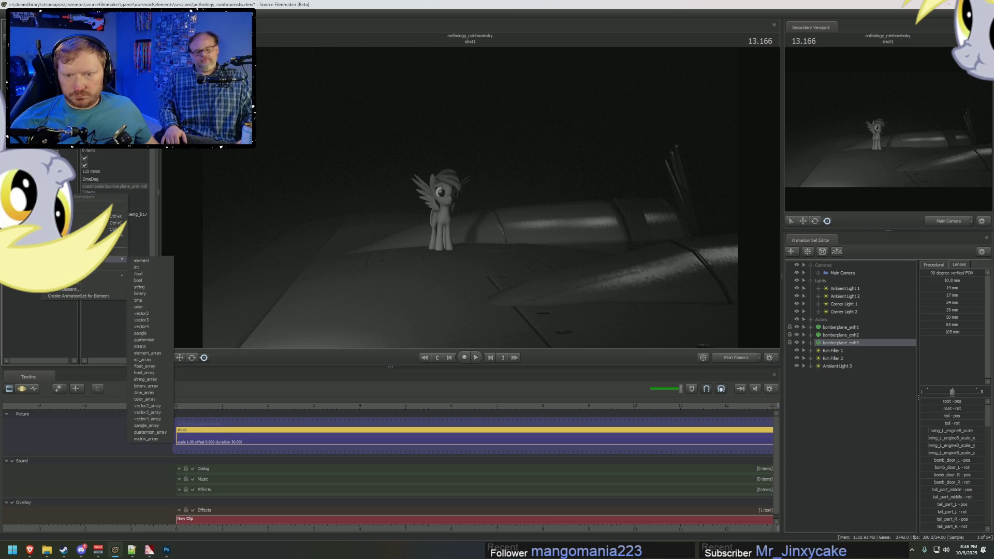
{"action": "mouse_move", "coordinate": [114, 259]}
{"action": "left_click", "coordinate": [150, 321]}
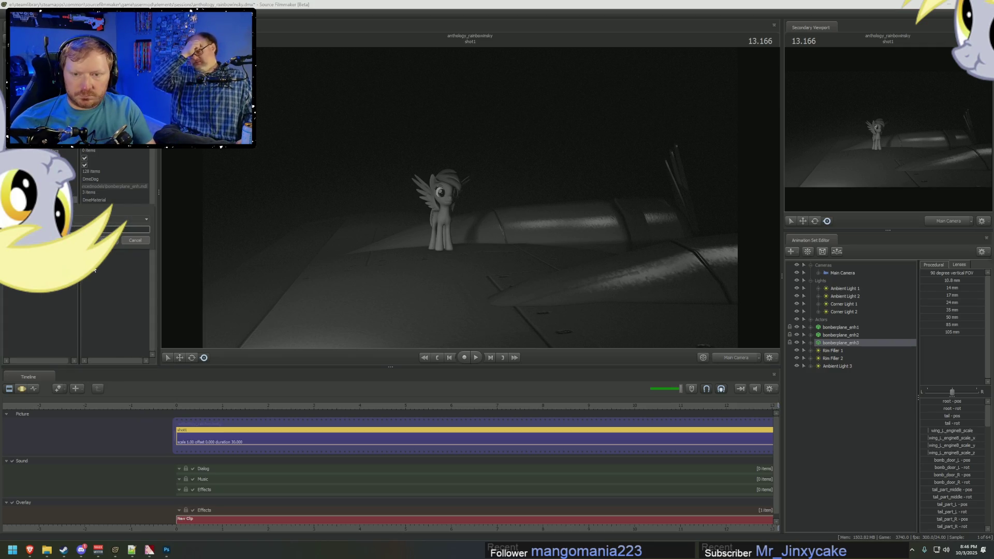
{"action": "key", "text": "Return"}
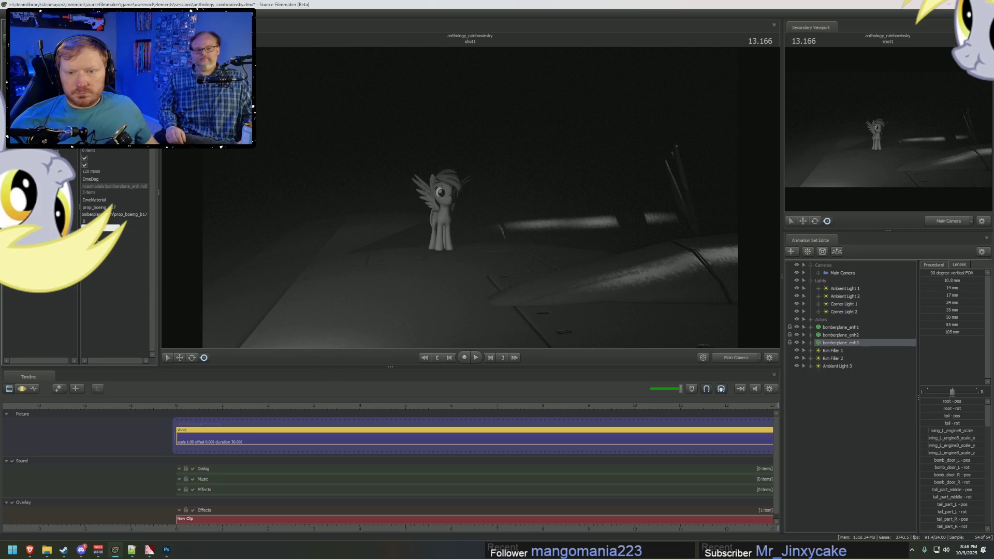
{"action": "left_click", "coordinate": [105, 236]}
{"action": "left_click", "coordinate": [123, 220]}
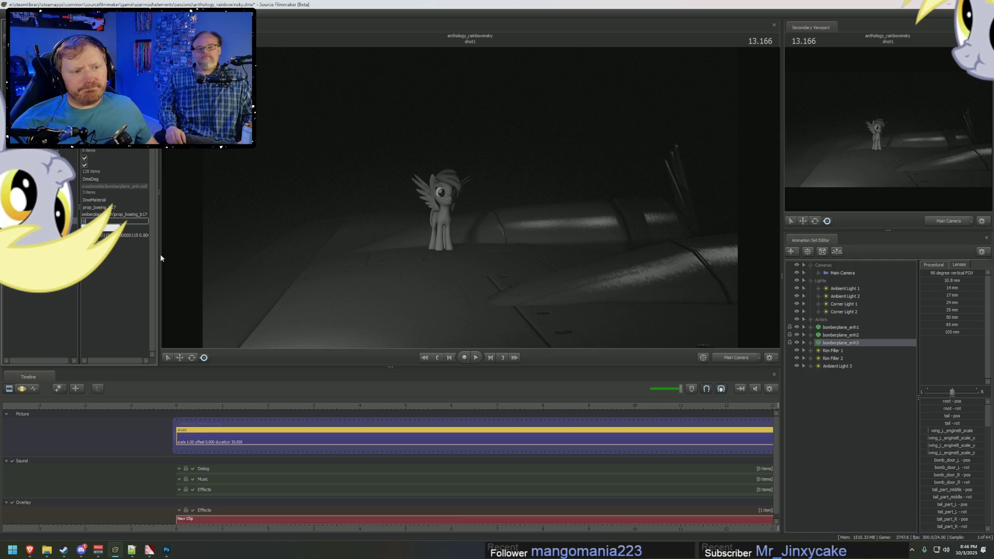
{"action": "key", "text": "alt+Tab"}
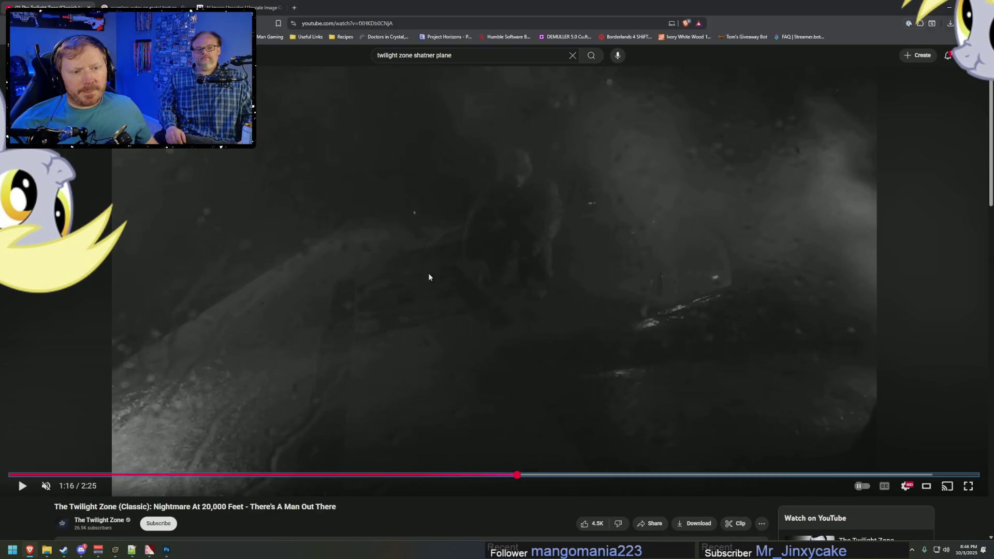
Step: Rewind and replay the reference to 1:06 on the wing figure, then compare with the render
{"action": "mouse_move", "coordinate": [517, 475]}
{"action": "left_mouse_down"}
{"action": "mouse_move", "coordinate": [390, 475]}
{"action": "mouse_move", "coordinate": [410, 475]}
{"action": "left_mouse_up"}
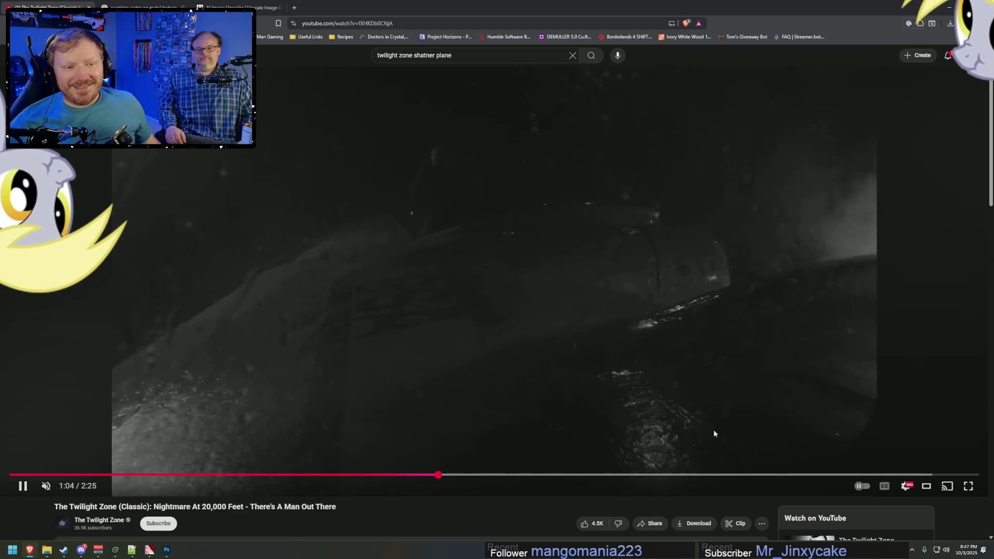
{"action": "left_click", "coordinate": [714, 431]}
{"action": "left_click", "coordinate": [714, 430]}
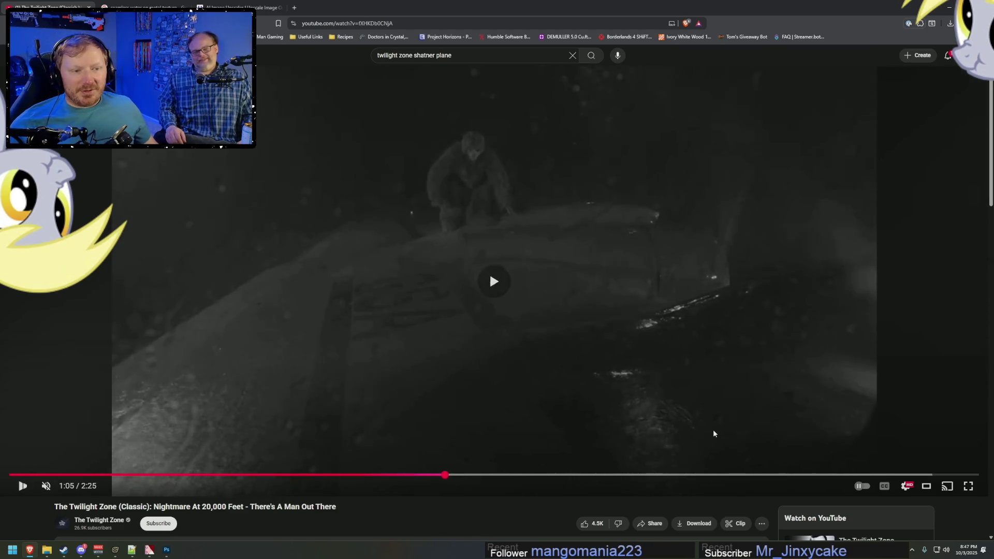
{"action": "left_click", "coordinate": [714, 433]}
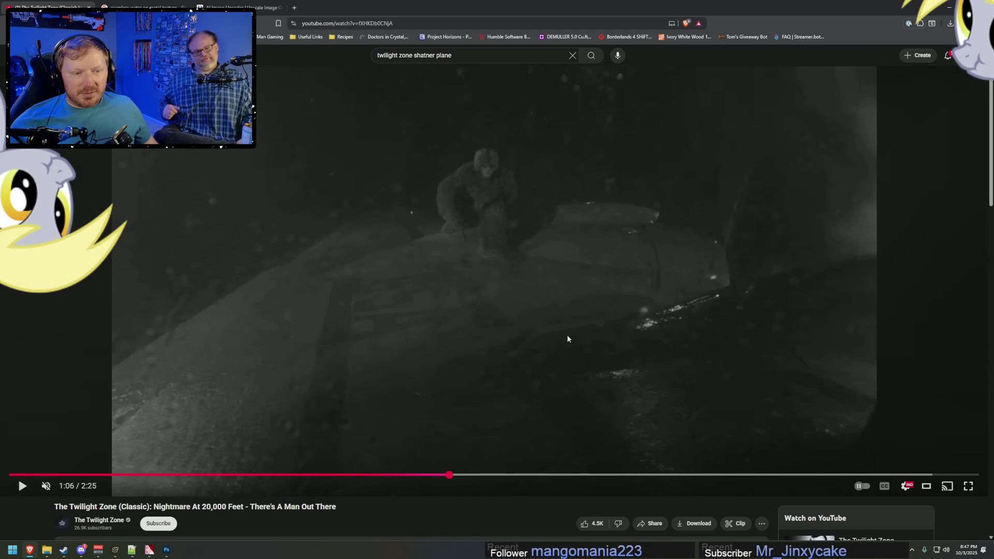
{"action": "key", "text": "alt+Tab"}
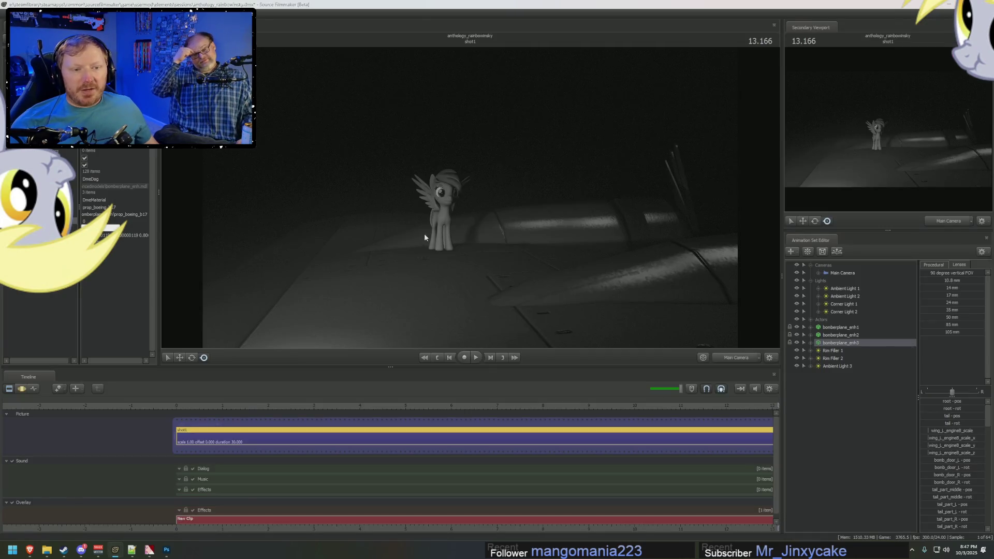
{"action": "key", "text": "alt+Tab"}
{"action": "key", "text": "alt+Tab"}
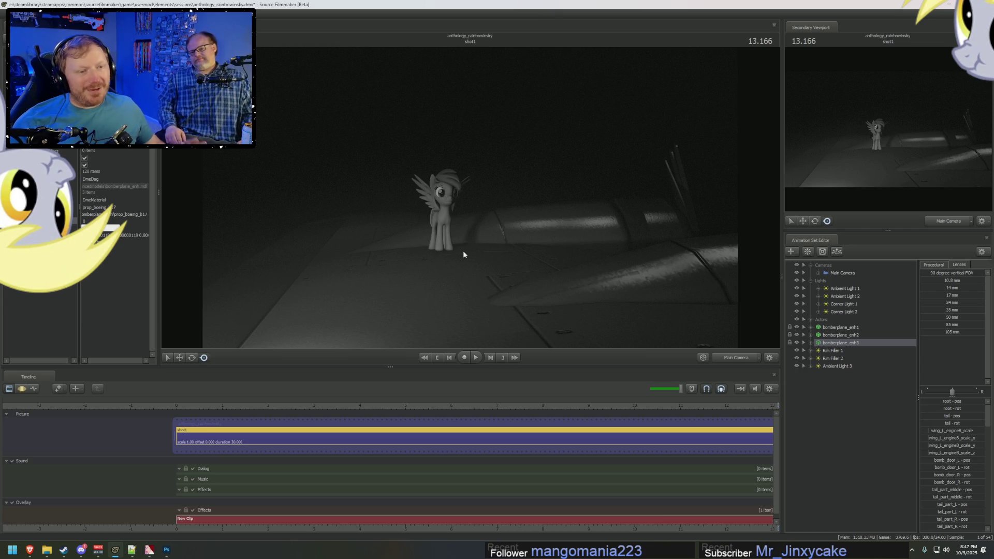
{"action": "key", "text": "alt+Tab"}
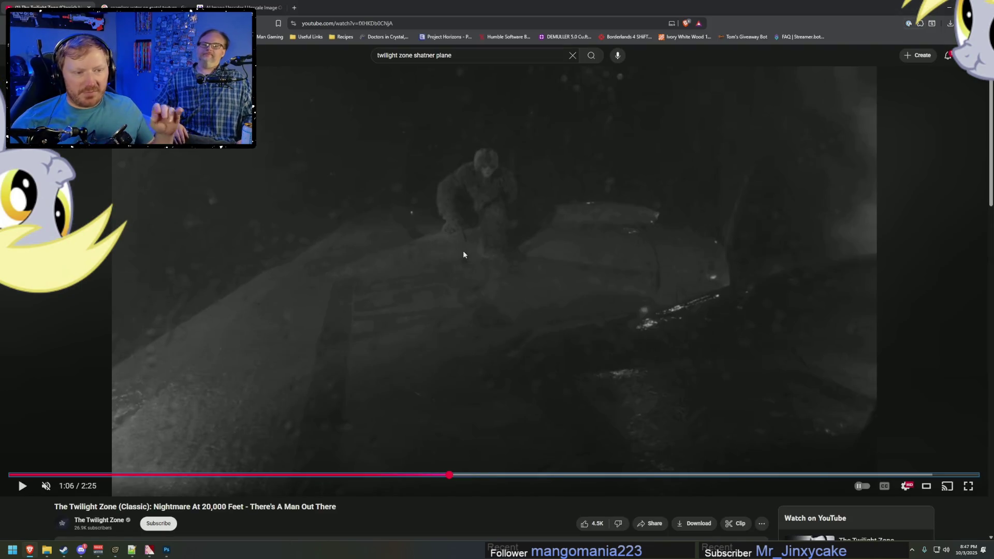
{"action": "key", "text": "alt+Tab"}
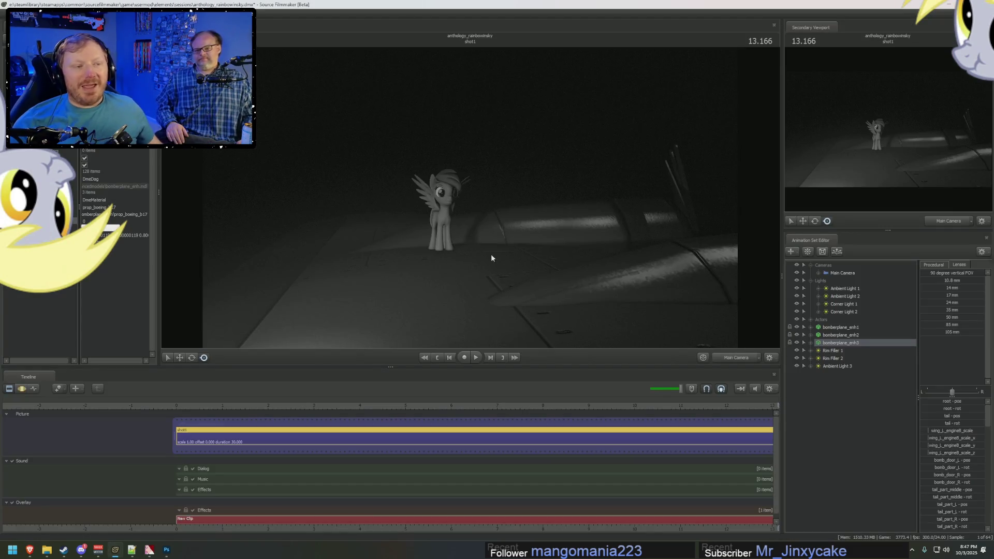
Step: Rotate Corner Light 1 to a new angle across the wing and restore the Main Camera view
{"action": "left_click", "coordinate": [843, 304]}
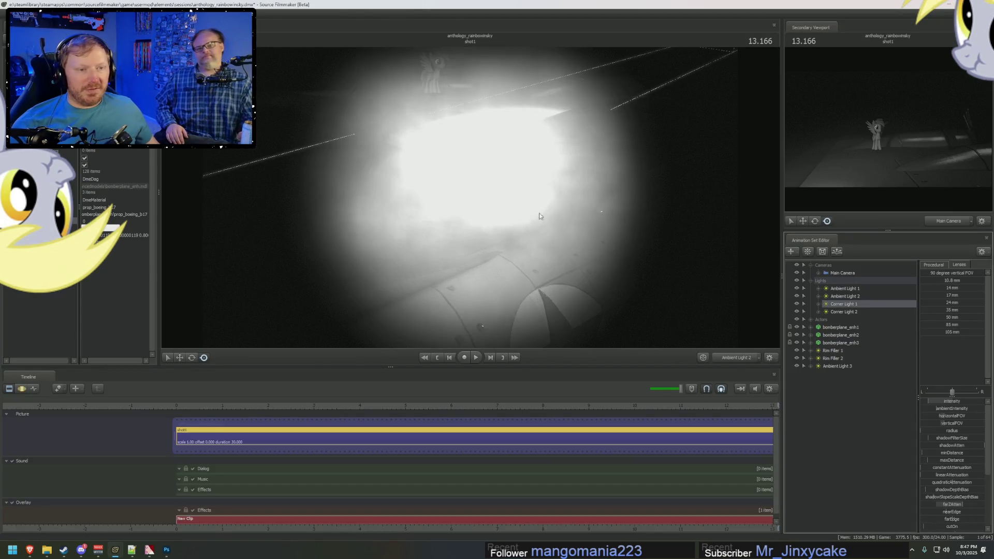
{"action": "mouse_move", "coordinate": [528, 208]}
{"action": "left_mouse_down"}
{"action": "mouse_move", "coordinate": [586, 222]}
{"action": "mouse_move", "coordinate": [573, 210]}
{"action": "mouse_move", "coordinate": [559, 235]}
{"action": "mouse_move", "coordinate": [566, 217]}
{"action": "mouse_move", "coordinate": [561, 231]}
{"action": "mouse_move", "coordinate": [572, 234]}
{"action": "left_mouse_up"}
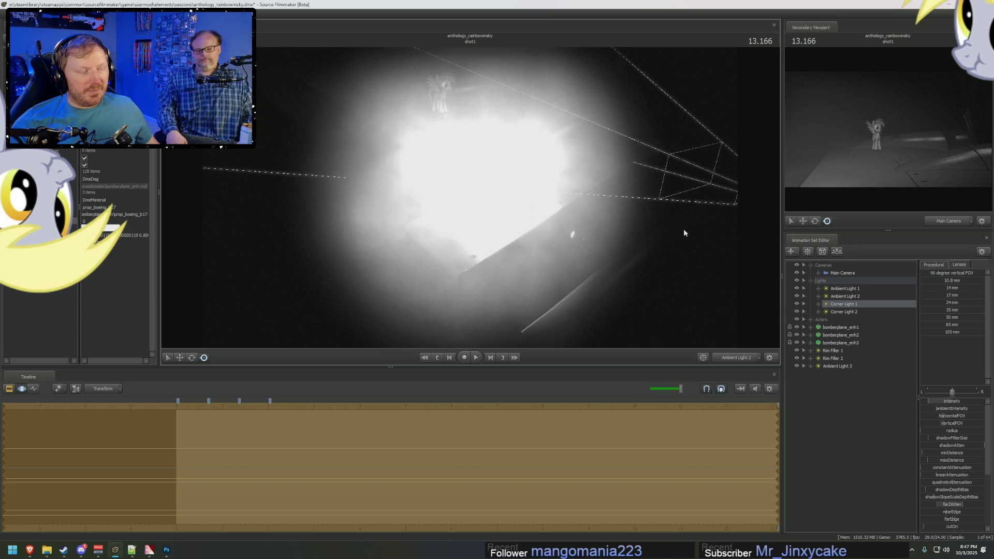
{"action": "left_click", "coordinate": [737, 358]}
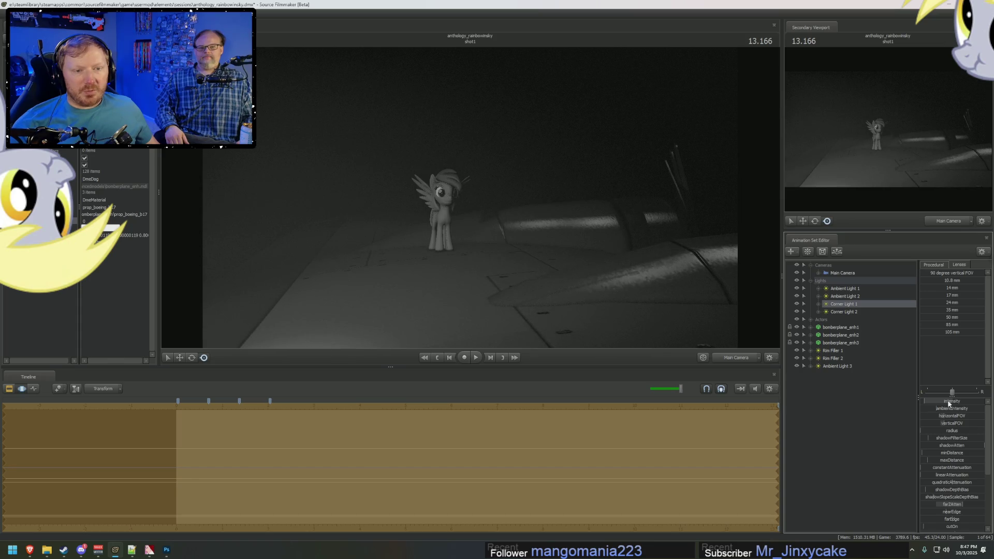
{"action": "key", "text": "alt+Tab"}
{"action": "key", "text": "alt+Tab"}
{"action": "key", "text": "alt+Tab"}
{"action": "key", "text": "alt+Tab"}
{"action": "key", "text": "alt+Tab"}
Step: Flip between the 1:06 reference frame and the render several times, ending in Source Filmmaker
{"action": "key", "text": "alt+Tab"}
{"action": "key", "text": "alt+Tab"}
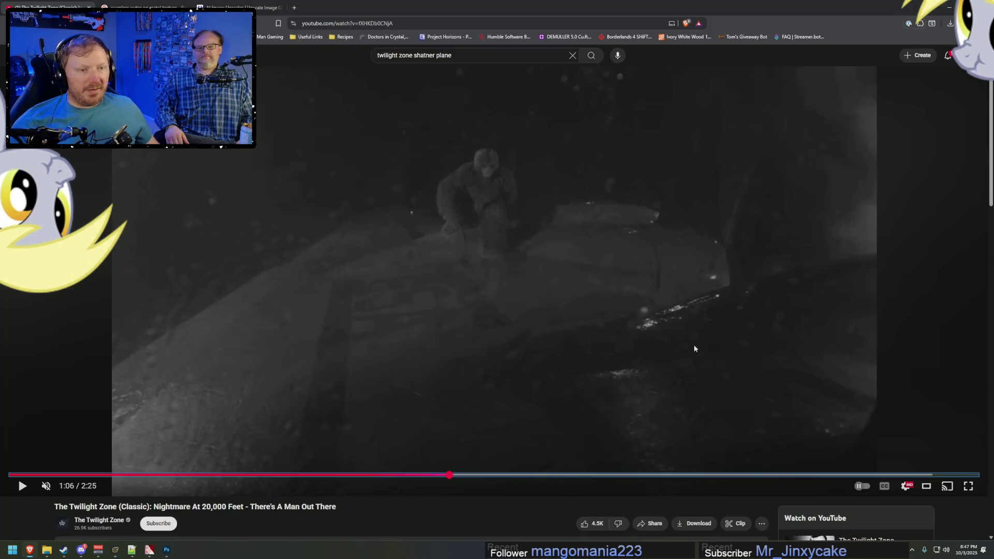
{"action": "key", "text": "alt+Tab"}
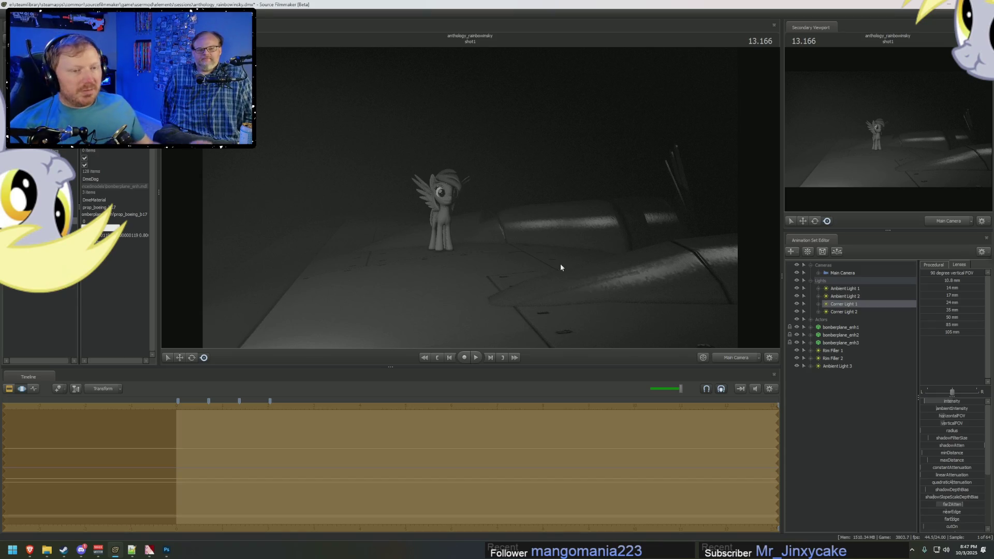
{"action": "key", "text": "alt+Tab"}
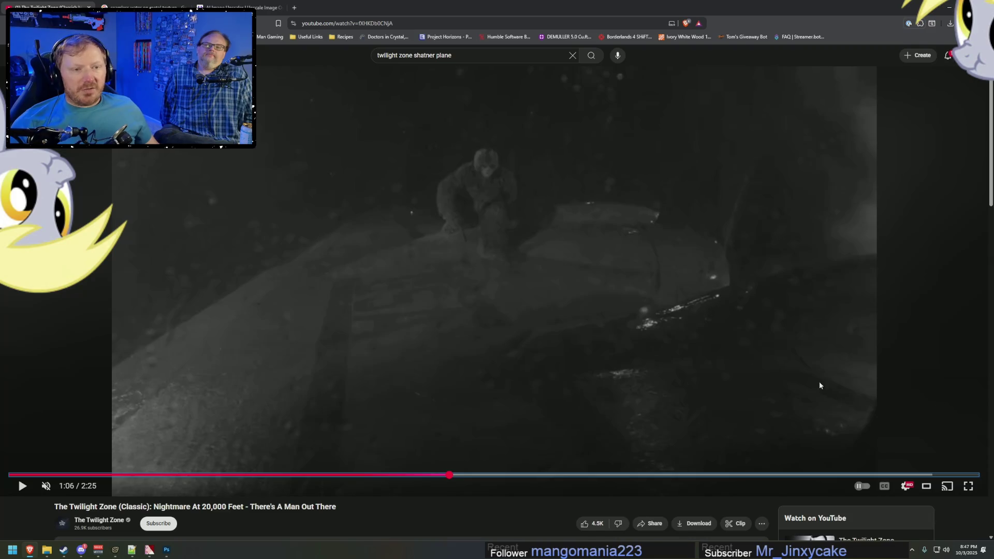
{"action": "key", "text": "alt+Tab"}
{"action": "key", "text": "alt+Tab"}
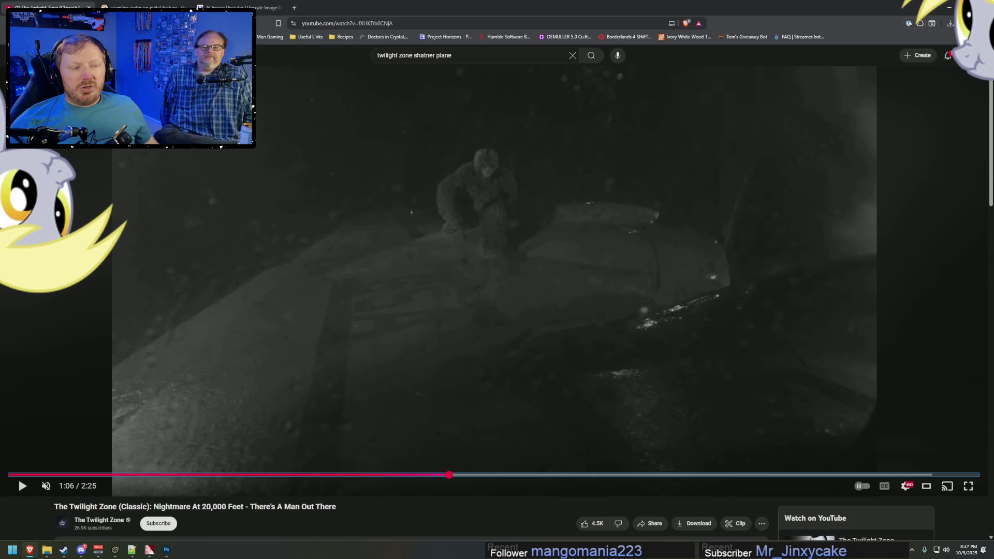
{"action": "key", "text": "alt+Tab"}
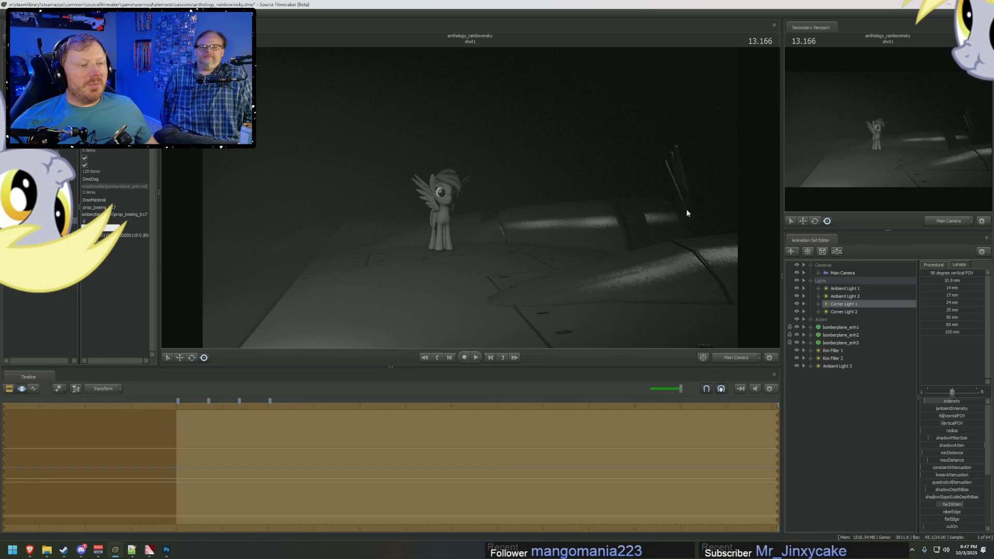
{"action": "key", "text": "alt+Tab"}
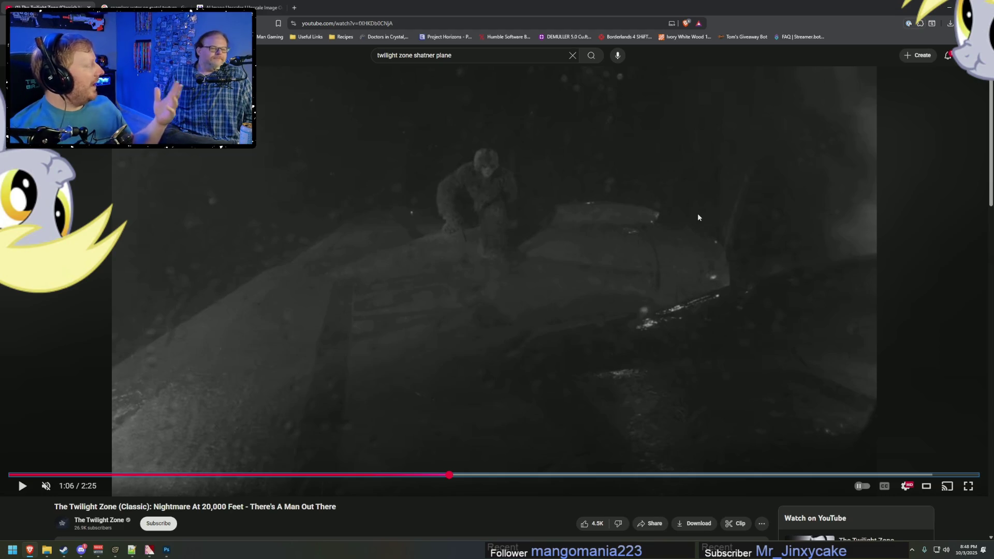
{"action": "key", "text": "alt+Tab"}
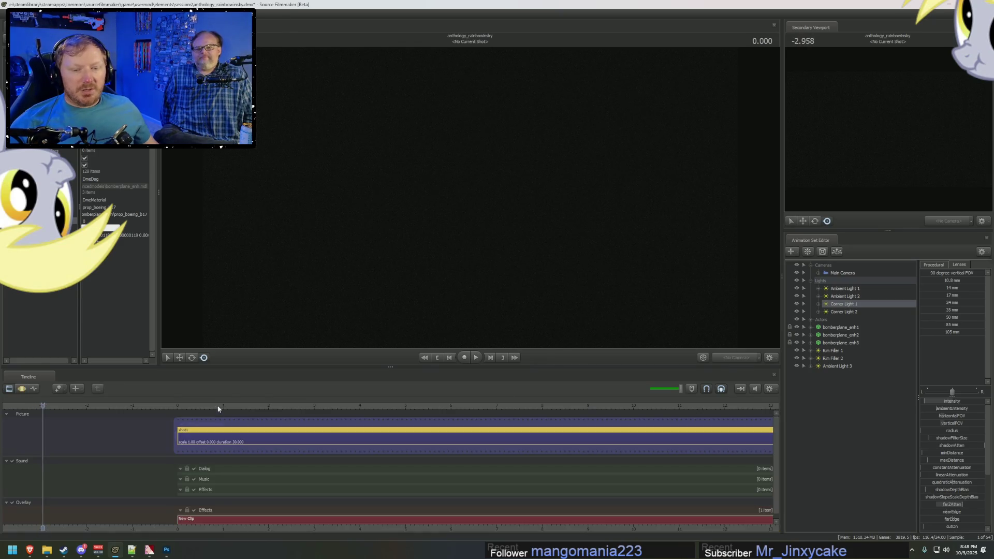
Step: Stop playback at 2.291, view the wing through Corner Light 2 in the Motion Editor, and recheck the reference
{"action": "key", "text": "space"}
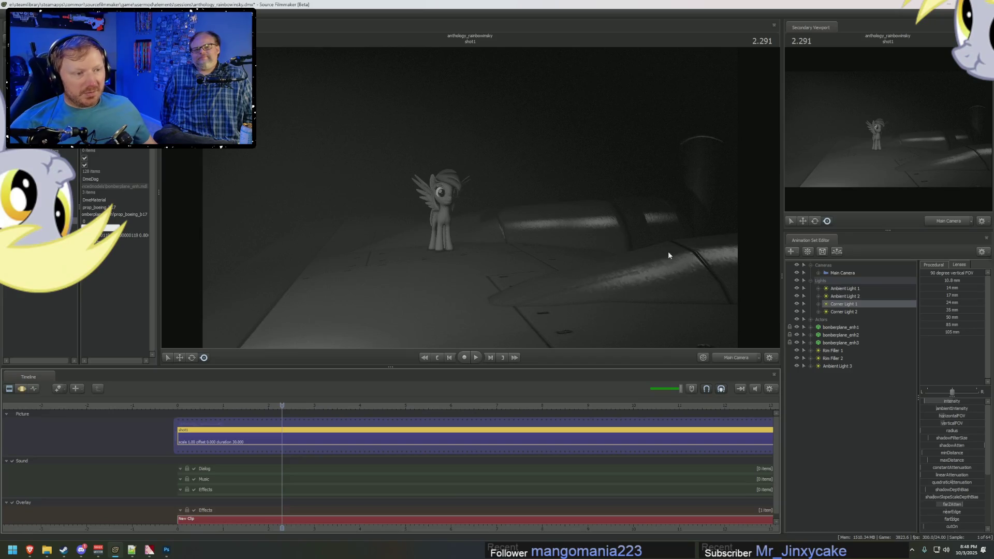
{"action": "key", "text": "alt+Tab"}
{"action": "key", "text": "alt+Tab"}
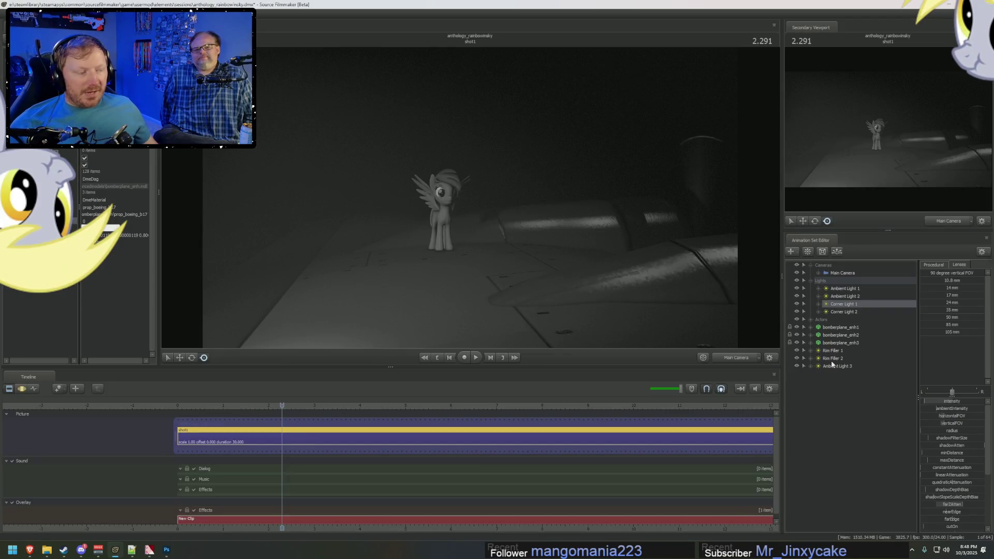
{"action": "key", "text": "ctrl+2"}
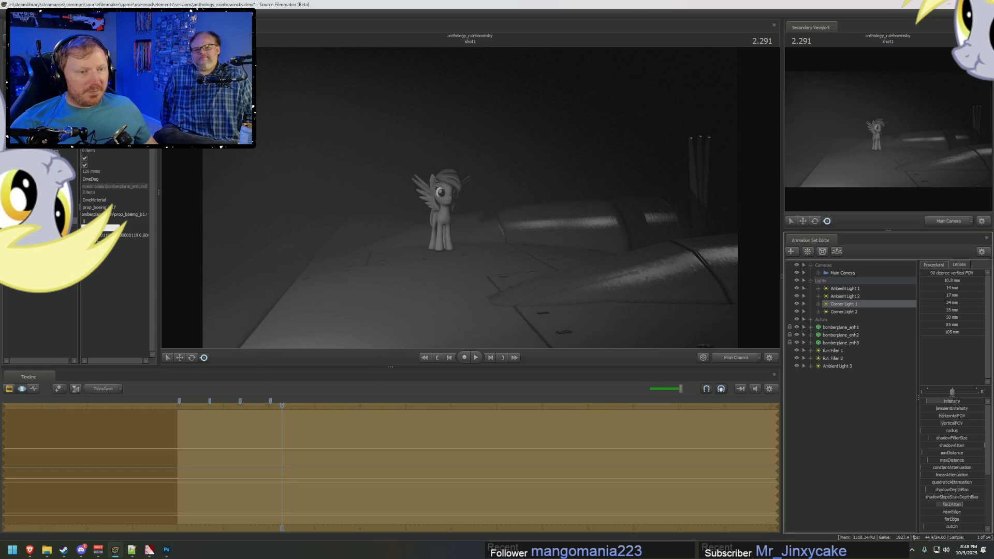
{"action": "left_click", "coordinate": [844, 312]}
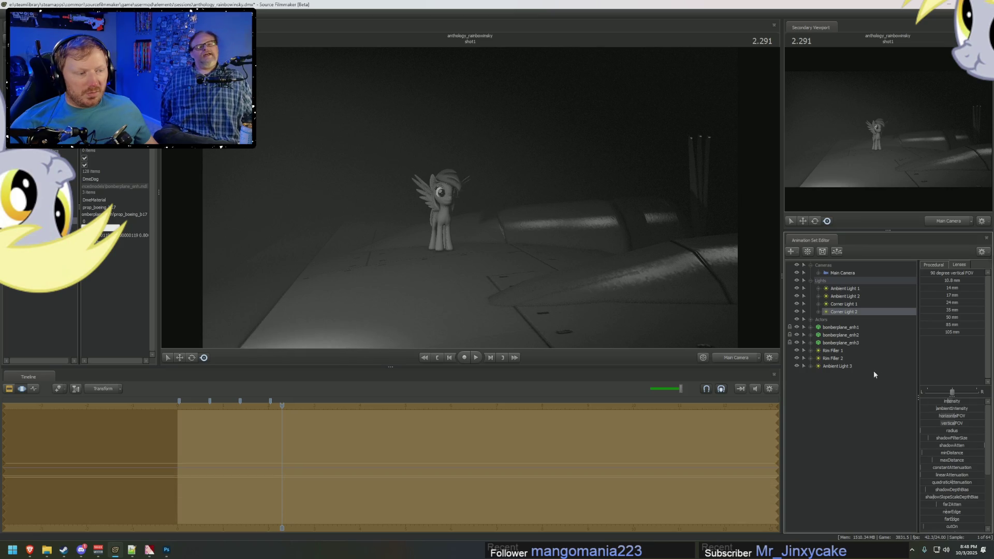
{"action": "double_click", "coordinate": [844, 312]}
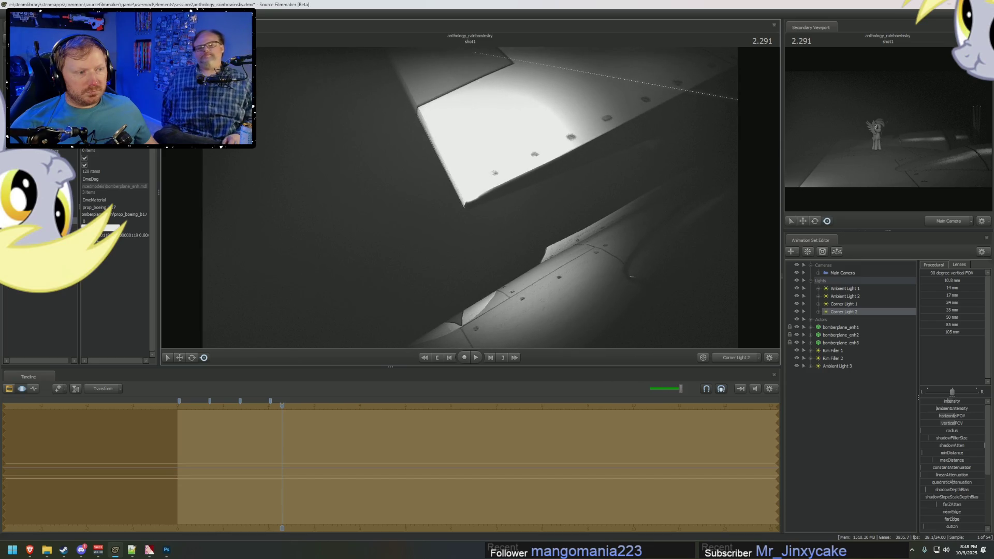
{"action": "key", "text": "alt+Tab"}
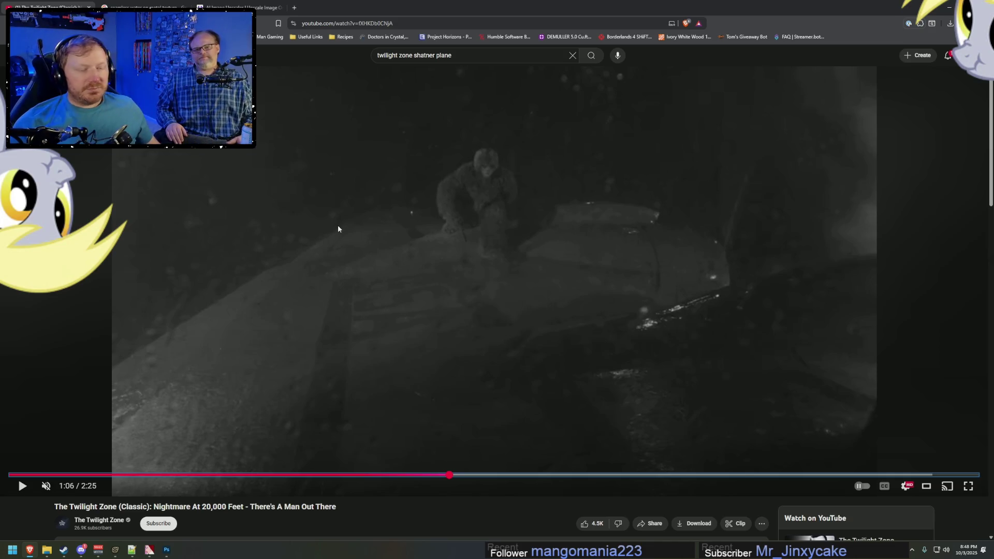
Step: Return the viewport to the Main Camera and compare the render with the reference video
{"action": "key", "text": "alt+Tab"}
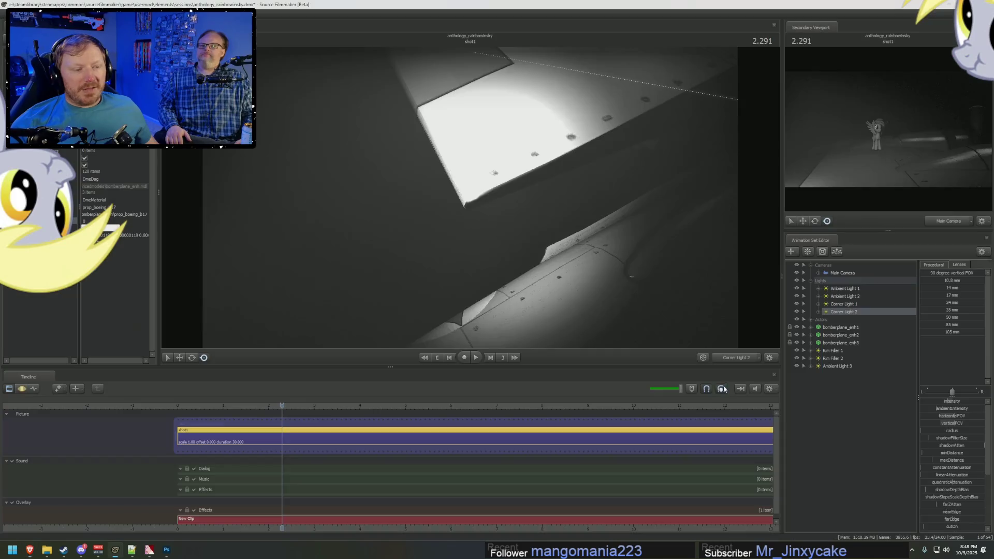
{"action": "left_click", "coordinate": [738, 359]}
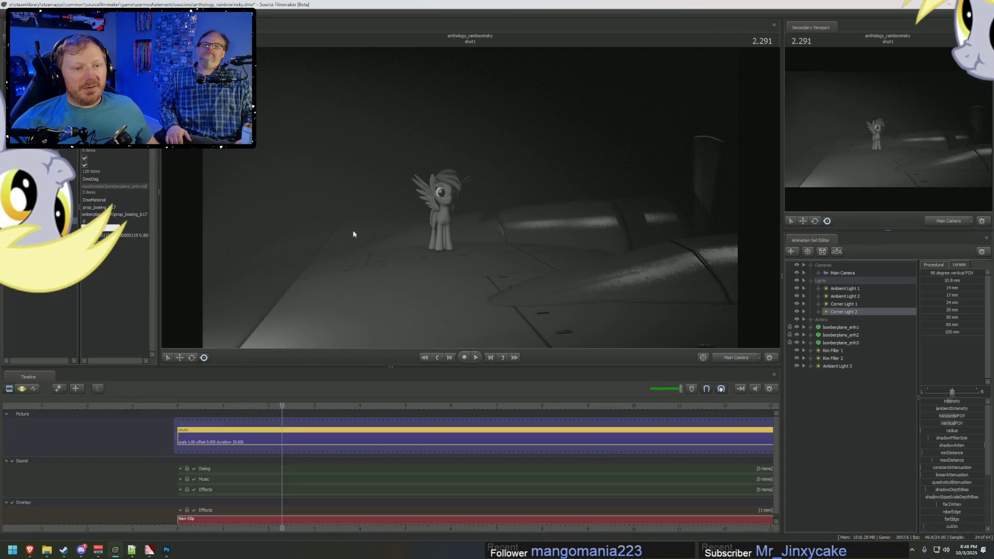
{"action": "key", "text": "alt+Tab"}
{"action": "key", "text": "alt+Tab"}
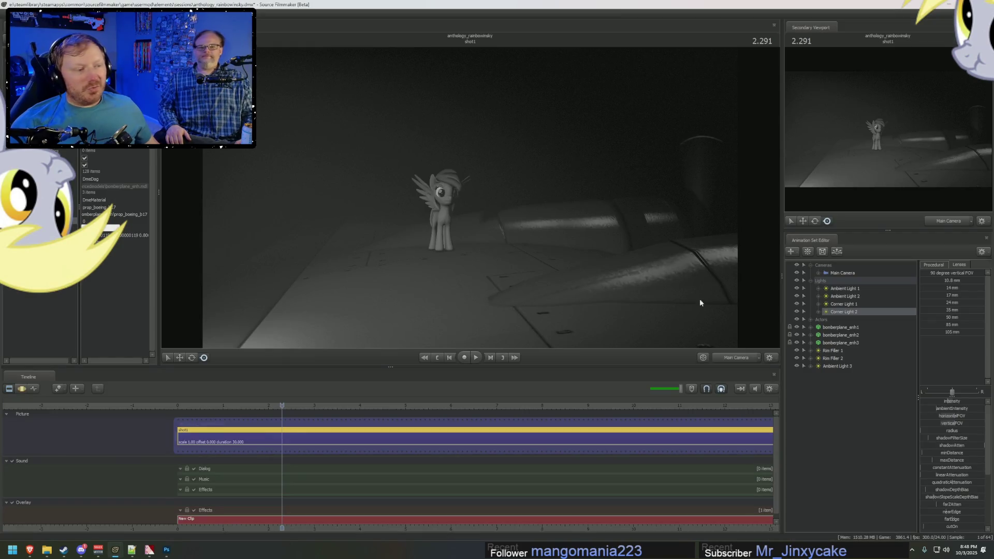
Step: Raise Ambient Light 3's intensity slider range to a maximum of 1000
{"action": "left_click", "coordinate": [851, 367]}
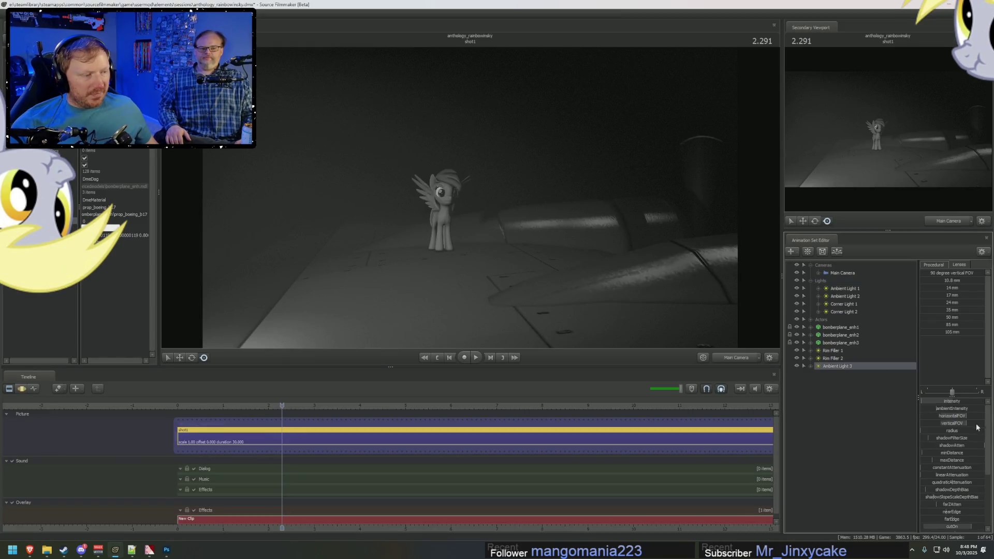
{"action": "right_click", "coordinate": [950, 409]}
{"action": "left_click", "coordinate": [964, 414]}
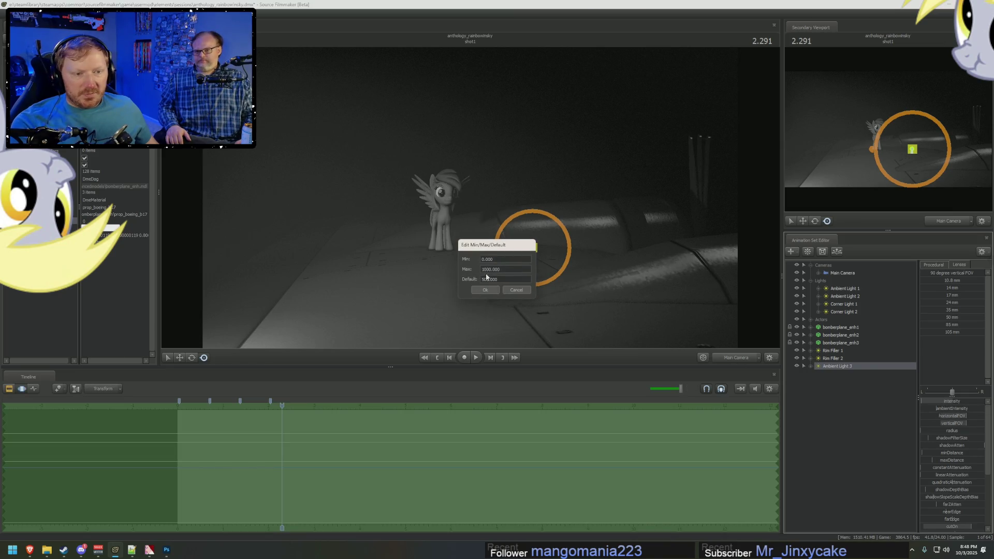
{"action": "left_click", "coordinate": [485, 291]}
{"action": "left_click", "coordinate": [941, 401]}
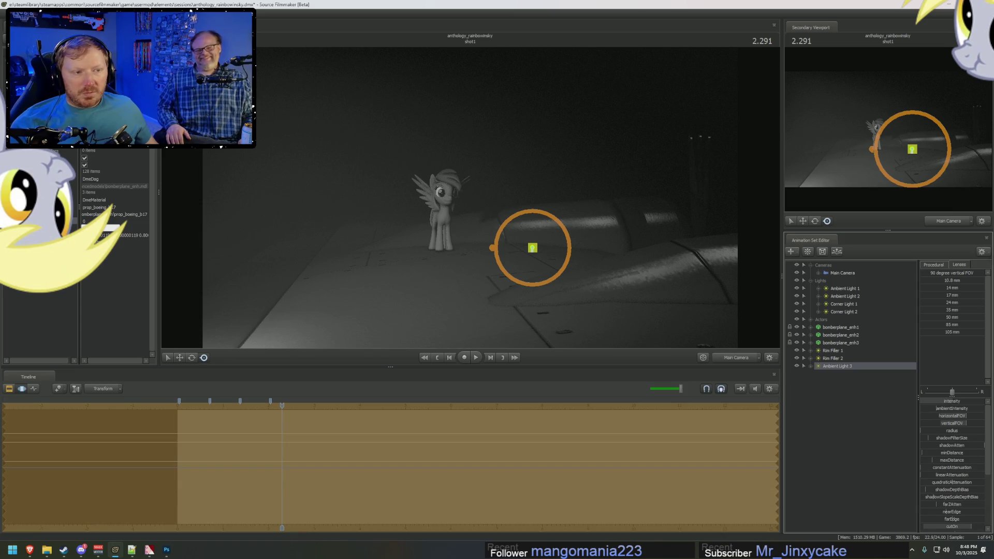
Step: Toggle the timeline view while checking Rim Filler 2, then select Corner Light 2
{"action": "key", "text": "F3"}
{"action": "left_click", "coordinate": [833, 358]}
{"action": "key", "text": "F3"}
{"action": "left_click", "coordinate": [941, 401]}
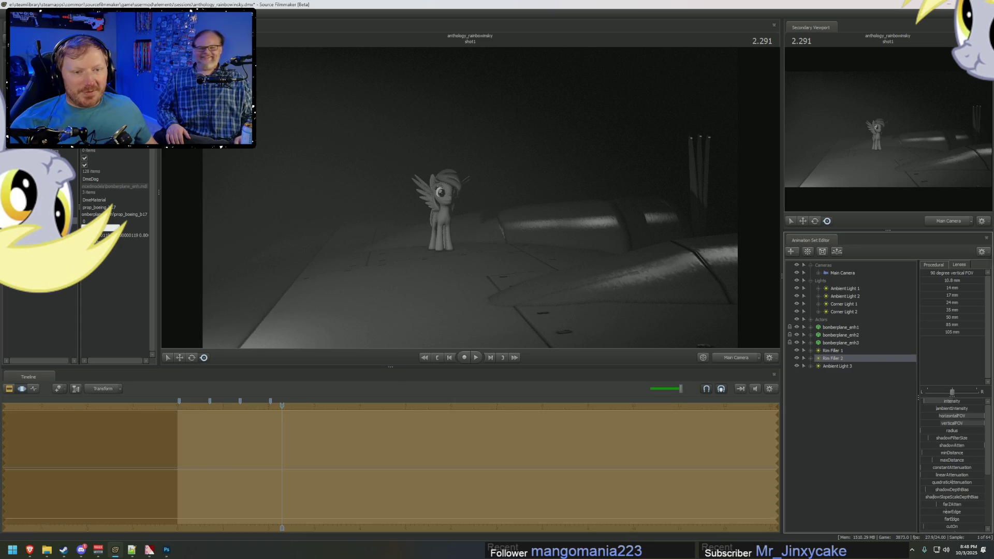
{"action": "left_click", "coordinate": [884, 343]}
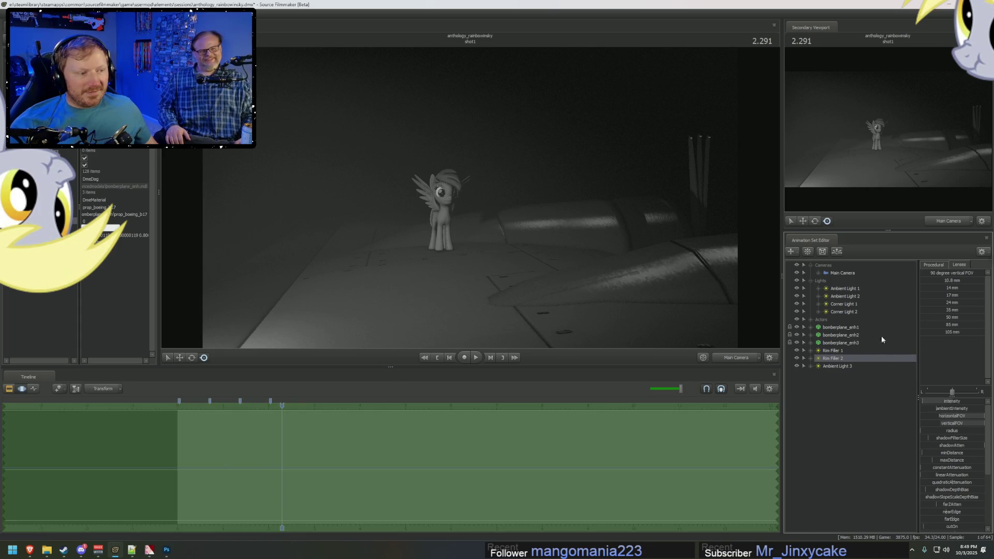
{"action": "left_click", "coordinate": [834, 312]}
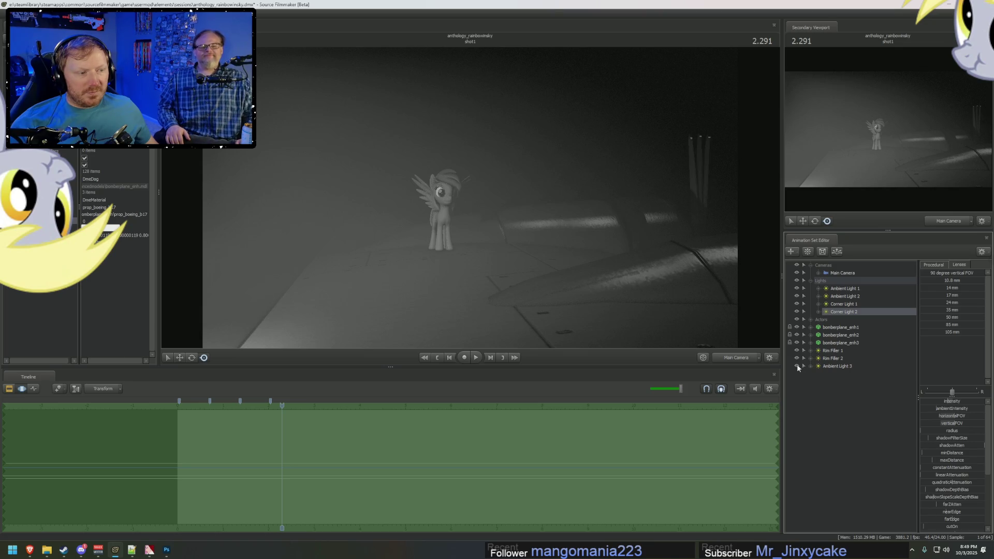
Step: Drag Ambient Light 2's intensity down to darken the wing shot, then view the scene through Ambient Light 2
{"action": "left_click", "coordinate": [843, 296]}
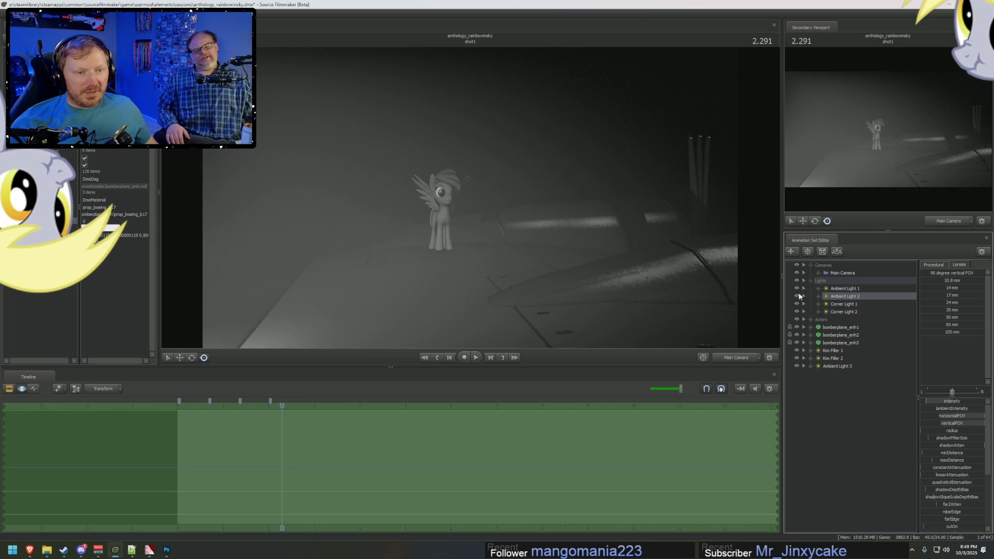
{"action": "left_click_drag", "start_coordinate": [946, 400], "coordinate": [934, 400]}
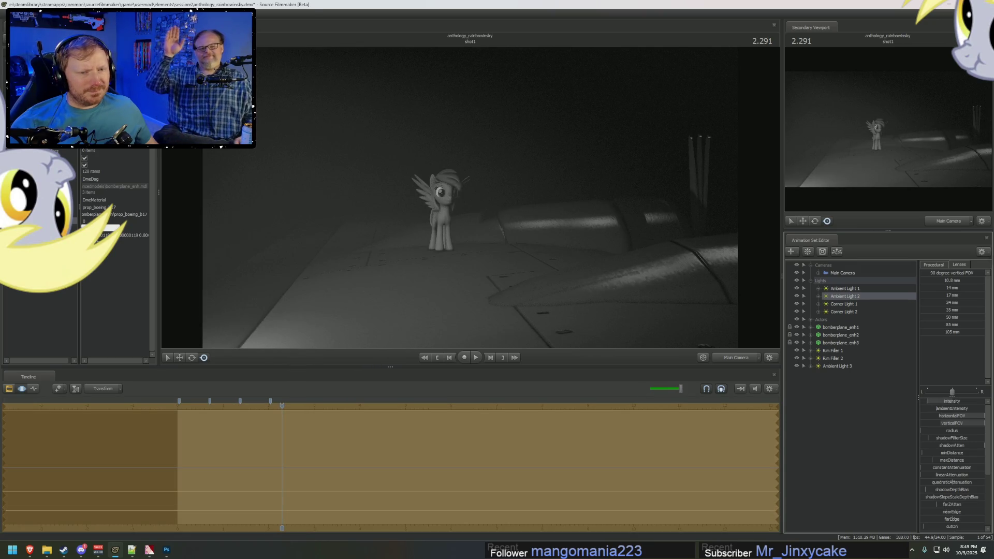
{"action": "mouse_move", "coordinate": [846, 299]}
{"action": "left_mouse_down"}
{"action": "mouse_move", "coordinate": [578, 226]}
{"action": "mouse_move", "coordinate": [542, 195]}
{"action": "mouse_move", "coordinate": [405, 222]}
{"action": "mouse_move", "coordinate": [470, 197]}
{"action": "left_mouse_up"}
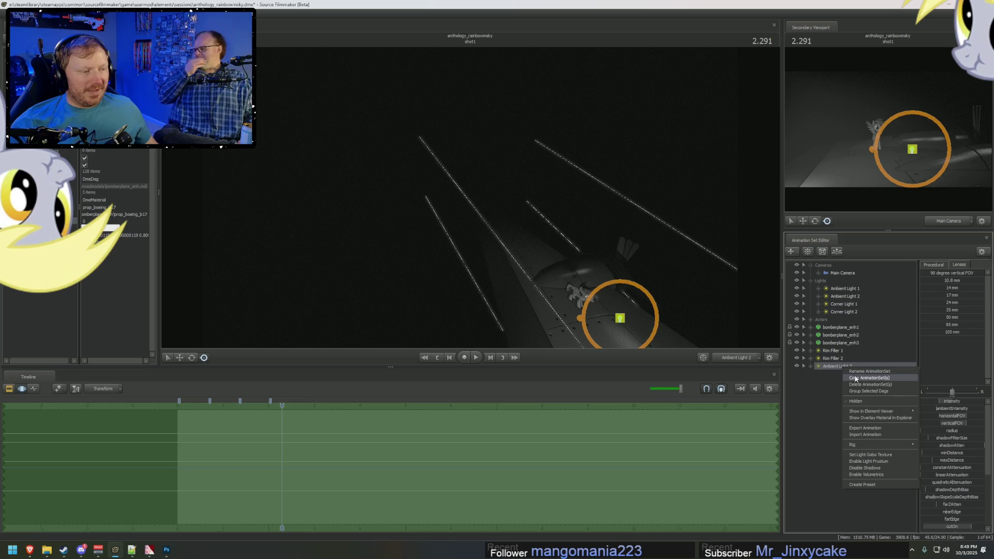
Step: Paste a light copy as Ambient Light 4, test a new angle through it, then undo
{"action": "right_click", "coordinate": [849, 387]}
{"action": "left_click", "coordinate": [874, 427]}
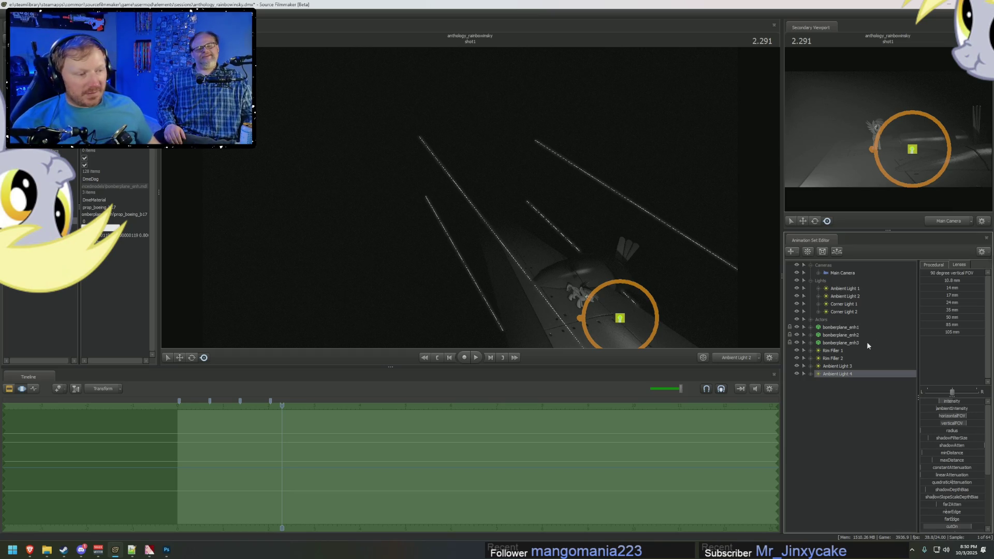
{"action": "double_click", "coordinate": [839, 373]}
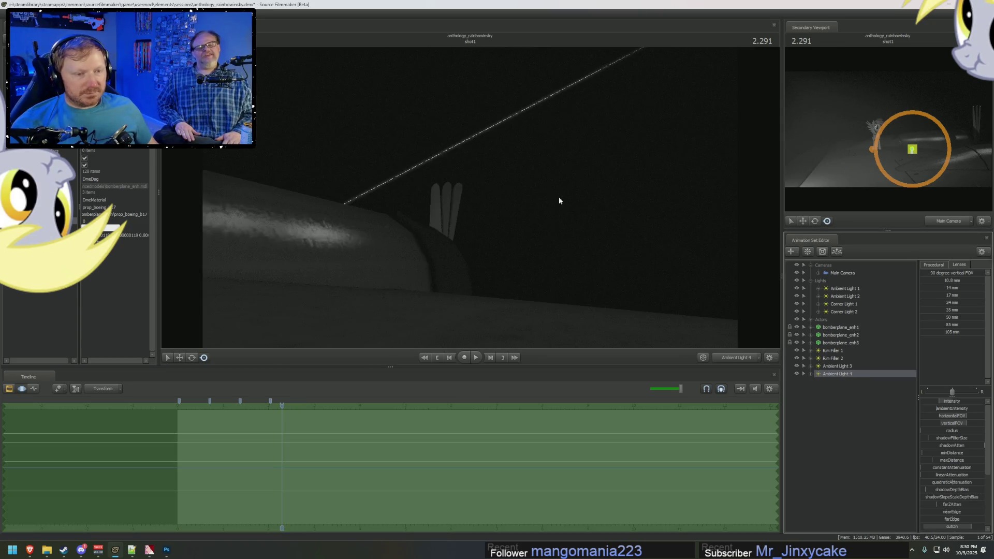
{"action": "mouse_move", "coordinate": [558, 196]}
{"action": "left_mouse_down"}
{"action": "mouse_move", "coordinate": [549, 199]}
{"action": "mouse_move", "coordinate": [802, 262]}
{"action": "left_mouse_up"}
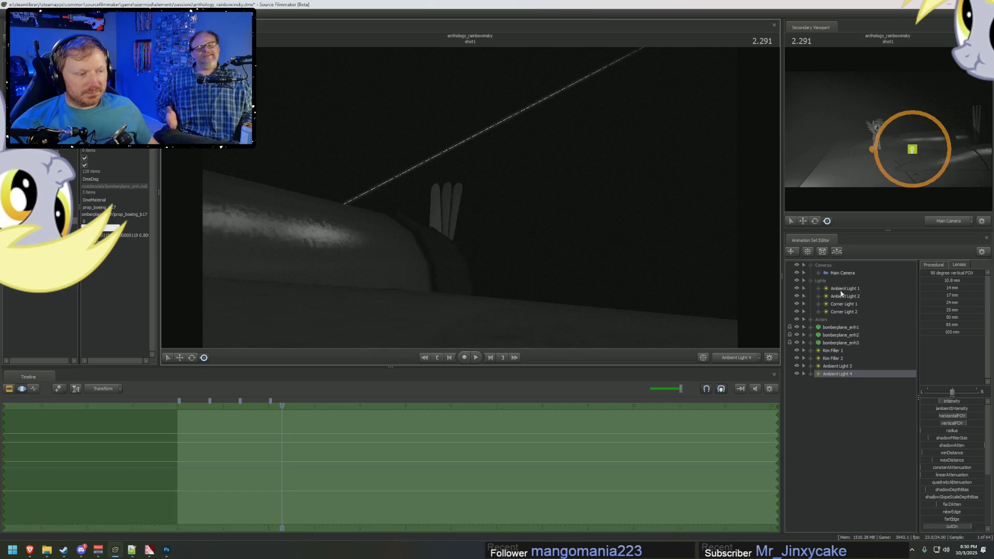
{"action": "key", "text": "ctrl+z"}
Step: Delete Ambient Light 4 and move Ambient Light 3 into the Lights group below Ambient Light 2
{"action": "right_click", "coordinate": [845, 374]}
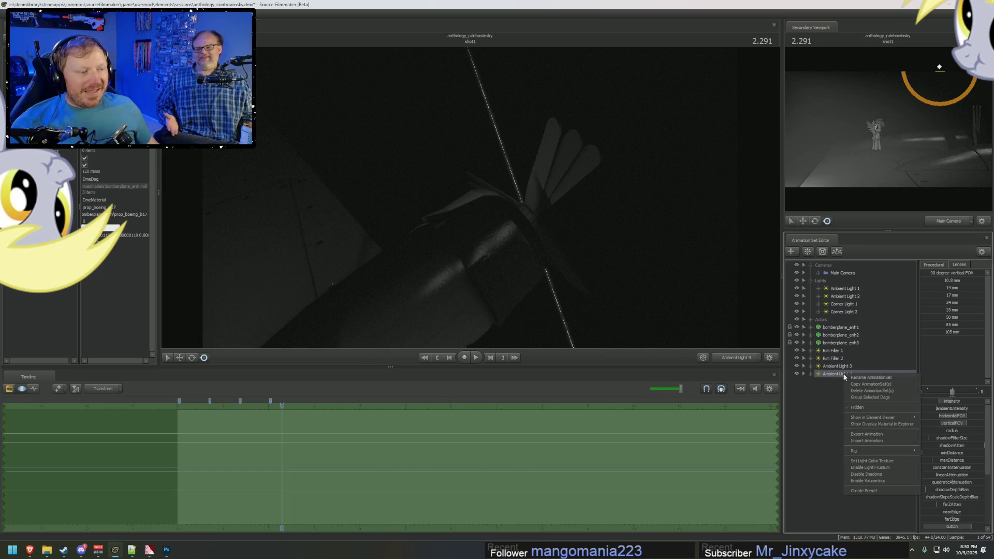
{"action": "left_click", "coordinate": [858, 390]}
{"action": "left_click", "coordinate": [834, 366]}
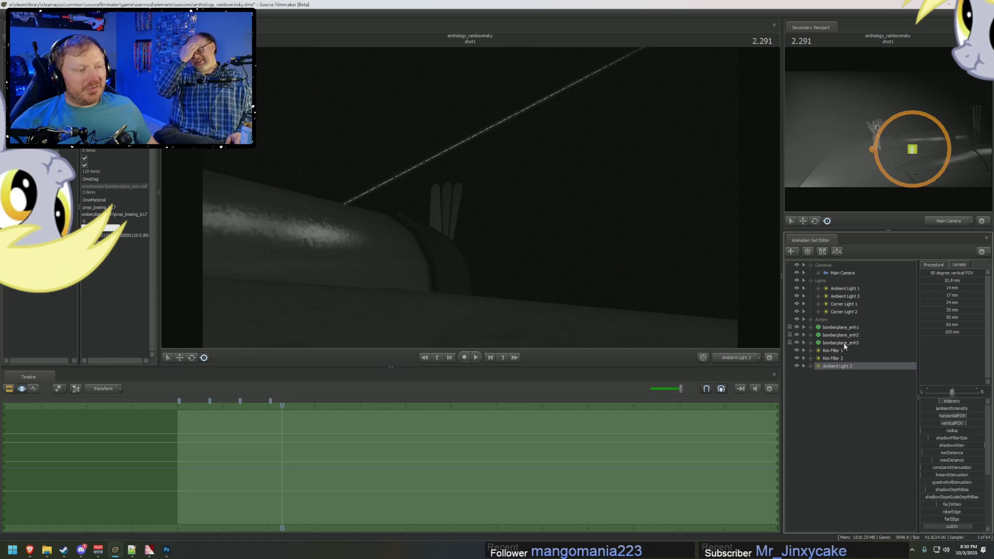
{"action": "left_click_drag", "start_coordinate": [837, 366], "coordinate": [849, 300]}
{"action": "left_click", "coordinate": [843, 296]}
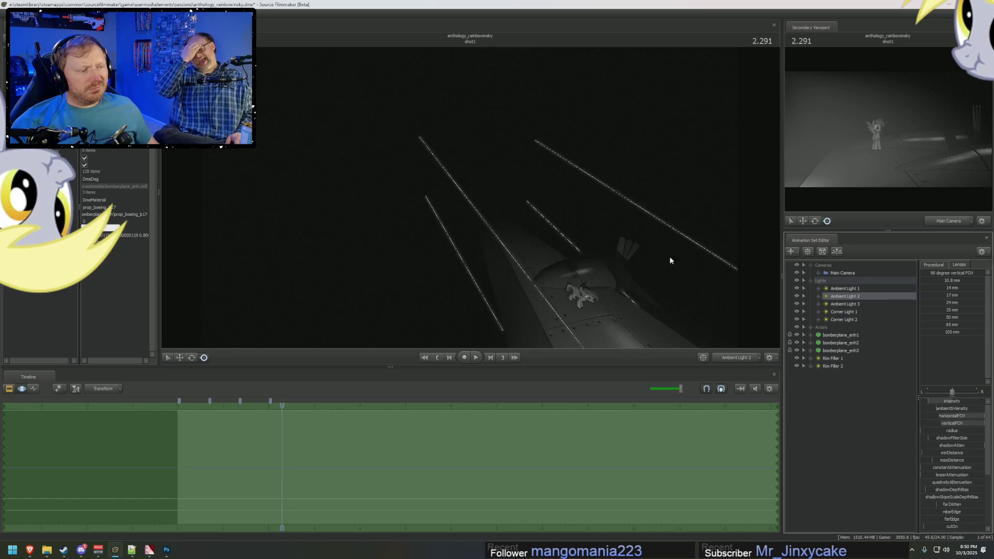
Step: Select Ambient Light 3 and paste a copy of the light
{"action": "right_click", "coordinate": [856, 296]}
{"action": "left_click", "coordinate": [849, 303]}
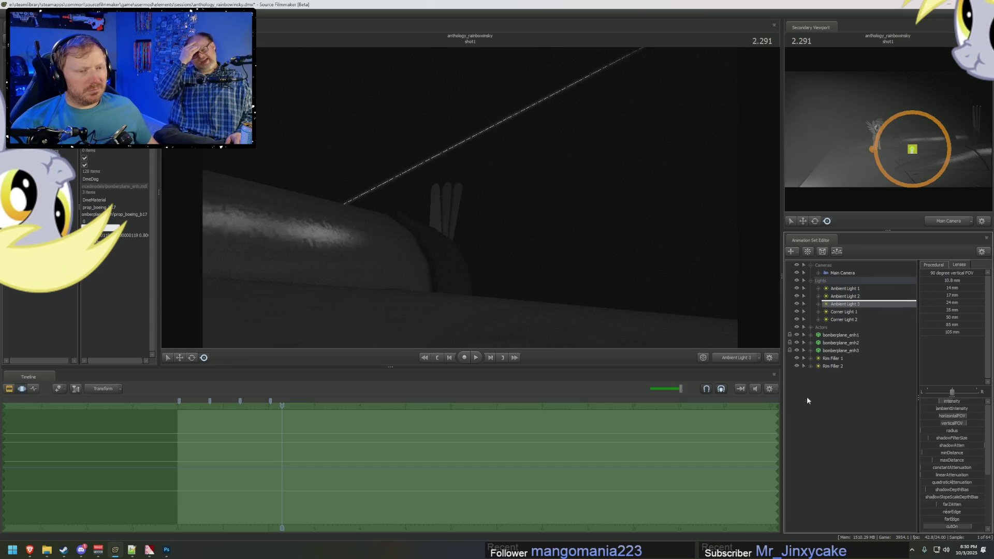
{"action": "right_click", "coordinate": [866, 430]}
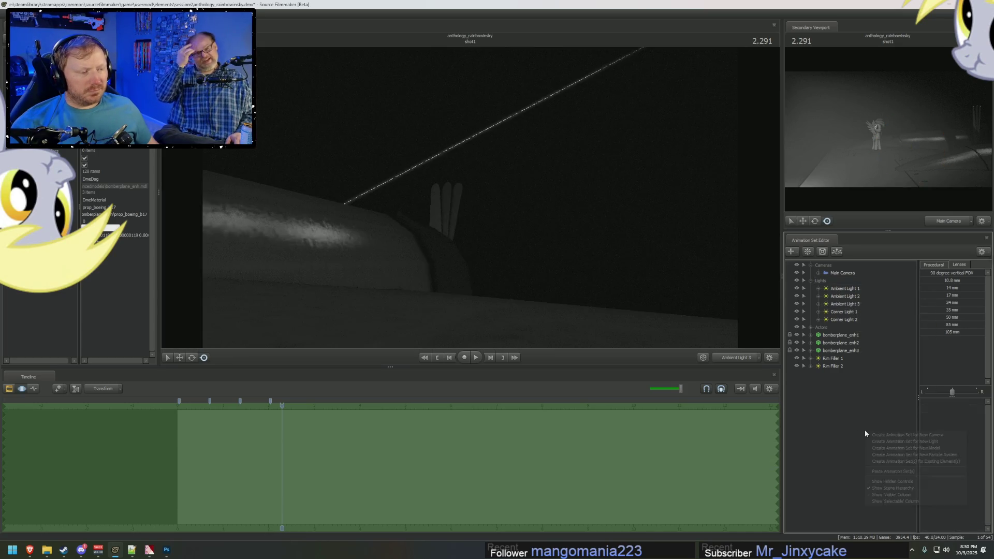
{"action": "left_click", "coordinate": [892, 471]}
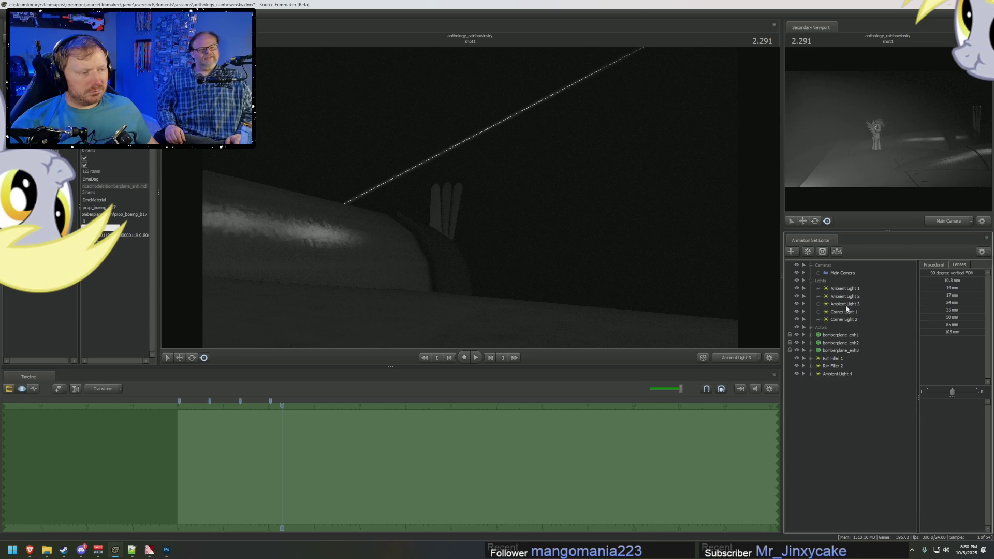
Step: Rename Ambient Light 3 to Propeller Light 1
{"action": "left_click", "coordinate": [850, 307]}
{"action": "right_click", "coordinate": [849, 308]}
{"action": "left_click", "coordinate": [869, 313]}
{"action": "type", "text": "Pr"}
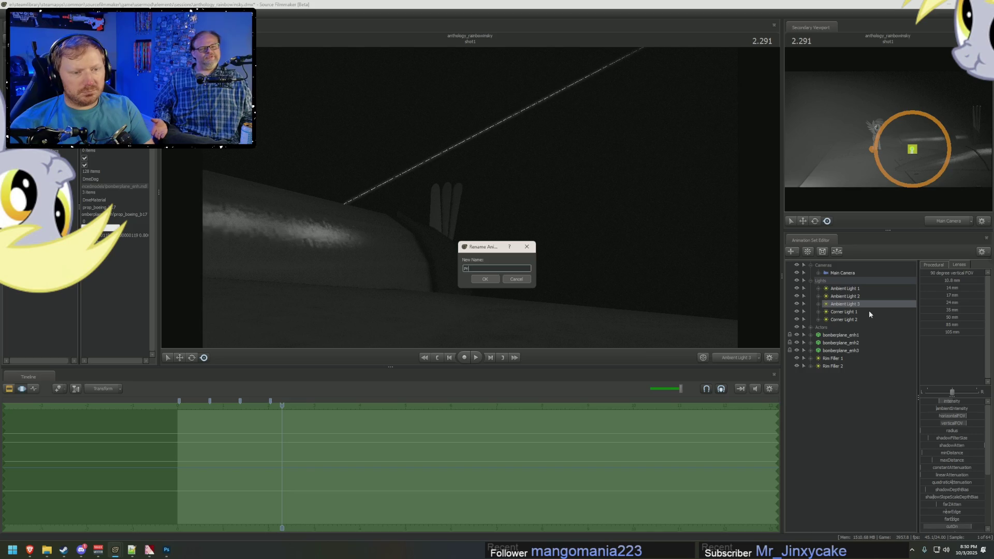
{"action": "type", "text": "ght 1"}
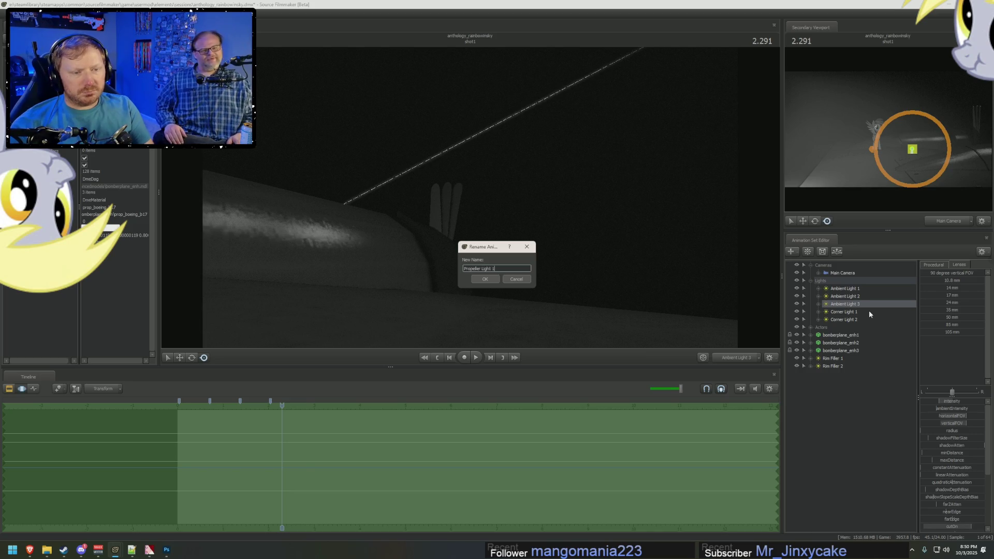
{"action": "key", "text": "Return"}
Step: Paste a new Ambient Light 3 and aim it along the propeller streaks
{"action": "right_click", "coordinate": [863, 391]}
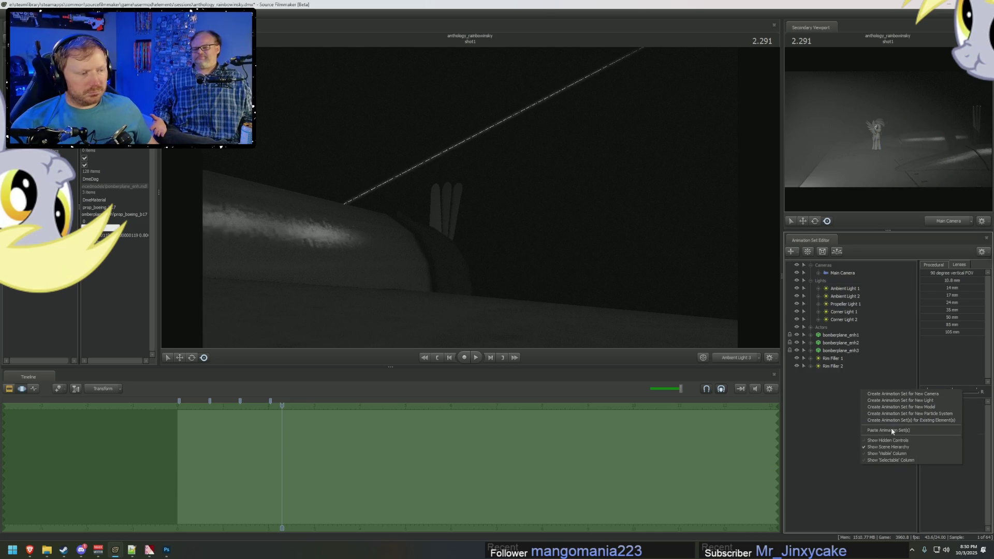
{"action": "left_click", "coordinate": [888, 430]}
{"action": "left_click", "coordinate": [844, 374]}
{"action": "left_click_drag", "start_coordinate": [467, 199], "coordinate": [482, 212]}
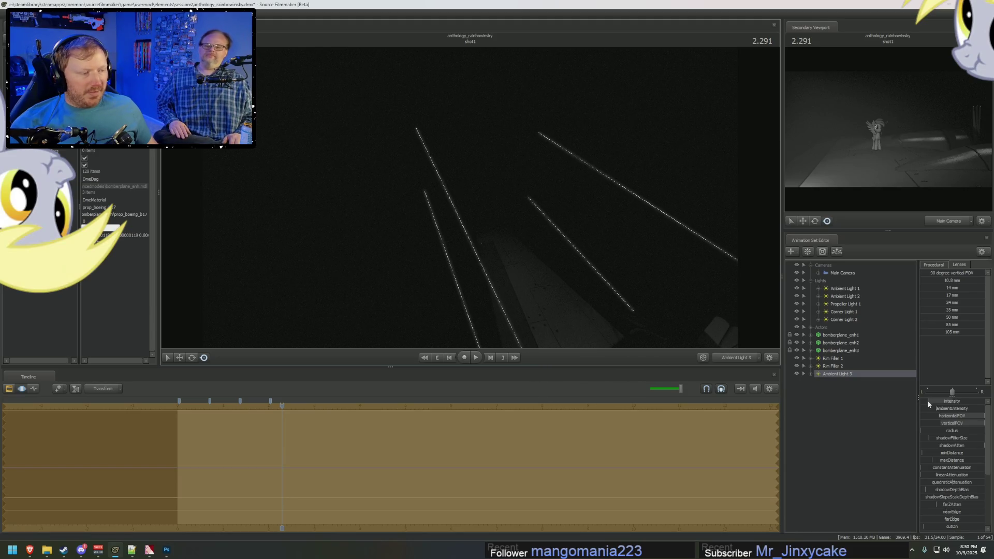
{"action": "left_click_drag", "start_coordinate": [482, 212], "coordinate": [470, 197]}
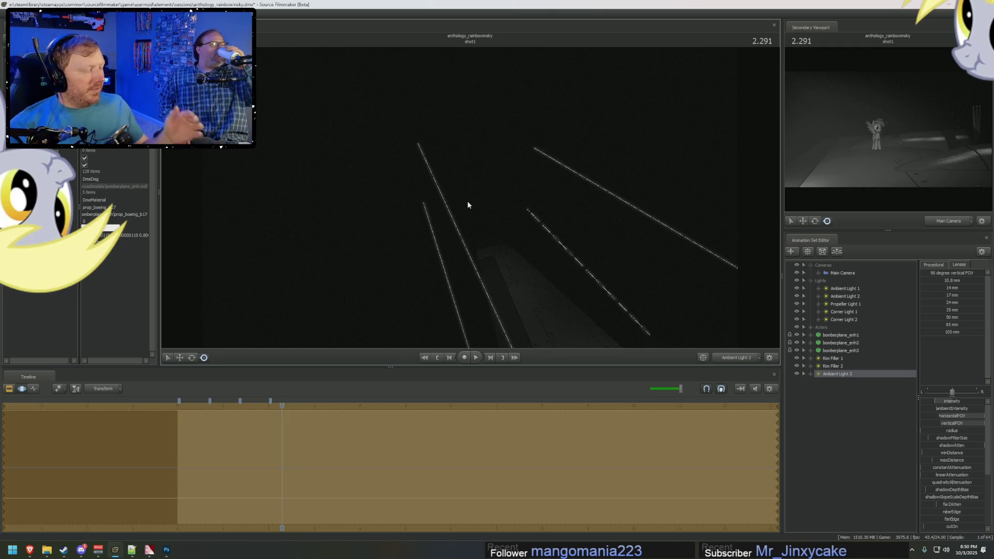
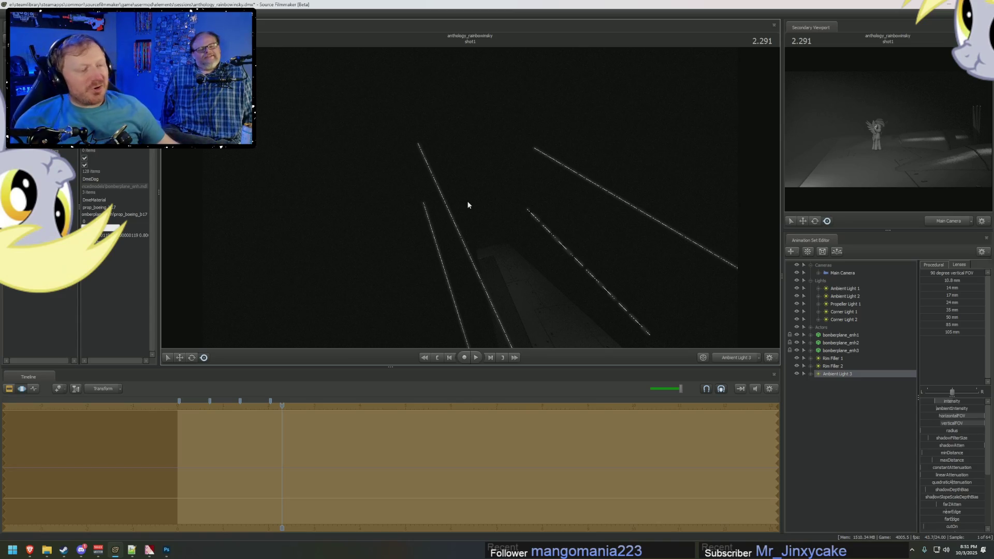
Step: Compare the Main Camera and Ambient Light 3 views and re-aim Ambient Light 3 slightly
{"action": "key", "text": "F4"}
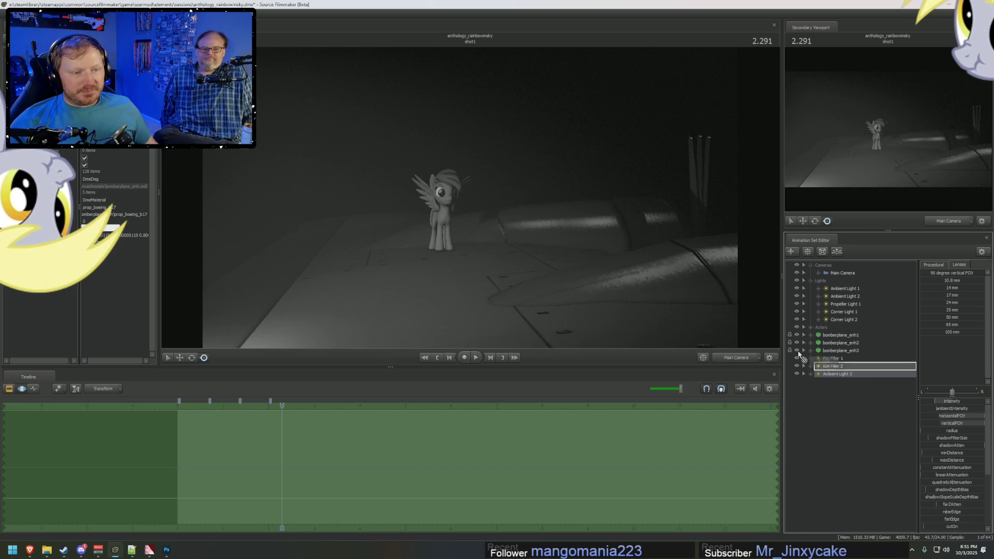
{"action": "key", "text": "F4"}
{"action": "key", "text": "F2"}
{"action": "key", "text": "F3"}
{"action": "mouse_move", "coordinate": [483, 203]}
{"action": "left_mouse_down"}
{"action": "mouse_move", "coordinate": [464, 181]}
{"action": "mouse_move", "coordinate": [471, 200]}
{"action": "left_mouse_up"}
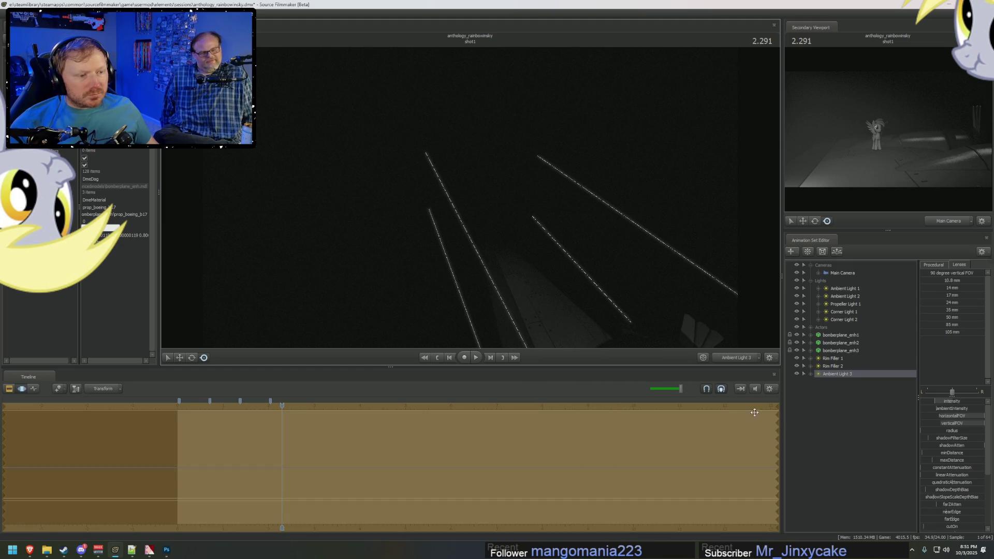
Step: Check the Twilight Zone reference video, then drag Ambient Light 3 up toward the Lights group
{"action": "key", "text": "alt+Tab"}
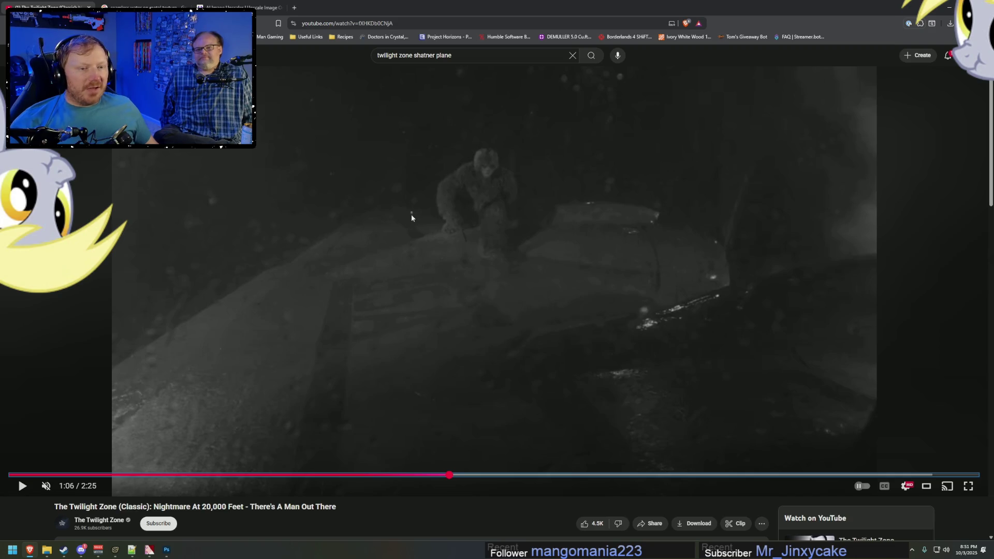
{"action": "key", "text": "alt+Tab"}
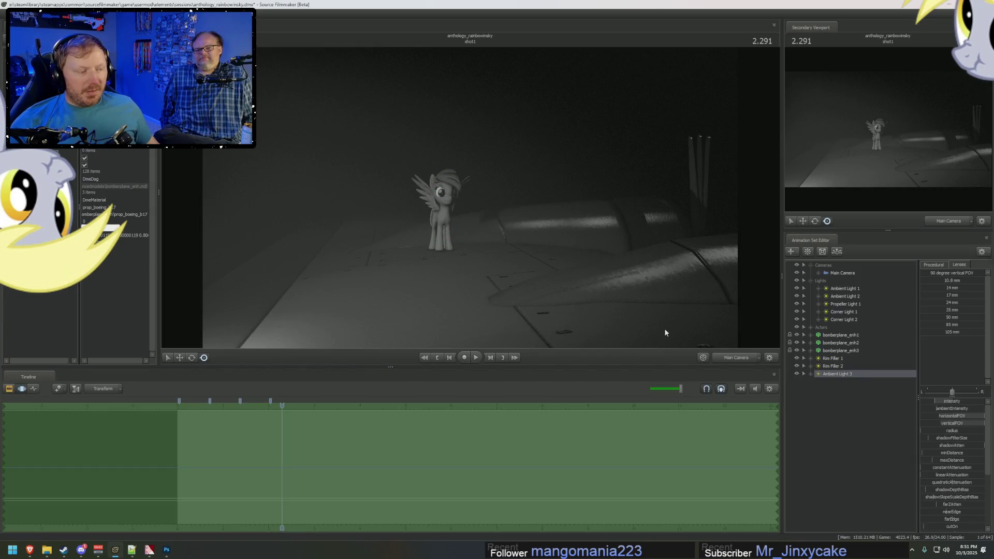
{"action": "left_click_drag", "start_coordinate": [834, 374], "coordinate": [852, 299]}
Step: Drop Ambient Light 3 under Lights, then create a new light, light2, and fly it toward the pony
{"action": "right_click", "coordinate": [845, 412]}
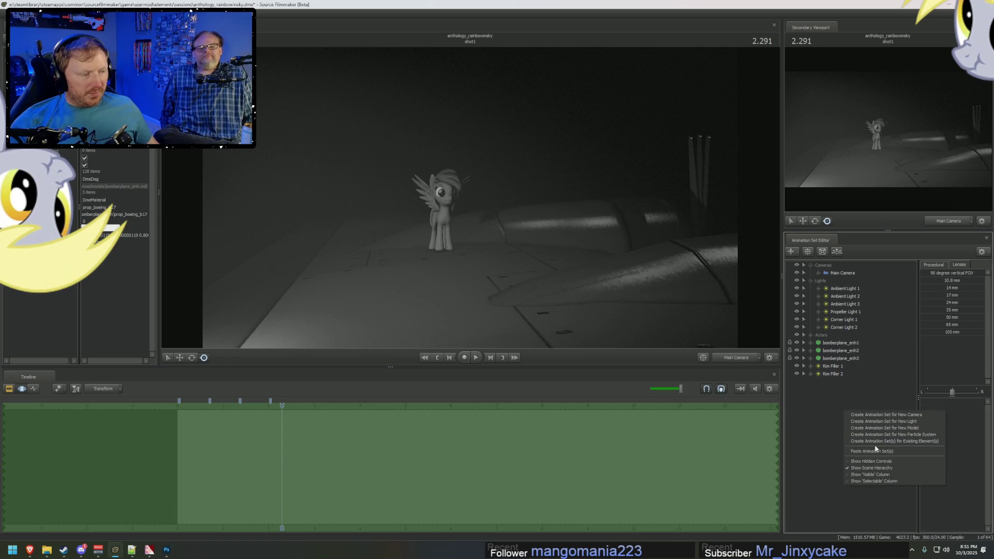
{"action": "left_click", "coordinate": [880, 421]}
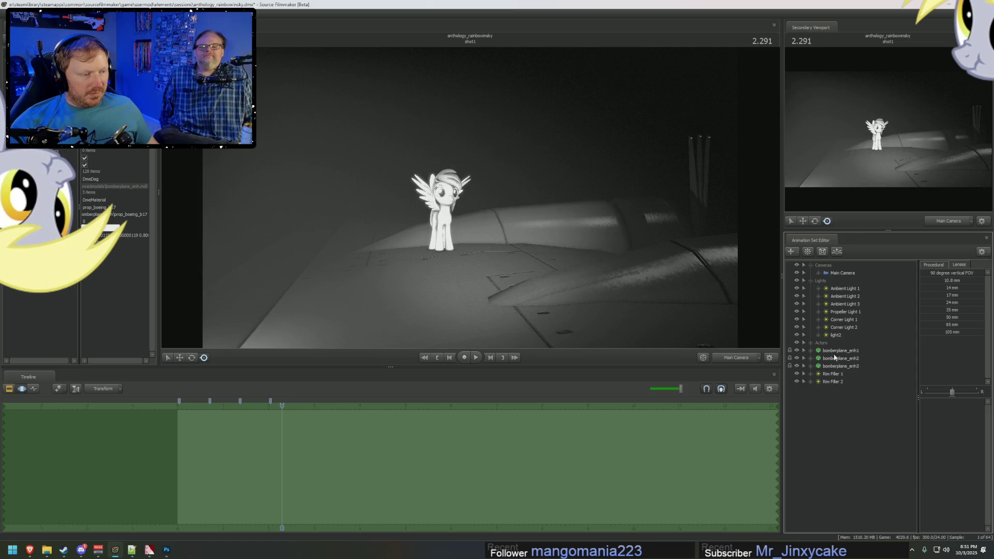
{"action": "left_click", "coordinate": [840, 337]}
{"action": "left_click_drag", "start_coordinate": [515, 212], "coordinate": [514, 212]}
Step: Show light2 in the Element Viewer and reduce its maximum distance
{"action": "right_click", "coordinate": [839, 338]}
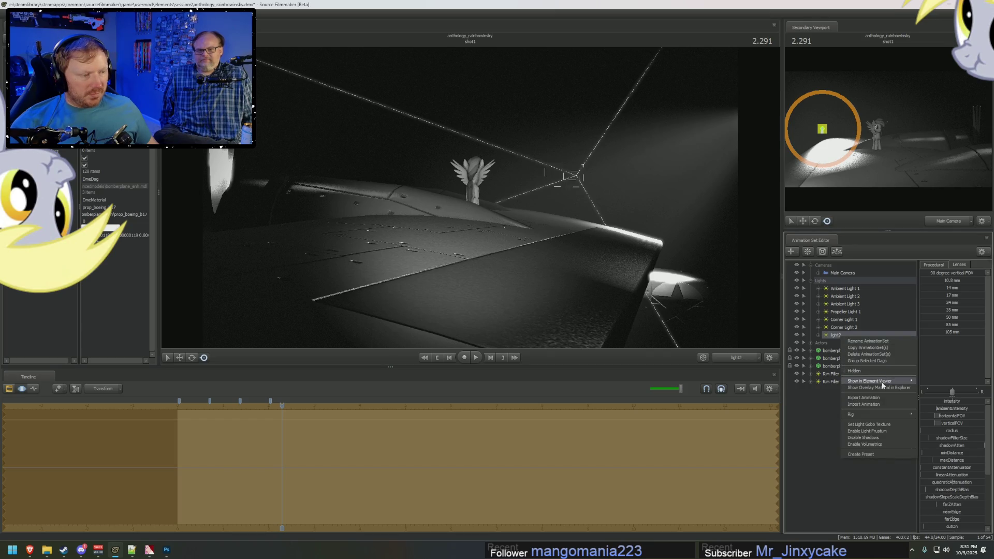
{"action": "left_click", "coordinate": [930, 388]}
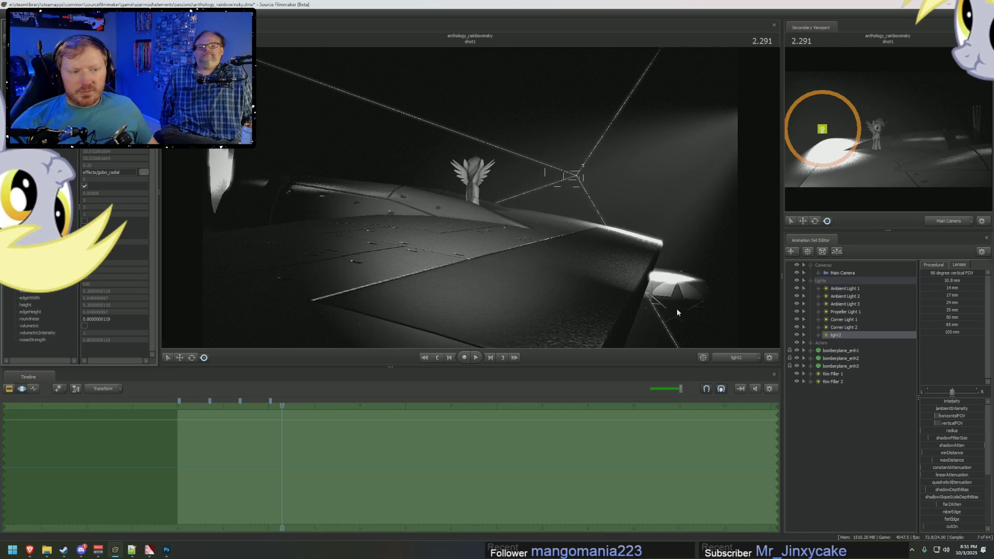
{"action": "scroll", "coordinate": [955, 483], "scroll_direction": "down", "scroll_amount": 5}
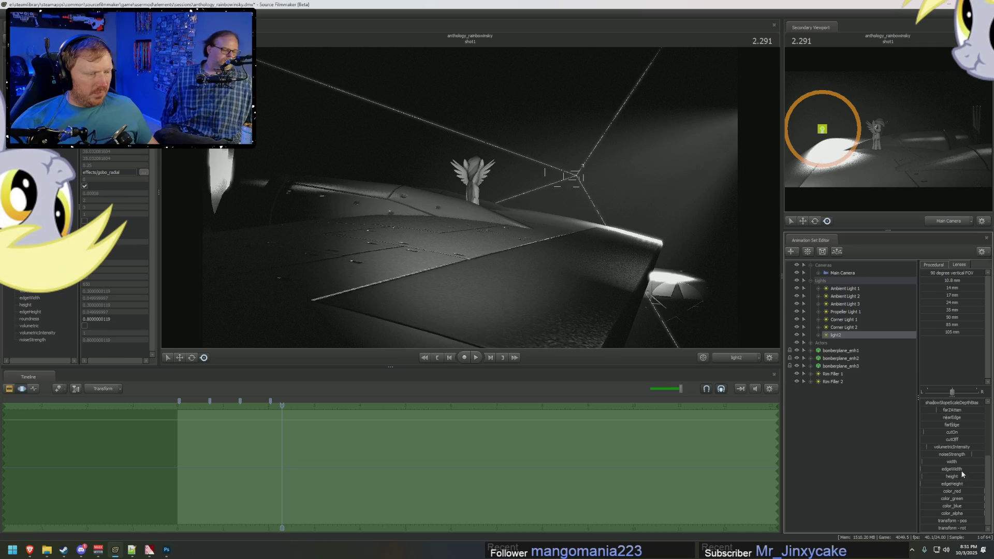
{"action": "scroll", "coordinate": [956, 435], "scroll_direction": "up", "scroll_amount": 4}
{"action": "mouse_move", "coordinate": [958, 436]}
{"action": "left_mouse_down"}
{"action": "mouse_move", "coordinate": [932, 436]}
{"action": "mouse_move", "coordinate": [976, 435]}
{"action": "left_mouse_up"}
Step: Move and aim light2 down onto the bomber wing beside the pony
{"action": "mouse_move", "coordinate": [470, 197]}
{"action": "left_mouse_down"}
{"action": "mouse_move", "coordinate": [495, 197]}
{"action": "mouse_move", "coordinate": [470, 227]}
{"action": "mouse_move", "coordinate": [470, 201]}
{"action": "left_mouse_up"}
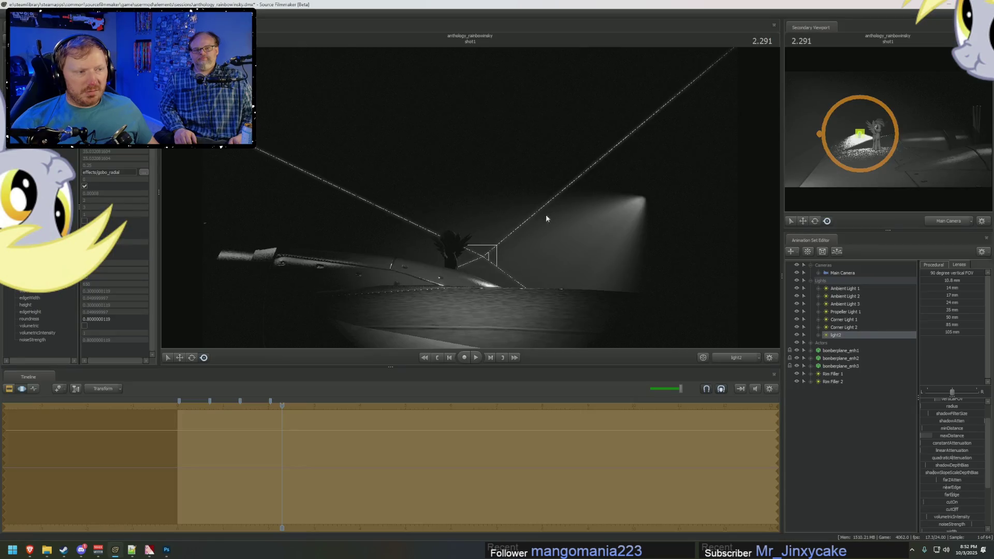
{"action": "mouse_move", "coordinate": [546, 218]}
{"action": "left_mouse_down"}
{"action": "mouse_move", "coordinate": [489, 195]}
{"action": "mouse_move", "coordinate": [454, 198]}
{"action": "left_mouse_up"}
{"action": "left_click", "coordinate": [878, 154]}
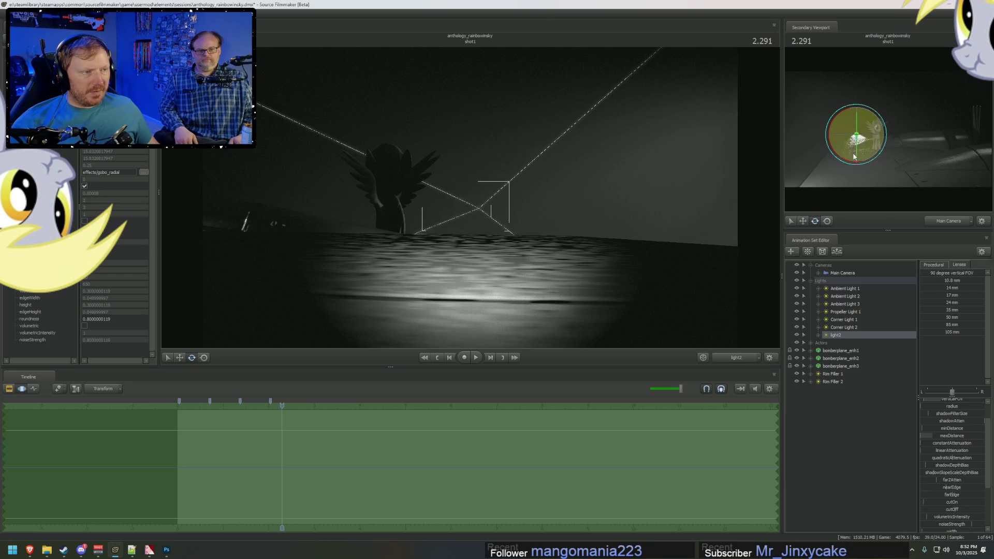
Step: Change the slider range of light2's intensity property and reselect light2
{"action": "left_click", "coordinate": [881, 171]}
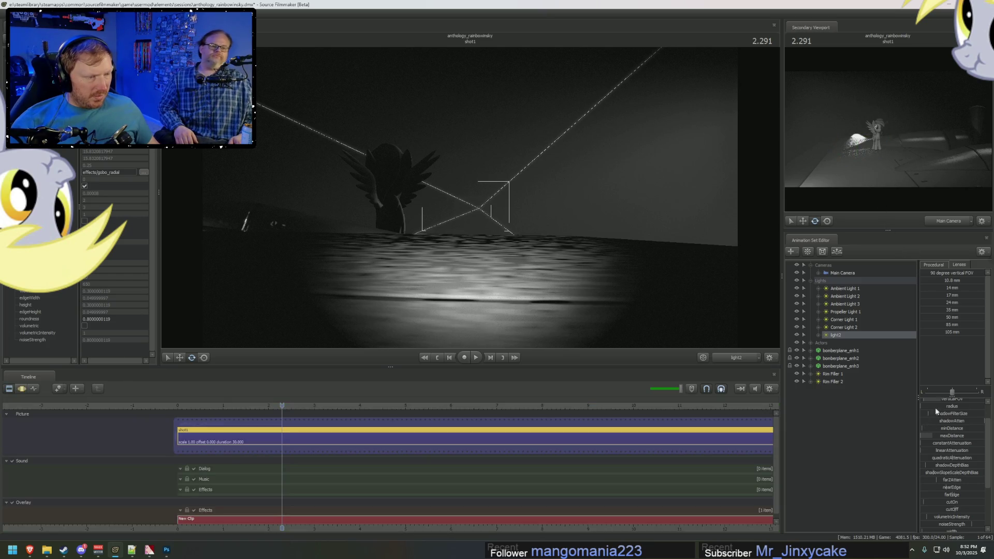
{"action": "scroll", "coordinate": [940, 424], "scroll_direction": "up", "scroll_amount": 2}
{"action": "left_click", "coordinate": [966, 412]}
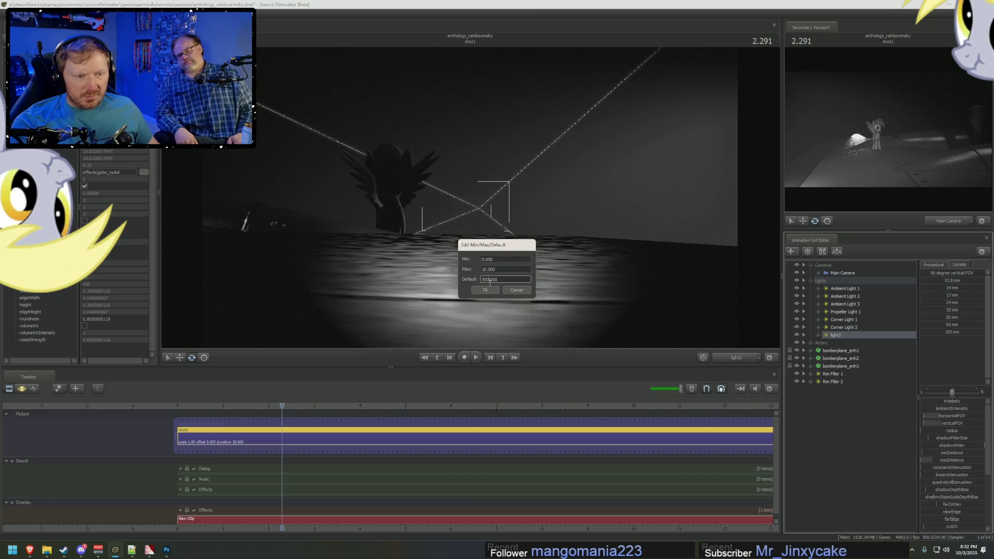
{"action": "left_click", "coordinate": [486, 289]}
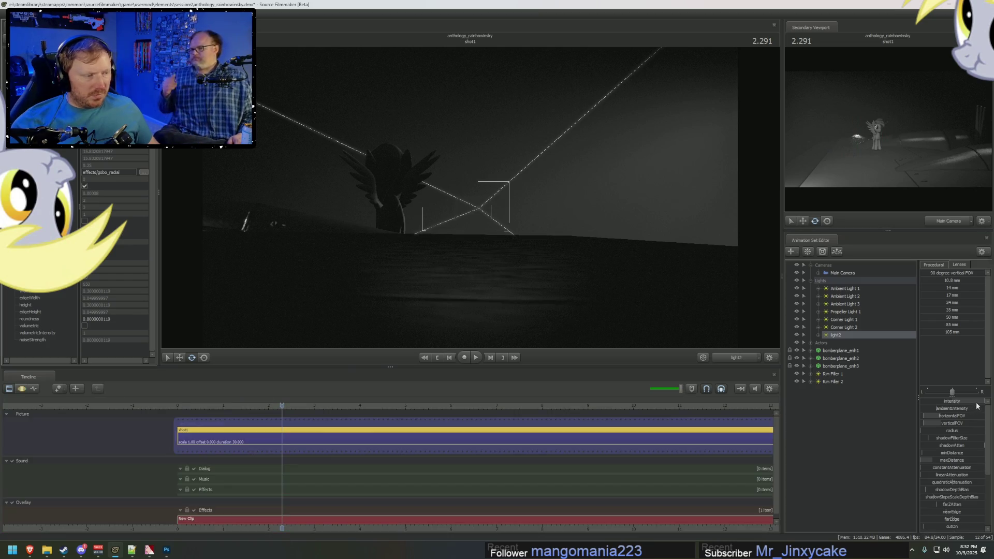
{"action": "left_click", "coordinate": [979, 405]}
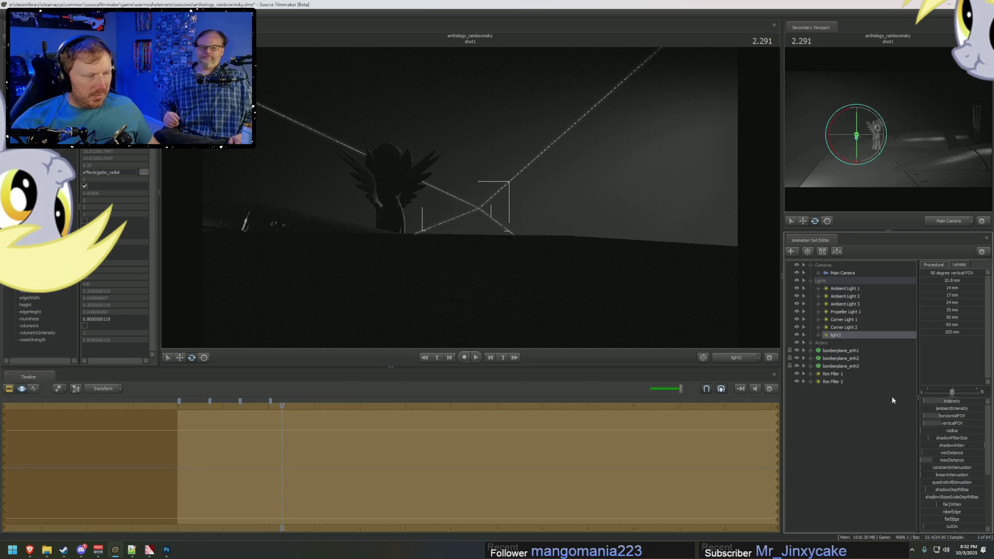
Step: Enable volumetrics on light2, lower its cutOff, and raise volumetricIntensity from 1 to 10
{"action": "right_click", "coordinate": [846, 337]}
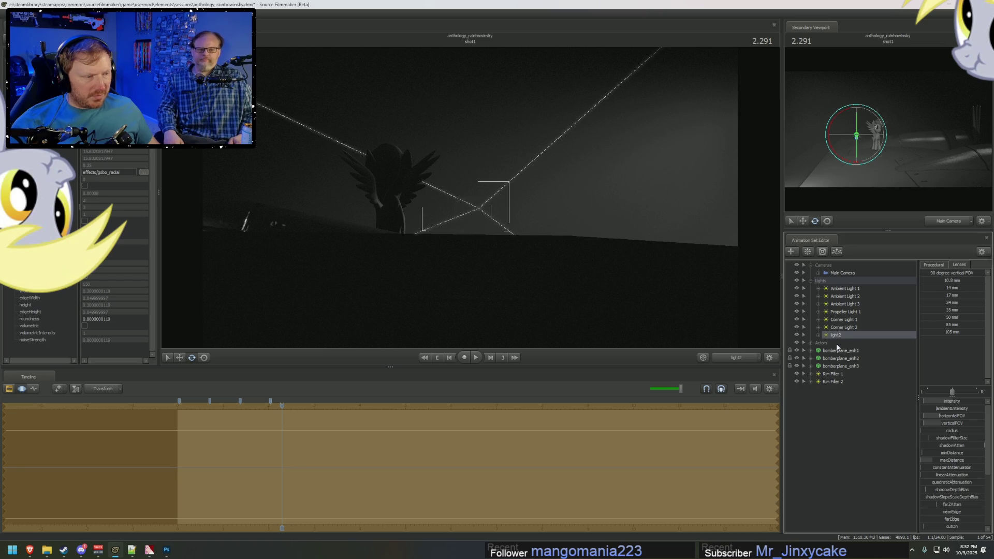
{"action": "left_click", "coordinate": [867, 443]}
{"action": "scroll", "coordinate": [953, 515], "scroll_direction": "down", "scroll_amount": 4}
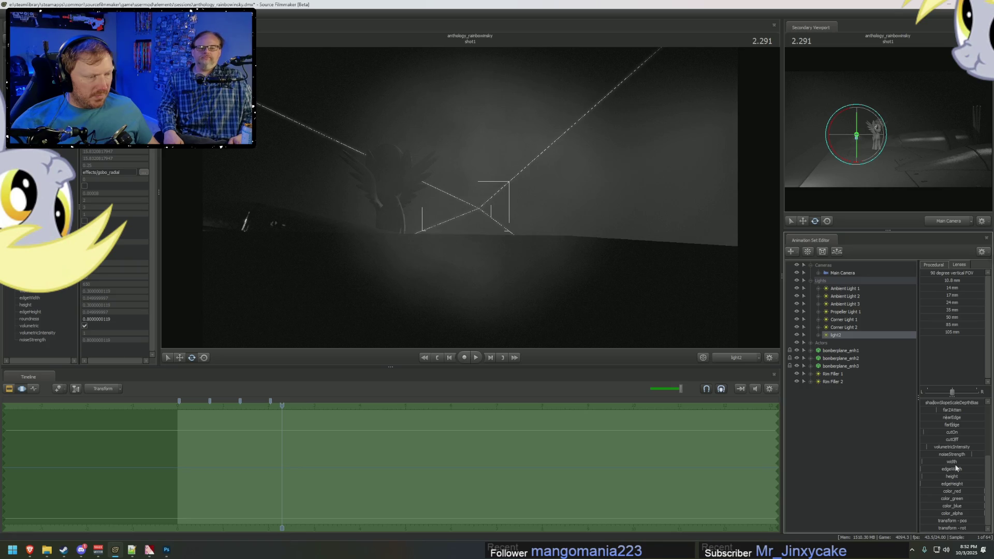
{"action": "left_click", "coordinate": [957, 442]}
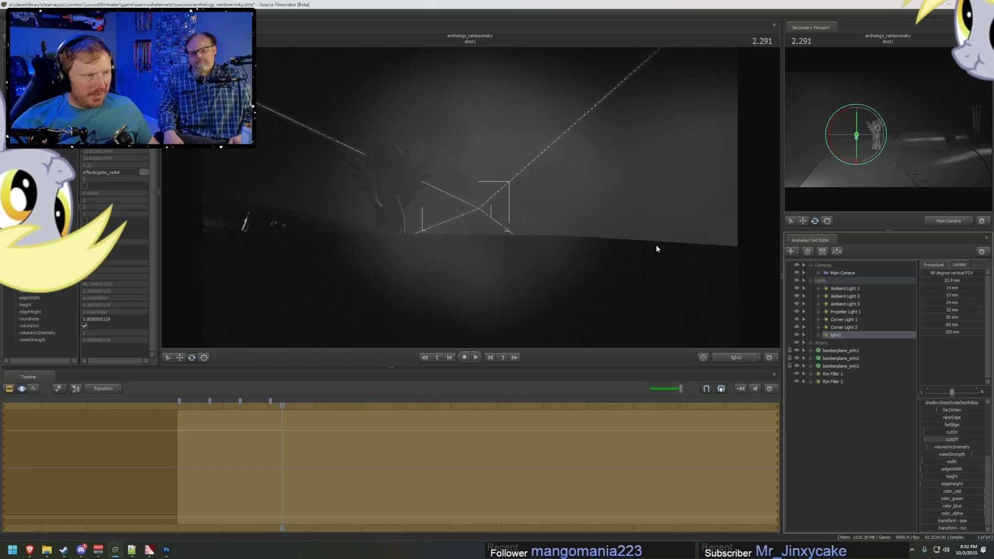
{"action": "key", "text": "F2"}
{"action": "key", "text": "F3"}
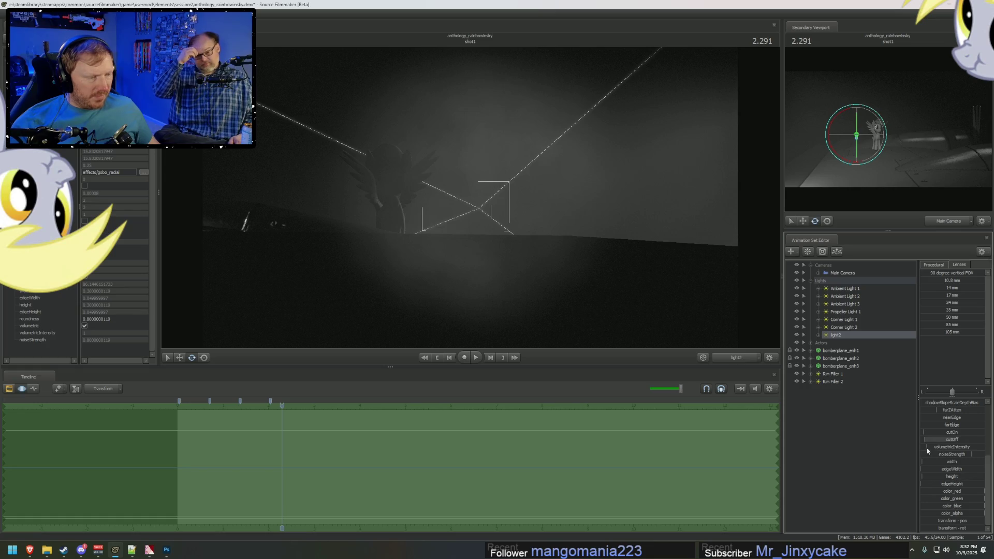
{"action": "left_click_drag", "start_coordinate": [927, 446], "coordinate": [948, 447]}
Step: Compare the Main Camera shot with the reference video, then frame the light from the Work Camera
{"action": "key", "text": "F2"}
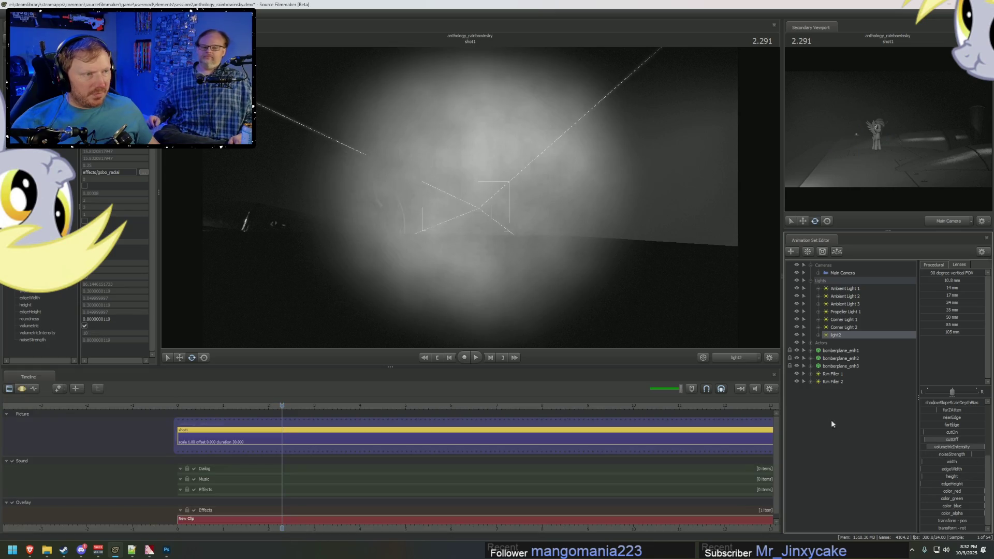
{"action": "key", "text": "F3"}
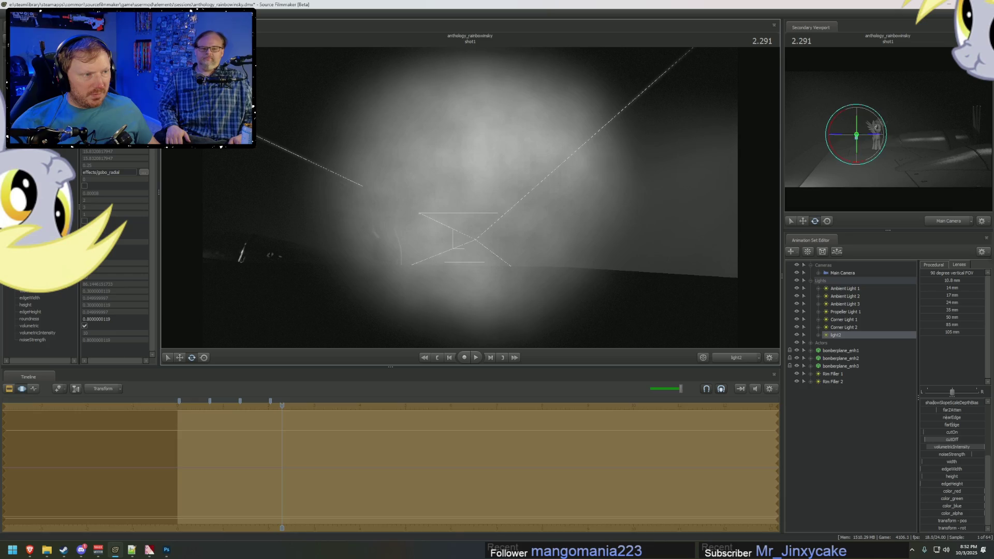
{"action": "key", "text": "F2"}
{"action": "key", "text": "F4"}
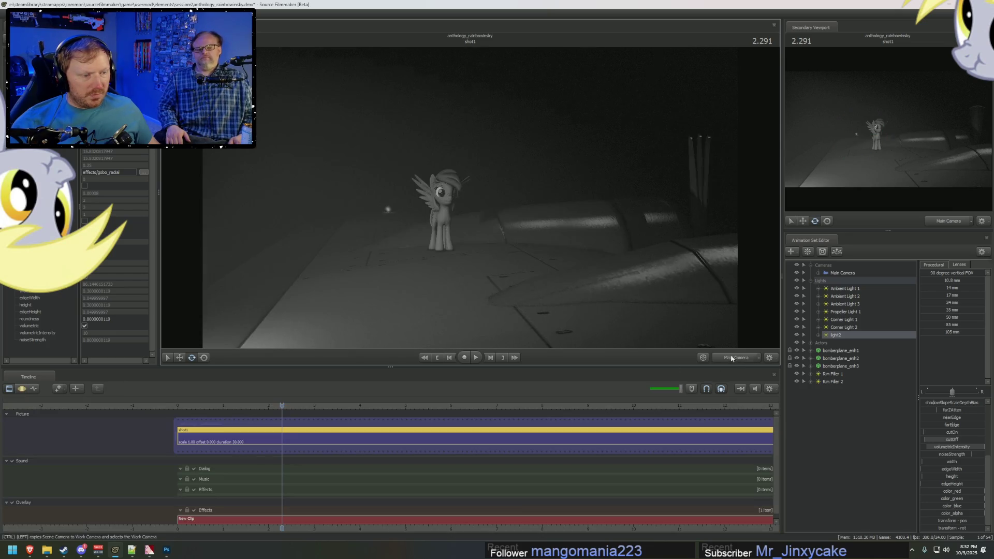
{"action": "key", "text": "F3"}
{"action": "key", "text": "alt+Tab"}
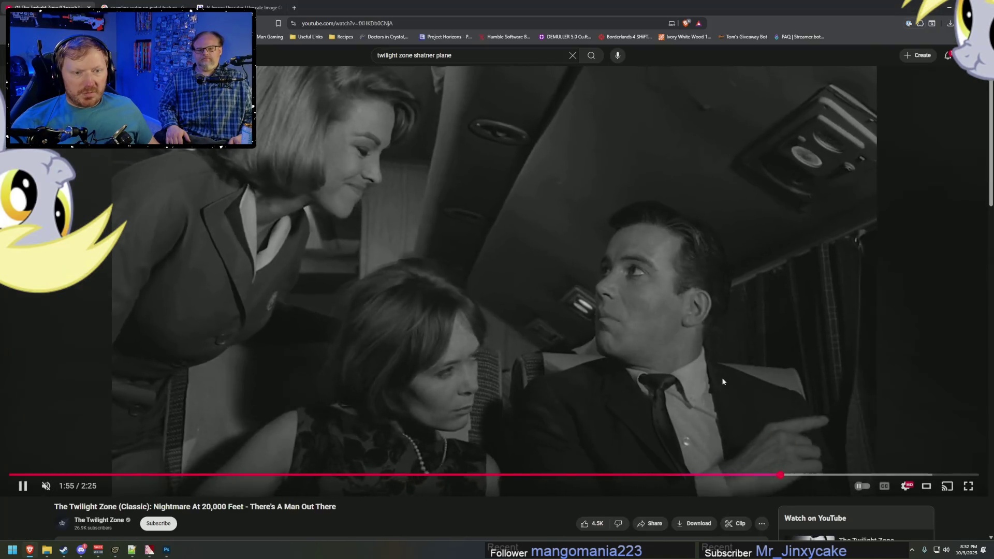
{"action": "key", "text": "alt+Tab"}
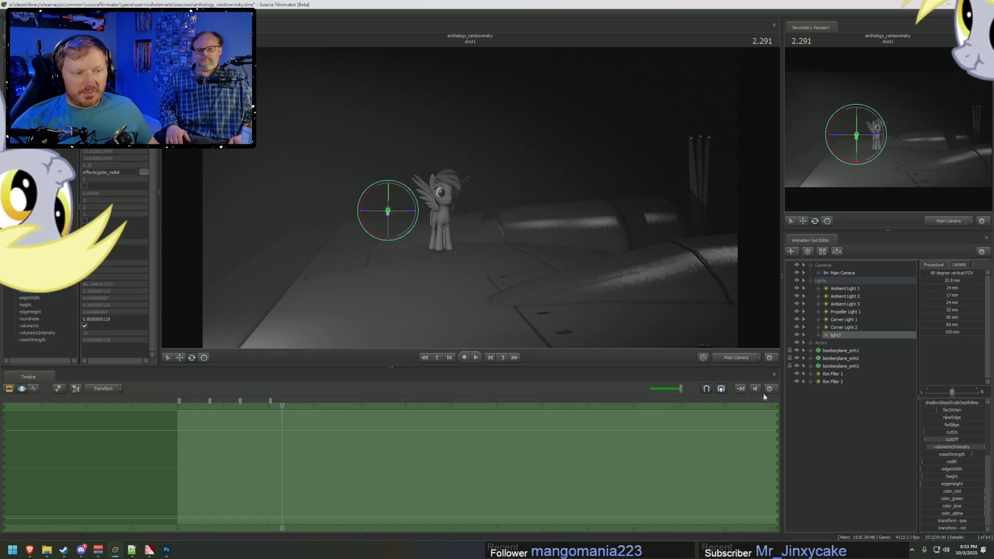
{"action": "left_click", "coordinate": [744, 361]}
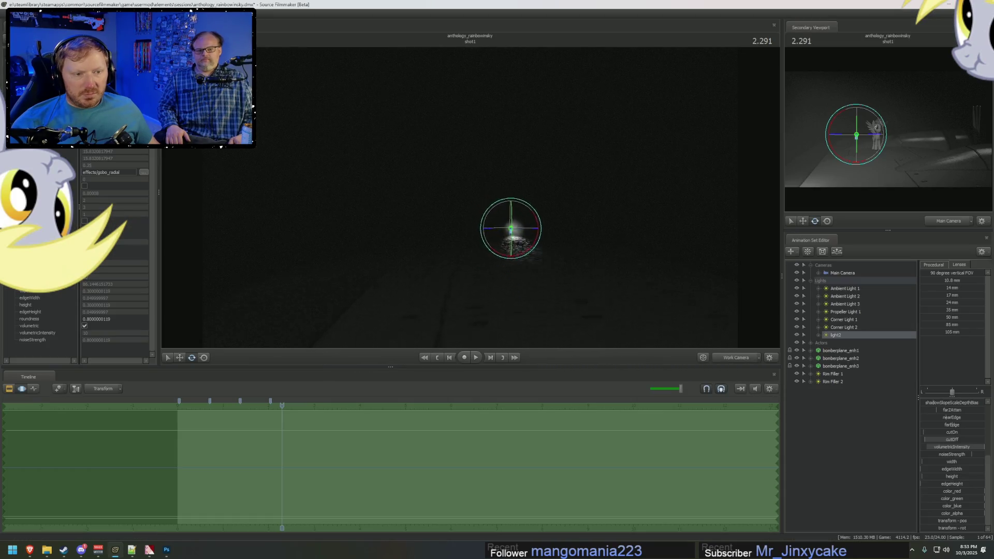
{"action": "left_click_drag", "start_coordinate": [566, 273], "coordinate": [562, 245]}
{"action": "scroll", "coordinate": [958, 434], "scroll_direction": "up", "scroll_amount": 4}
Step: Set light2's intensity slider range with a default of 1 and dim its intensity
{"action": "right_click", "coordinate": [965, 402]}
{"action": "left_click", "coordinate": [791, 370]}
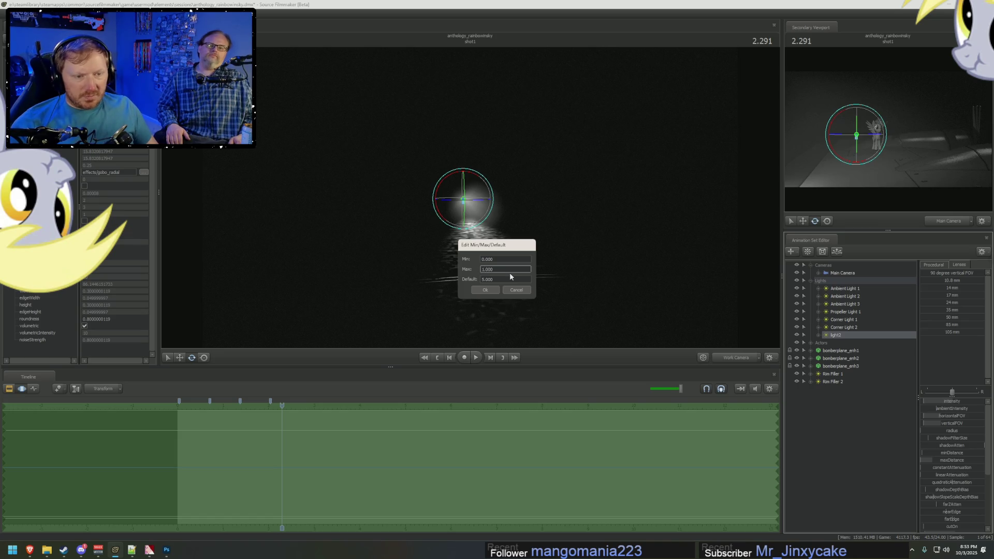
{"action": "type", "text": "1"}
{"action": "key", "text": "Return"}
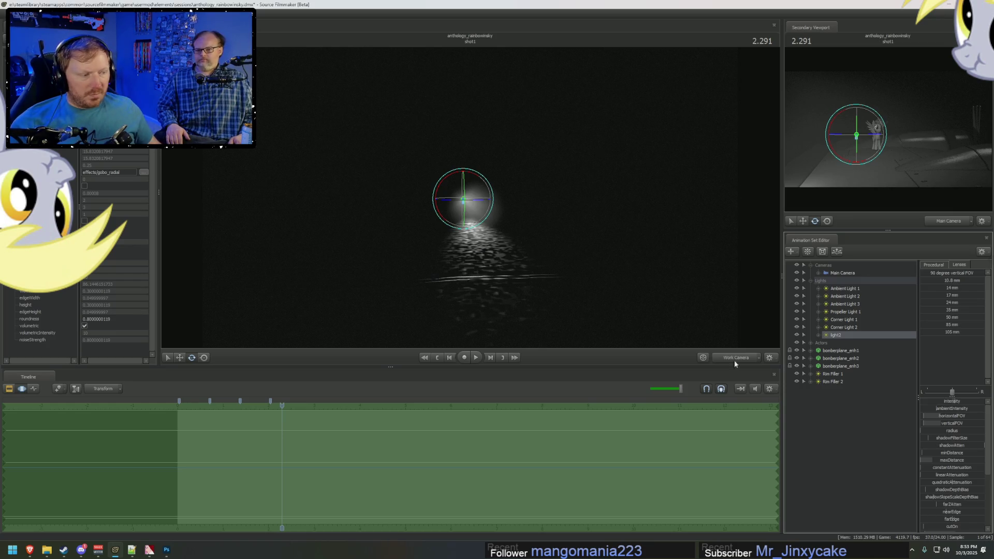
{"action": "left_click_drag", "start_coordinate": [966, 402], "coordinate": [941, 400]}
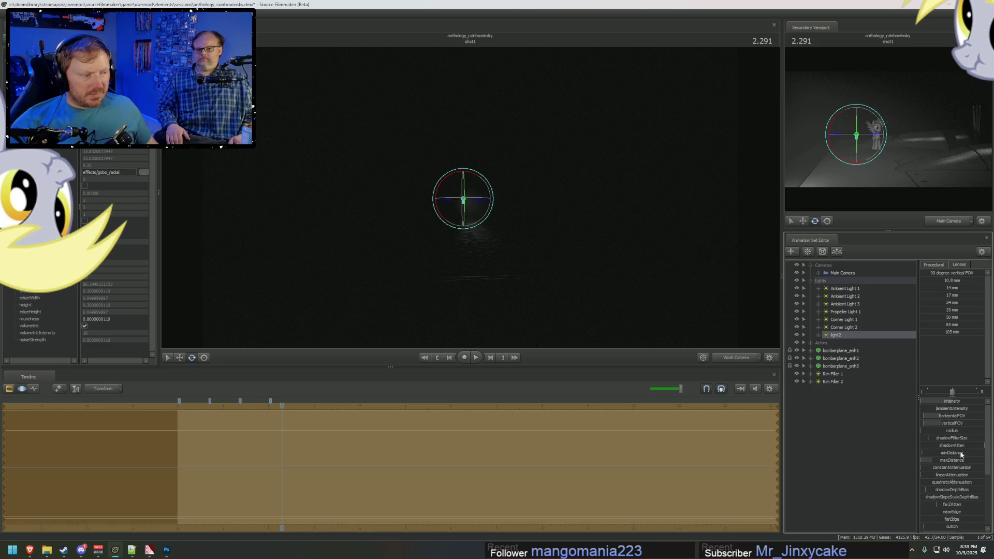
{"action": "scroll", "coordinate": [962, 452], "scroll_direction": "down", "scroll_amount": 4}
Step: Give the volumetric intensity slider a maximum of 100 and raise it to about 672.65
{"action": "right_click", "coordinate": [947, 453]}
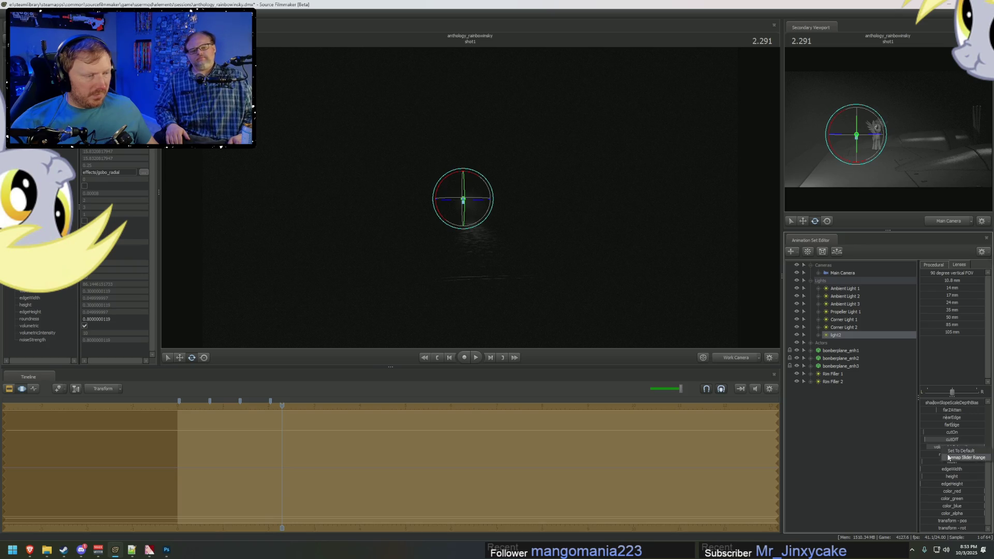
{"action": "left_click", "coordinate": [955, 456]}
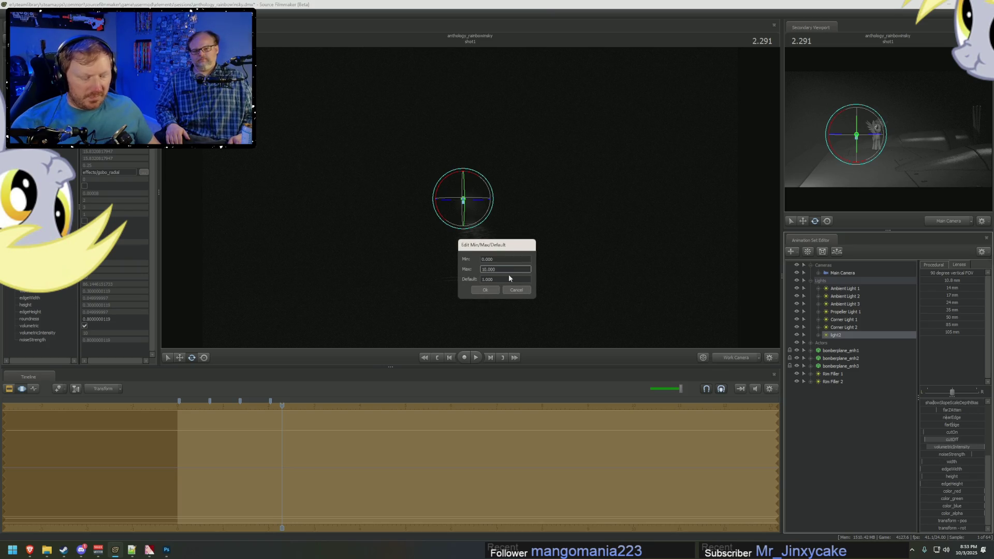
{"action": "key", "text": "Return"}
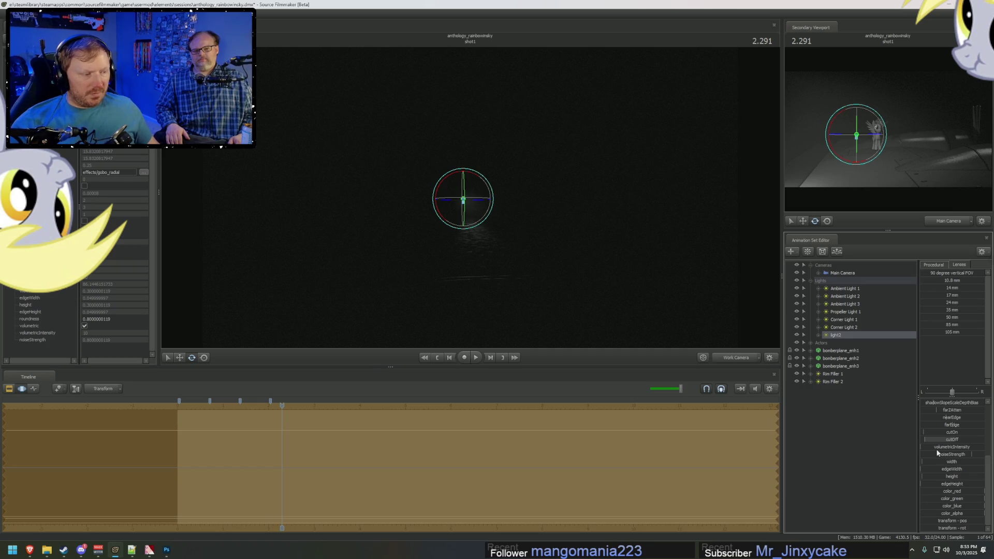
{"action": "left_click_drag", "start_coordinate": [951, 447], "coordinate": [959, 446]}
{"action": "key", "text": "F2"}
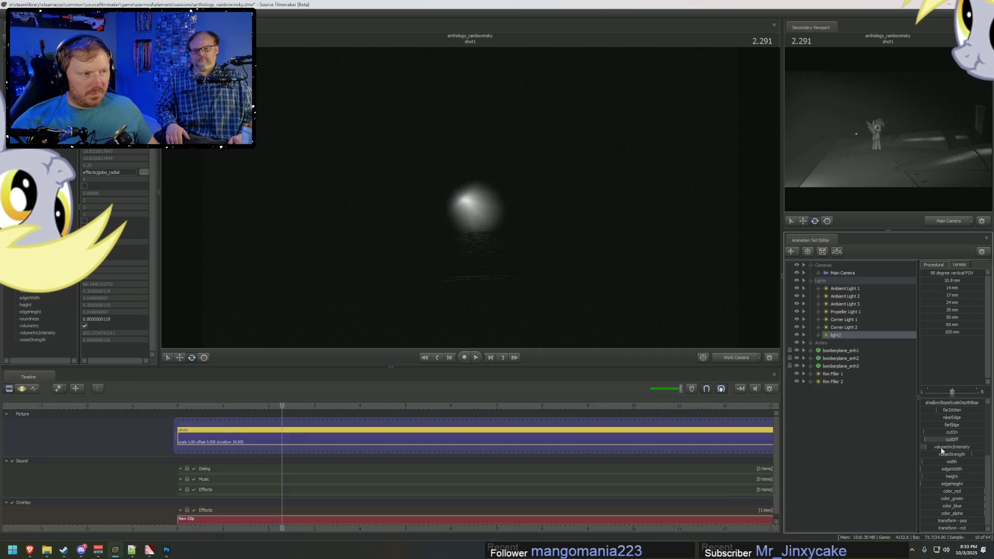
Step: Jump the Twilight Zone reference video back to 1:05
{"action": "key", "text": "alt+Tab"}
{"action": "key", "text": "alt+Tab"}
{"action": "key", "text": "Tab"}
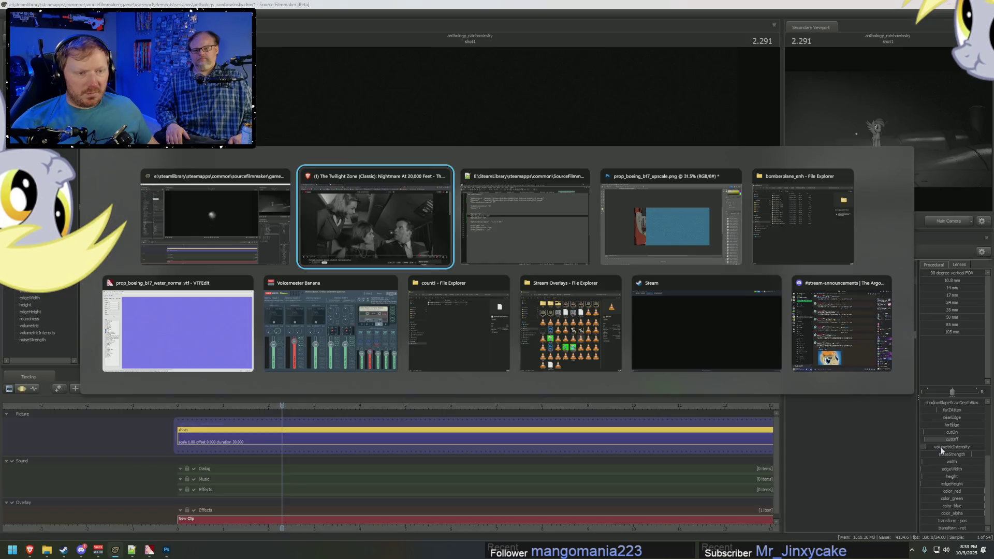
{"action": "key", "text": "alt+shift+Tab"}
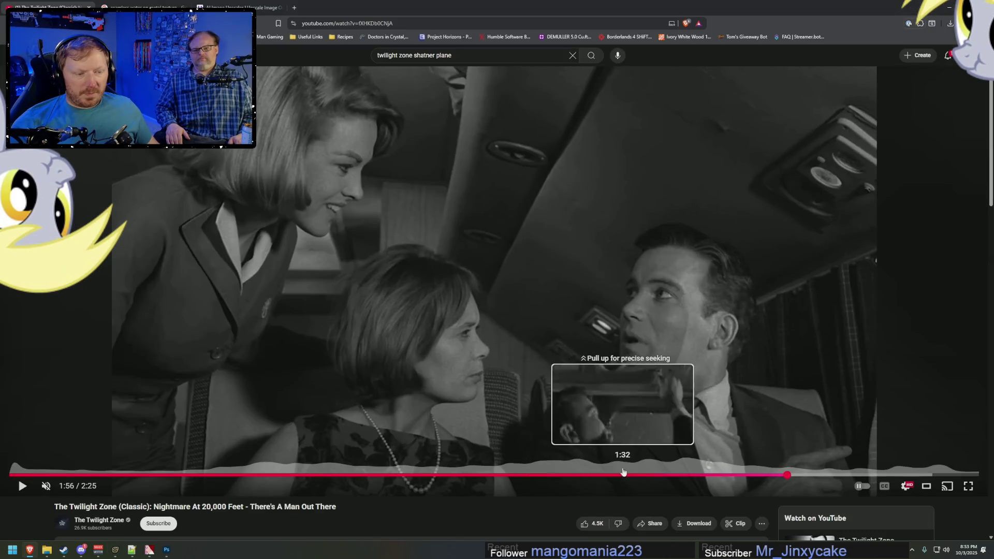
{"action": "left_click", "coordinate": [446, 476]}
{"action": "key", "text": "alt+Tab"}
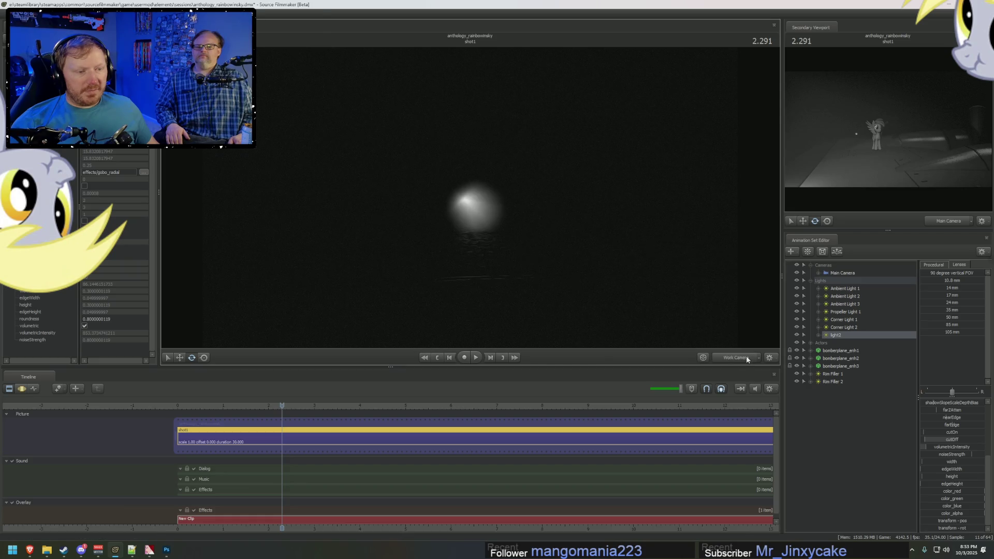
{"action": "key", "text": "alt+Tab"}
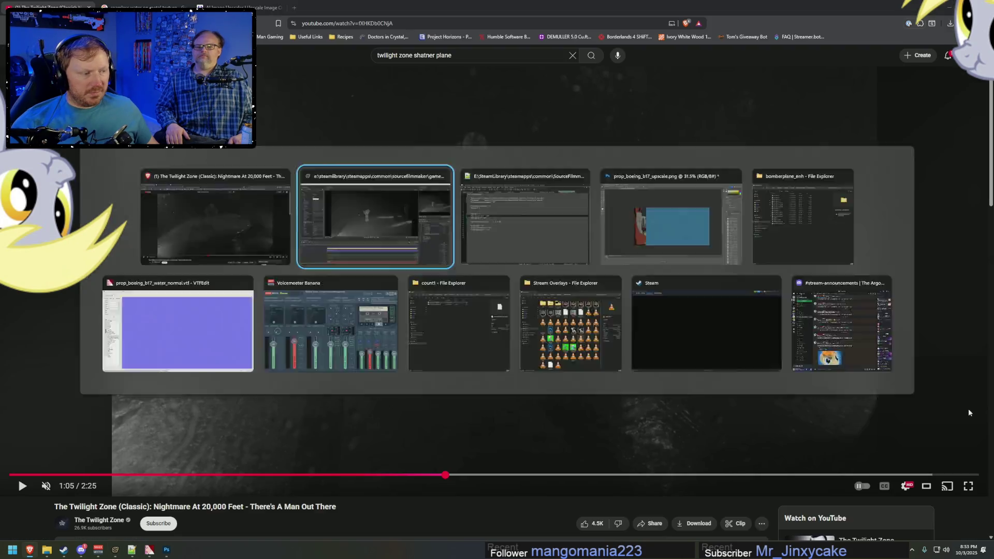
{"action": "key", "text": "Escape"}
Step: Cap a light2 slider's maximum at 0.1 and select its intensity channel
{"action": "right_click", "coordinate": [948, 403]}
{"action": "left_click", "coordinate": [962, 413]}
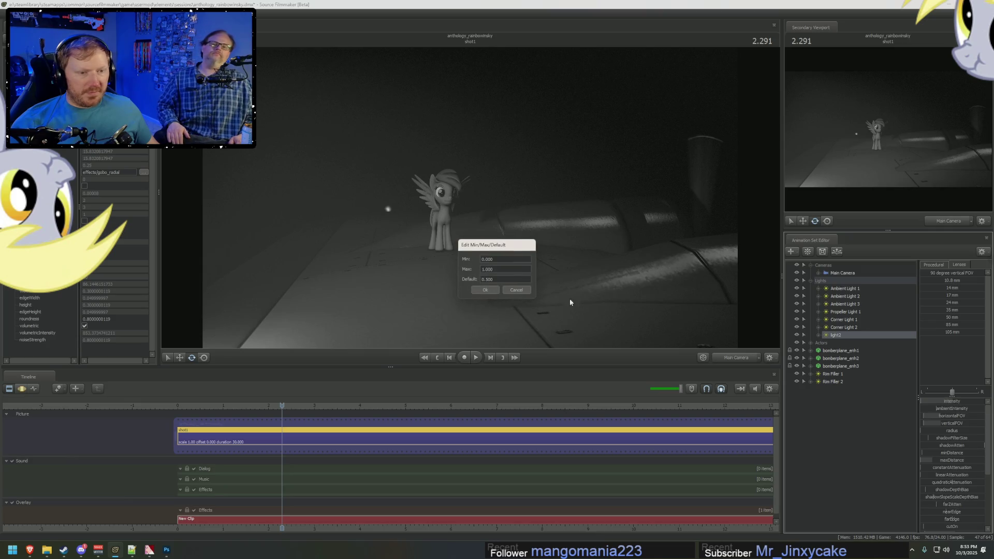
{"action": "type", "text": "0."}
{"action": "key", "text": "Tab"}
{"action": "type", "text": "0."}
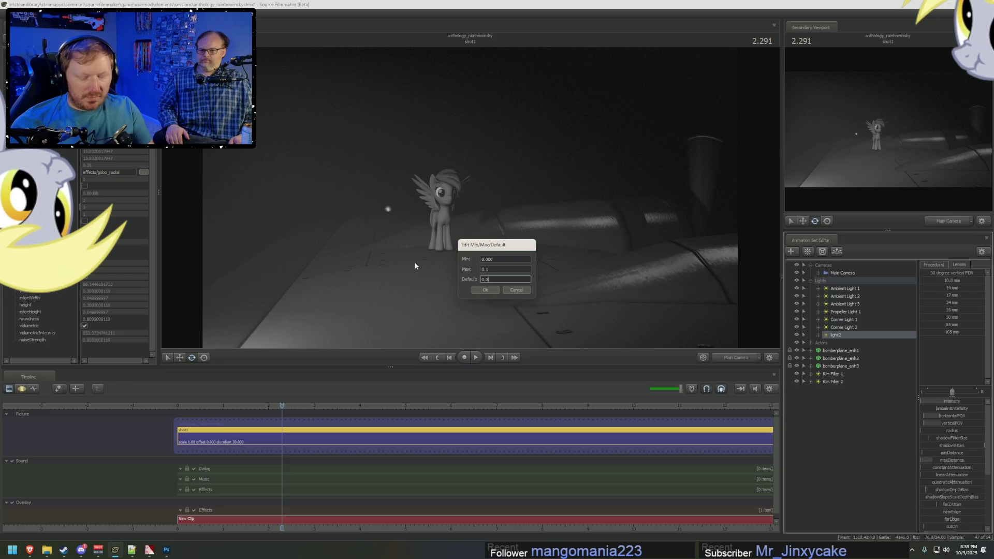
{"action": "key", "text": "Return"}
{"action": "left_click", "coordinate": [944, 401]}
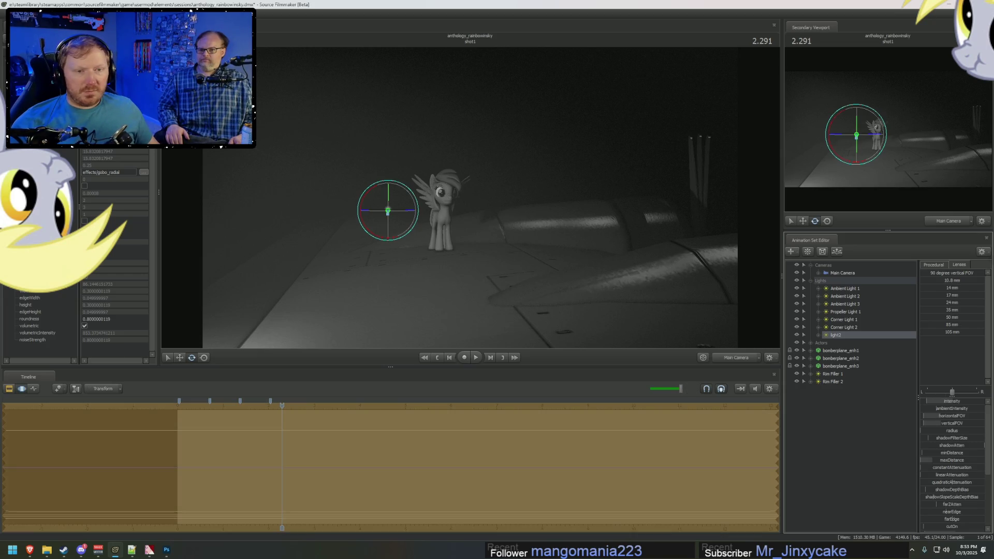
Step: Look through light2 in the viewport and re-aim it toward the pony
{"action": "key", "text": "ctrl+1"}
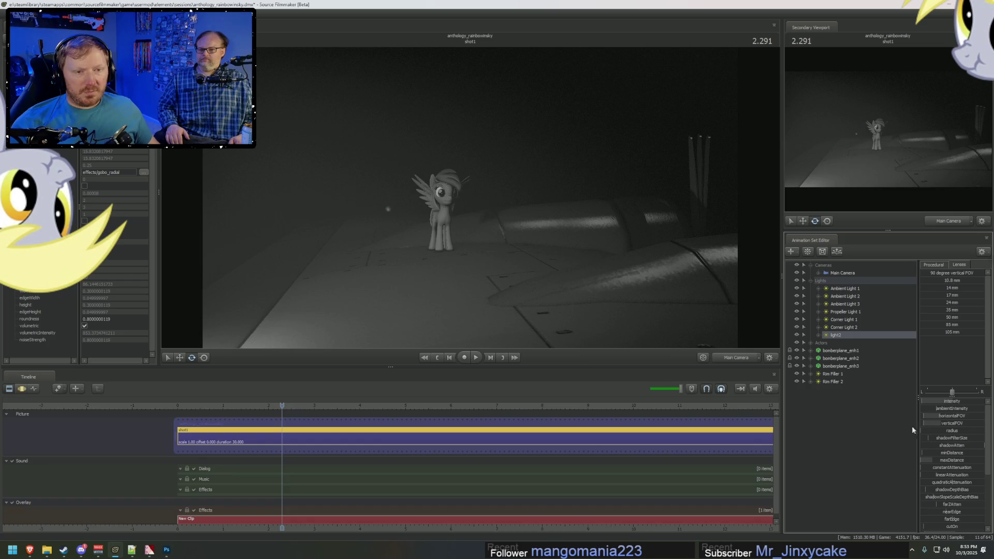
{"action": "key", "text": "alt+Tab"}
{"action": "key", "text": "alt+Tab"}
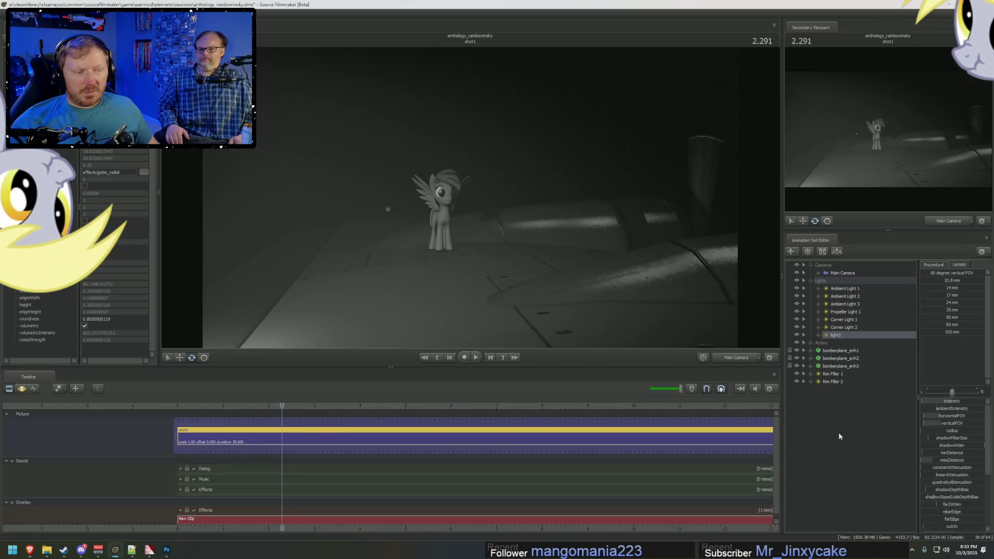
{"action": "scroll", "coordinate": [963, 445], "scroll_direction": "down", "scroll_amount": 3}
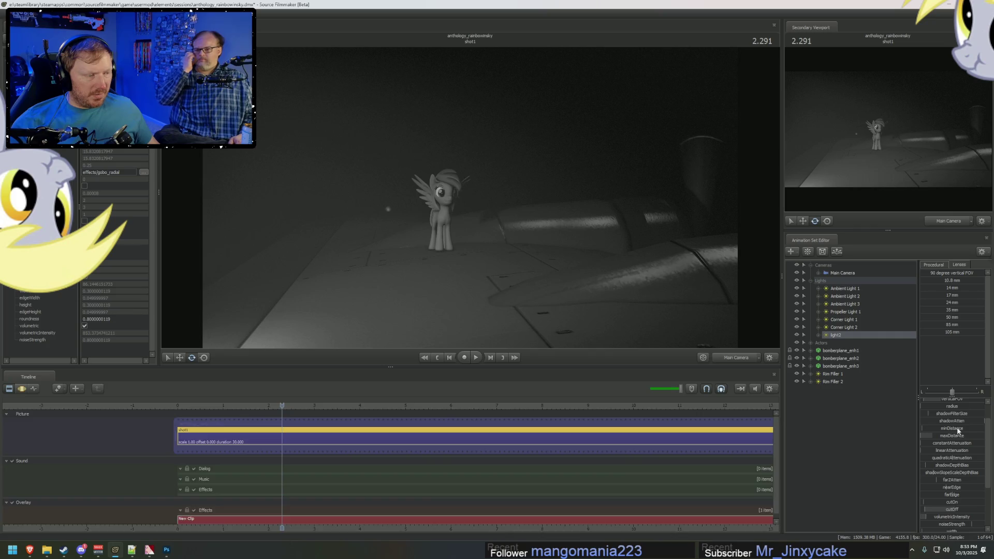
{"action": "key", "text": "ctrl+2"}
{"action": "scroll", "coordinate": [952, 432], "scroll_direction": "up", "scroll_amount": 3}
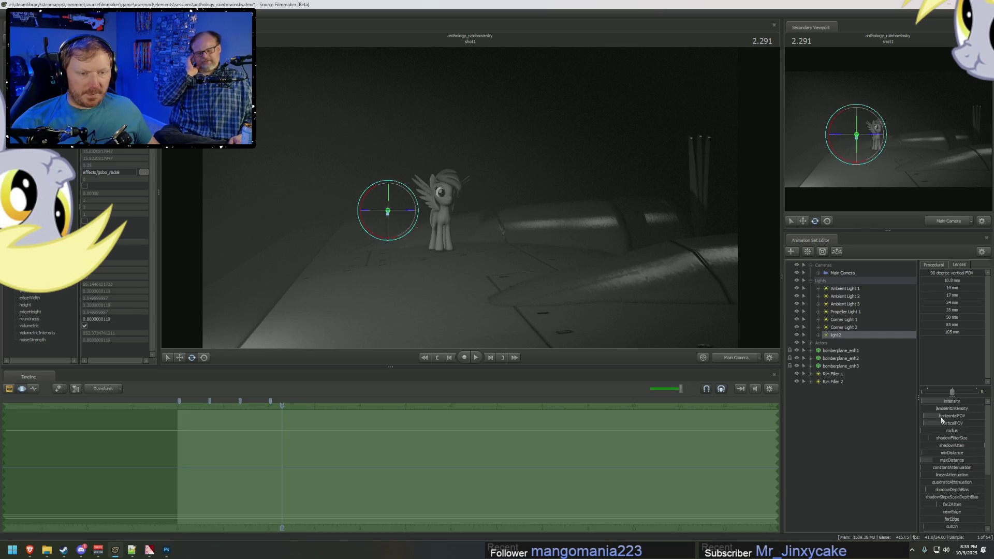
{"action": "double_click", "coordinate": [846, 335]}
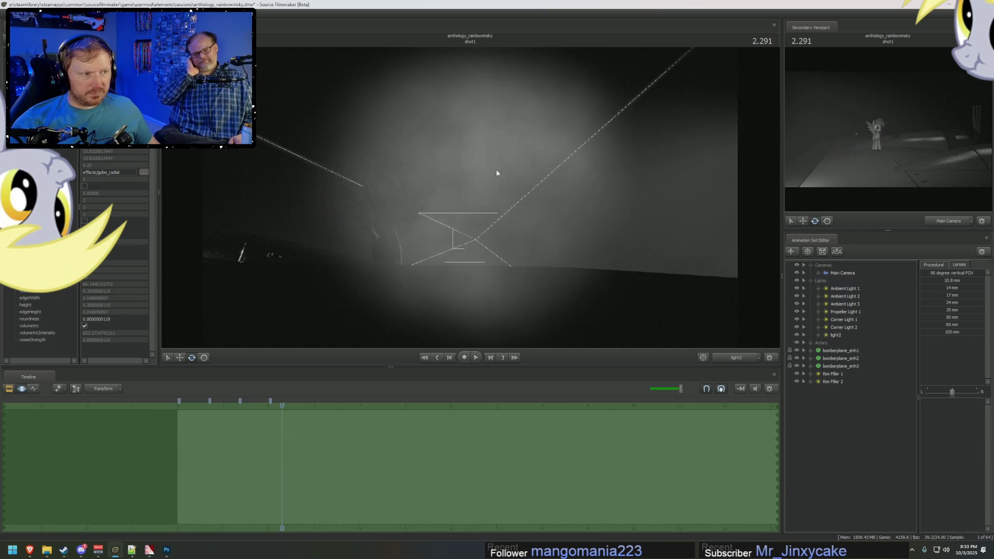
{"action": "key", "text": "ctrl+1"}
{"action": "key", "text": "ctrl+2"}
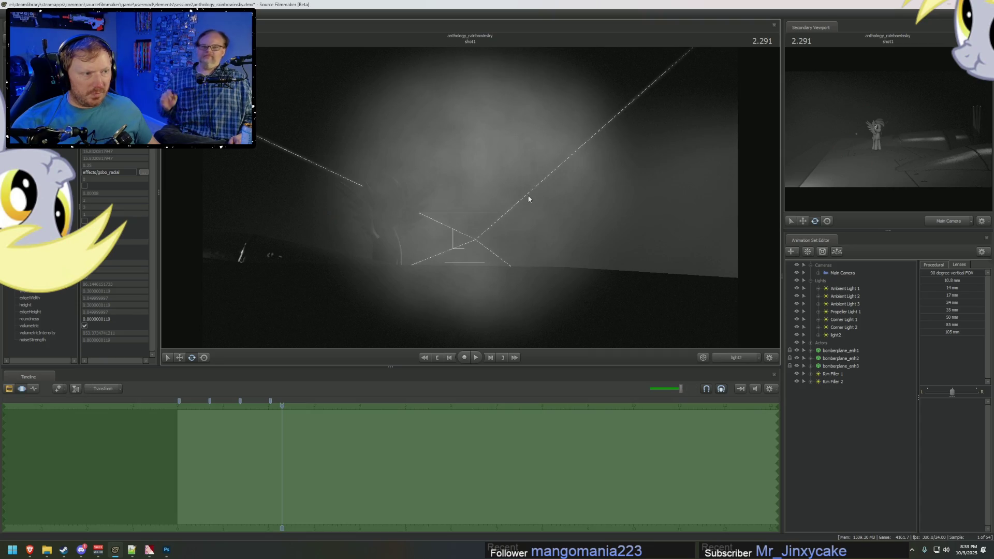
{"action": "left_click", "coordinate": [836, 336]}
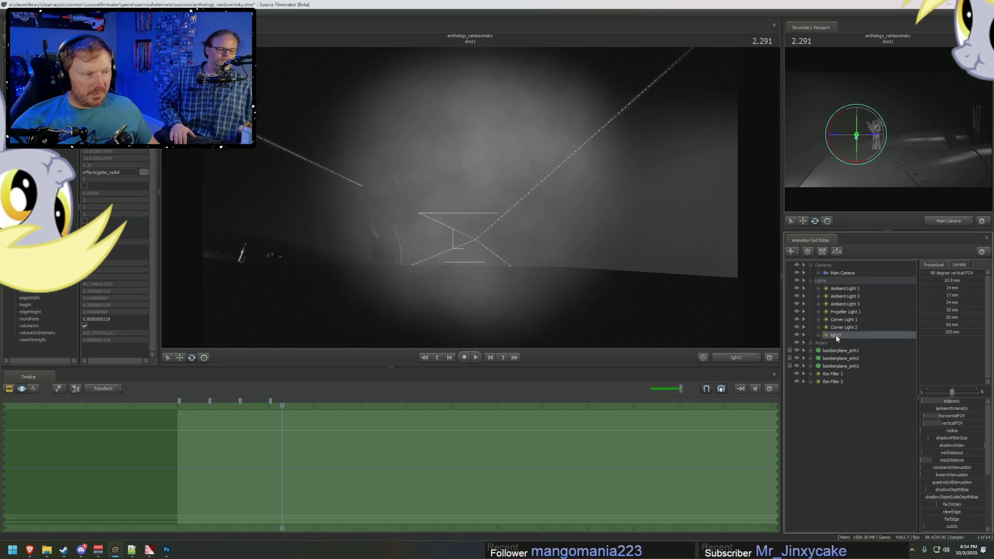
{"action": "mouse_move", "coordinate": [508, 235]}
{"action": "left_mouse_down"}
{"action": "mouse_move", "coordinate": [497, 240]}
{"action": "mouse_move", "coordinate": [470, 200]}
{"action": "left_mouse_up"}
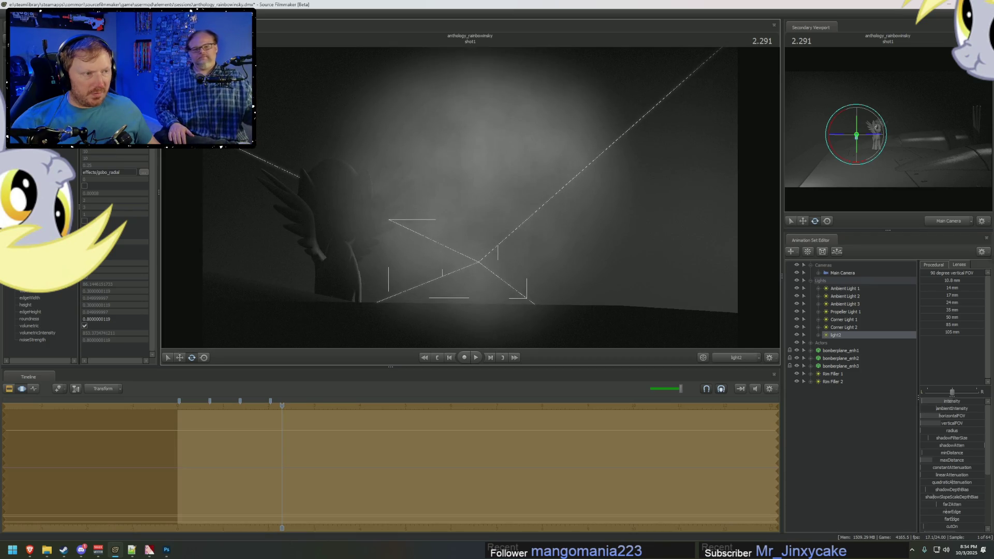
Step: Return to the Main Camera, check the reference video, and adjust light2's aim
{"action": "key", "text": "ctrl+1"}
{"action": "left_click", "coordinate": [745, 358]}
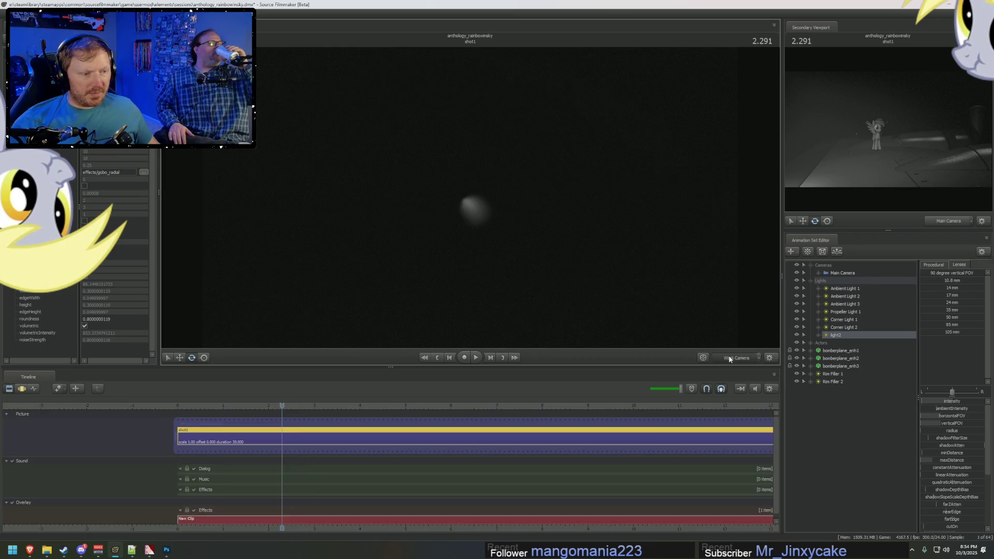
{"action": "key", "text": "alt+Tab"}
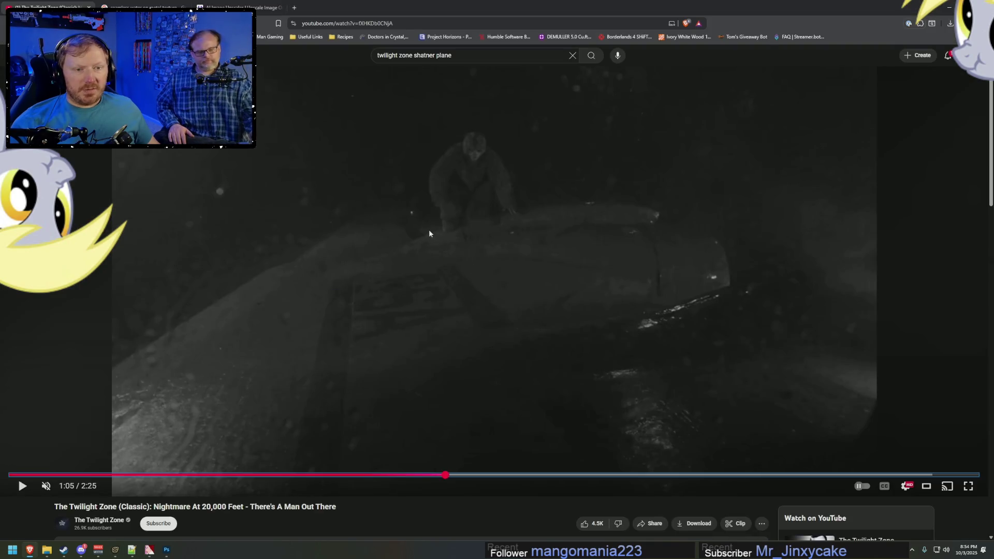
{"action": "key", "text": "alt+Tab"}
{"action": "key", "text": "alt+Tab"}
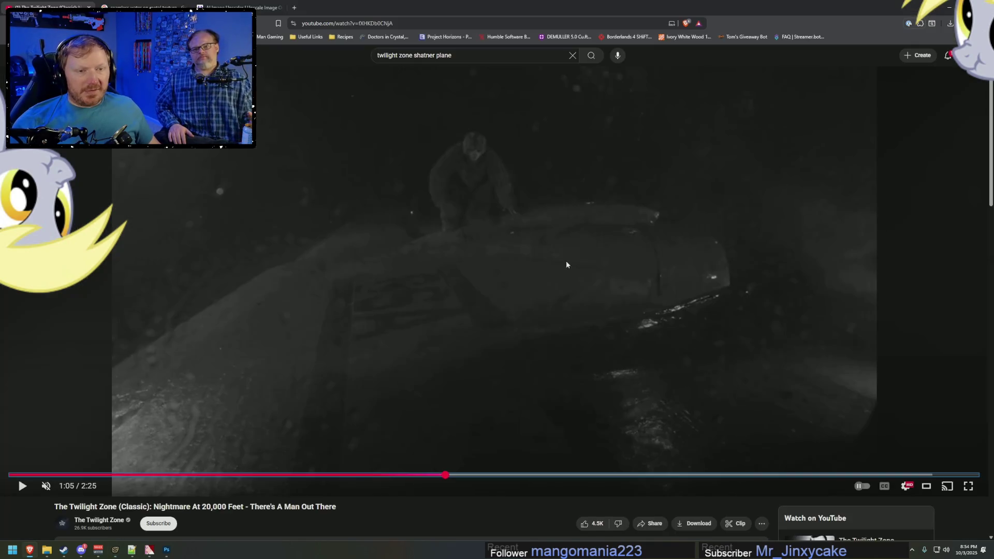
{"action": "key", "text": "alt+Tab"}
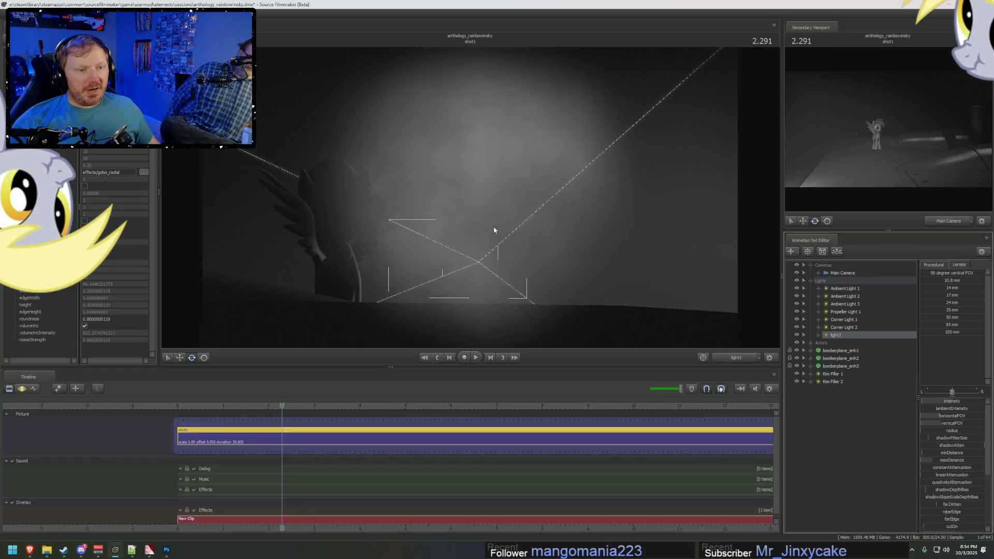
{"action": "key", "text": "F3"}
{"action": "left_click_drag", "start_coordinate": [493, 230], "coordinate": [498, 264]}
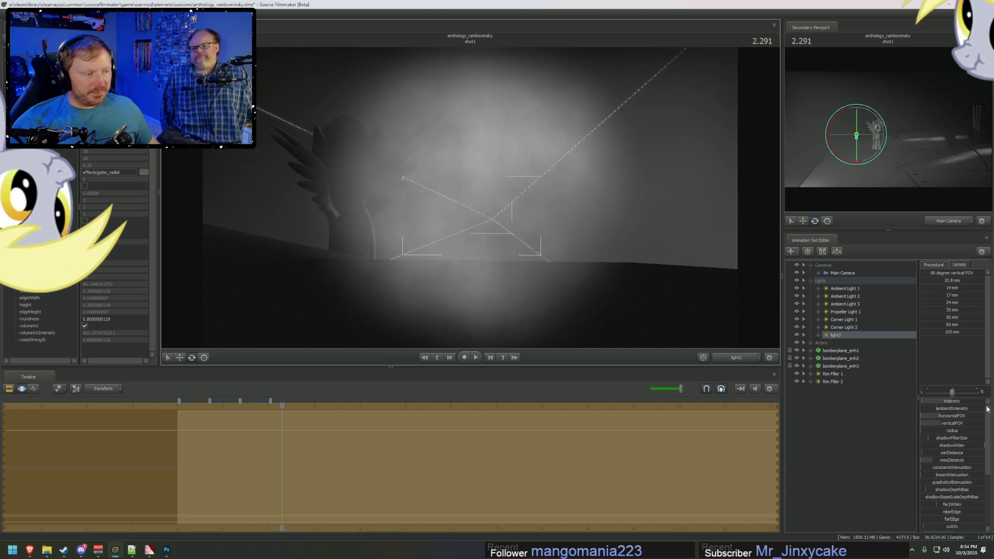
Step: Set the minimum of light2's FOV and verticalFOV sliders to 2
{"action": "right_click", "coordinate": [953, 416]}
{"action": "left_click", "coordinate": [963, 425]}
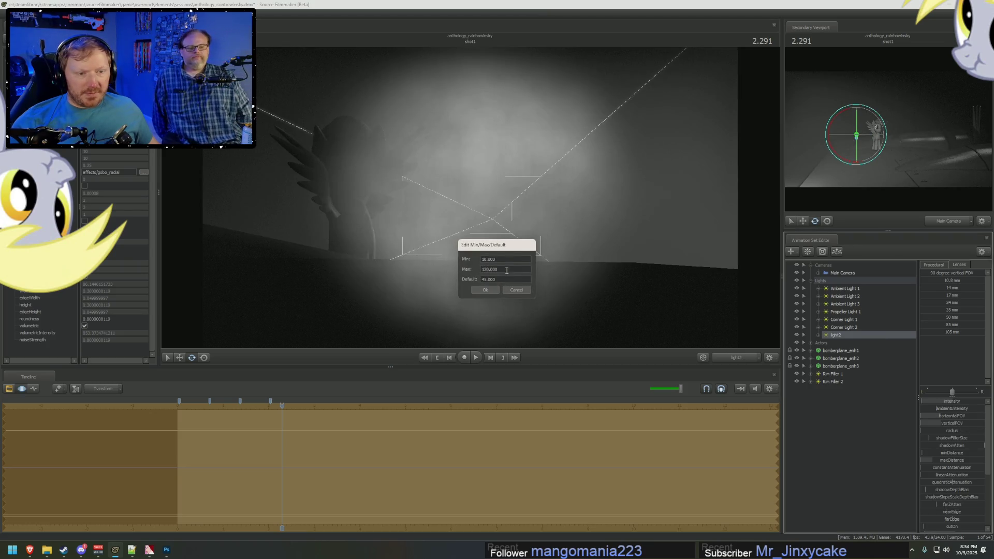
{"action": "type", "text": "2"}
{"action": "key", "text": "Return"}
{"action": "right_click", "coordinate": [952, 423]}
{"action": "left_click", "coordinate": [963, 433]}
{"action": "type", "text": "2"}
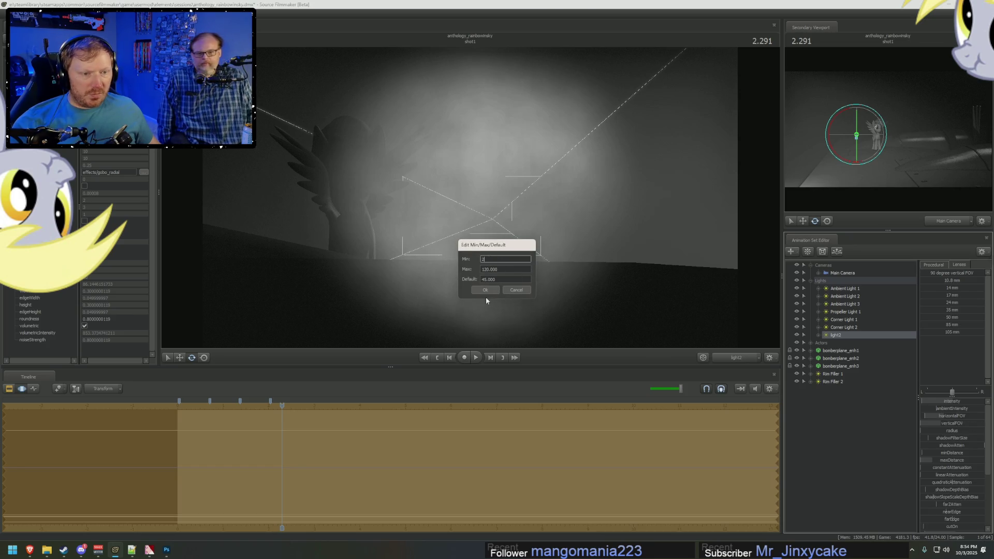
{"action": "left_click", "coordinate": [485, 289]}
Step: Switch the viewport back to the Main Camera shot of the pony
{"action": "scroll", "coordinate": [470, 197], "scroll_direction": "up", "scroll_amount": 10}
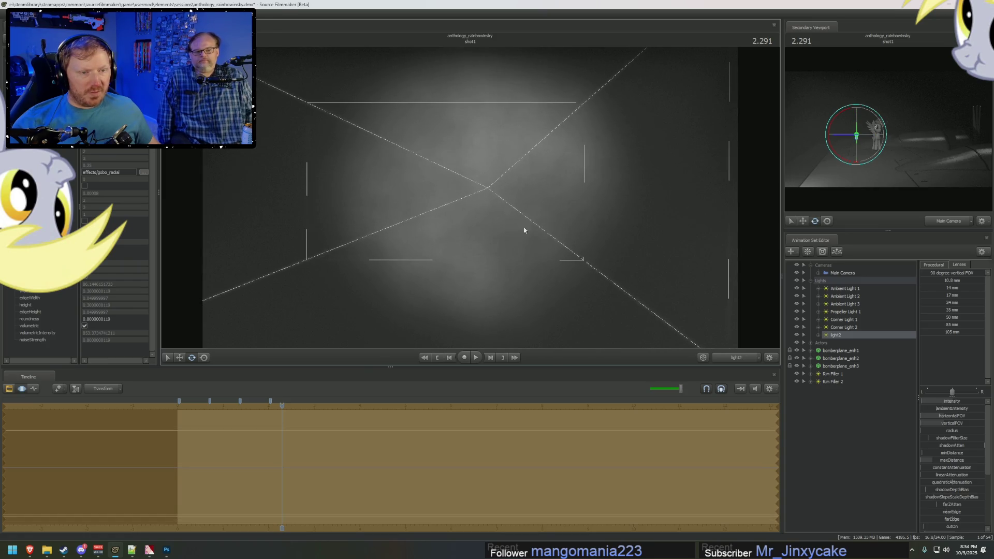
{"action": "left_click", "coordinate": [736, 358]}
{"action": "key", "text": "F2"}
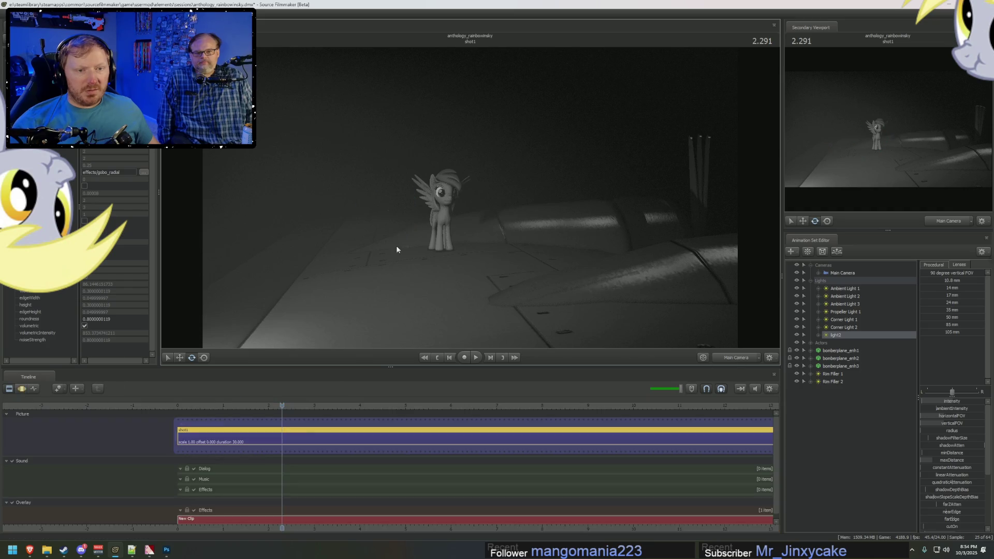
{"action": "key", "text": "F3"}
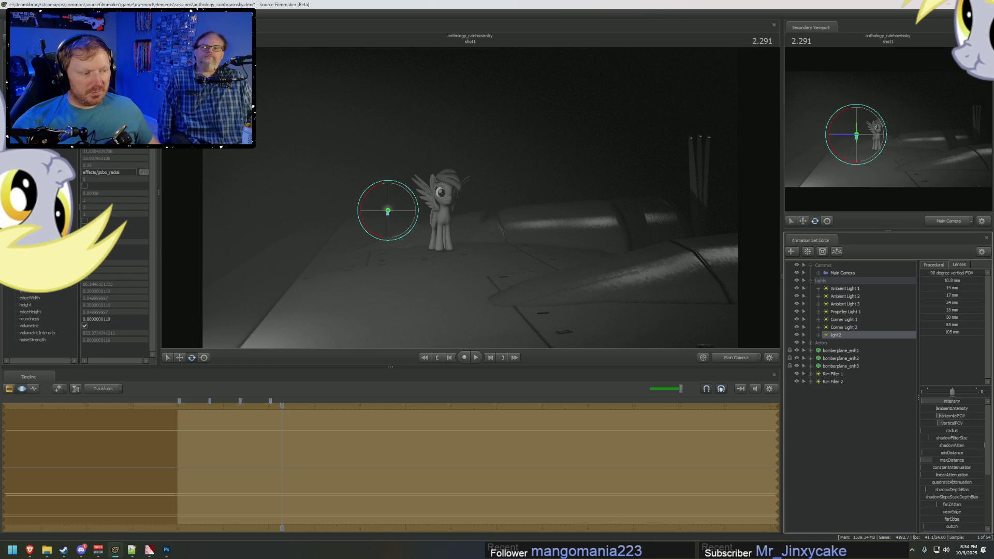
Step: Toggle the timeline between the clip and motion editors
{"action": "key", "text": "F3"}
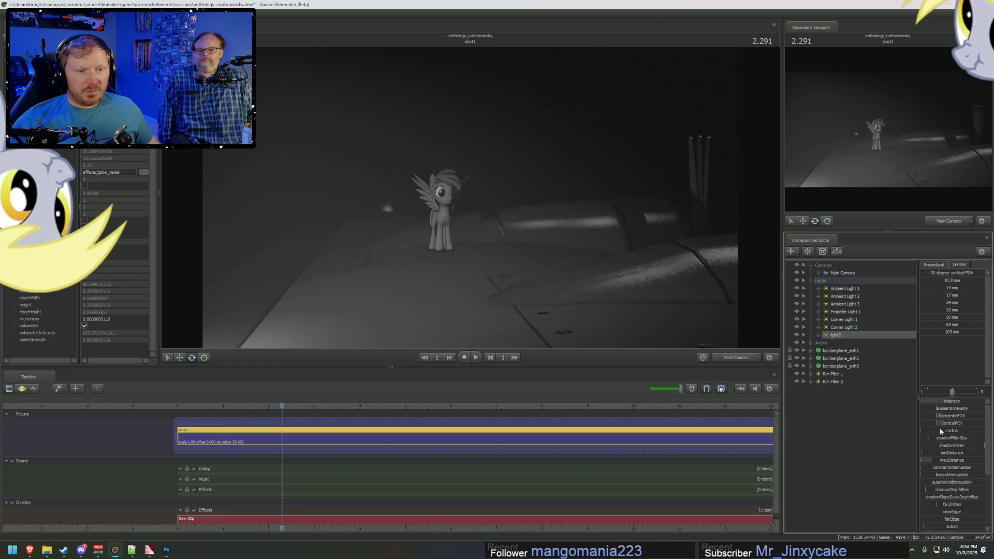
{"action": "key", "text": "F2"}
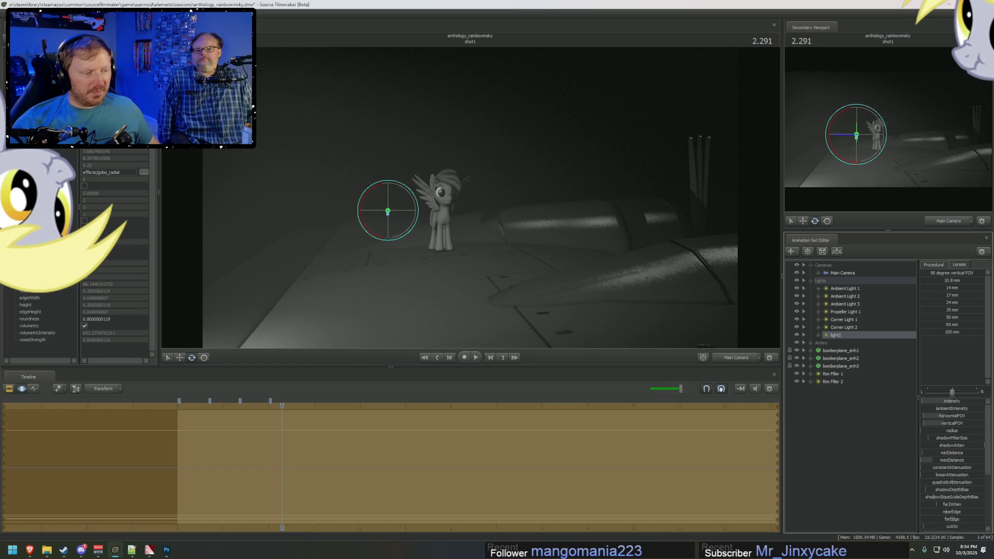
{"action": "key", "text": "F3"}
{"action": "key", "text": "F2"}
{"action": "key", "text": "F3"}
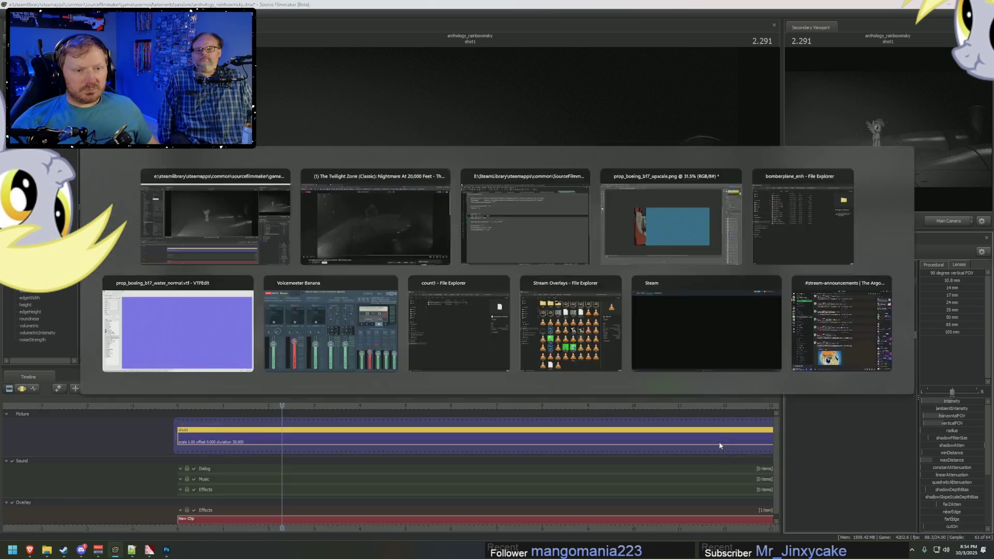
Step: Compare the wing scene against the Twilight Zone reference several times, then select Ambient Light 1
{"action": "key", "text": "alt+Tab"}
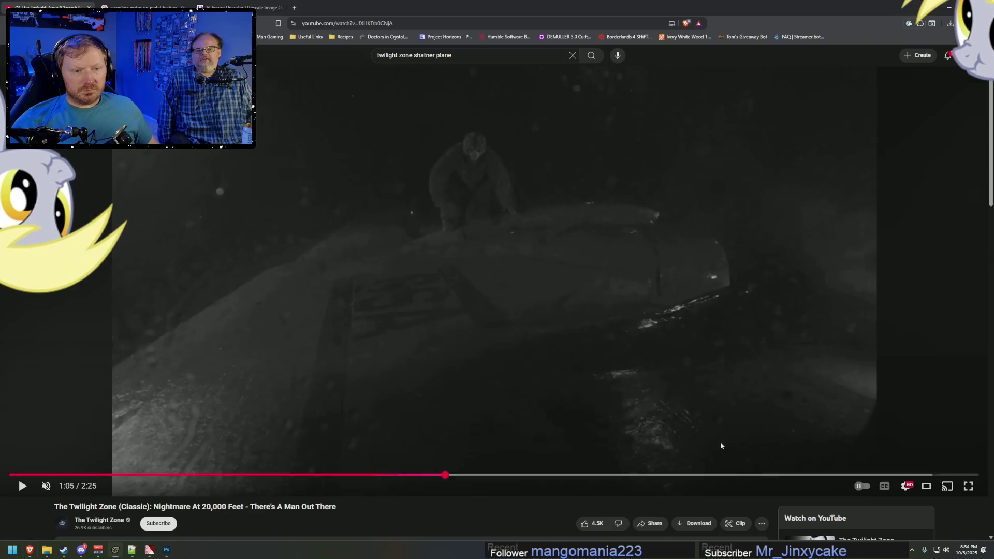
{"action": "key", "text": "alt+Tab"}
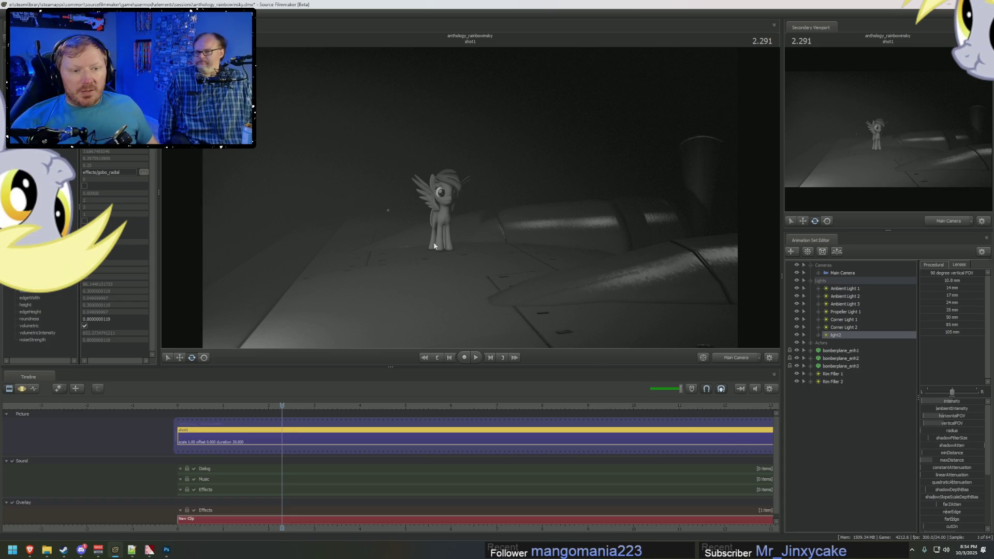
{"action": "key", "text": "alt+Tab"}
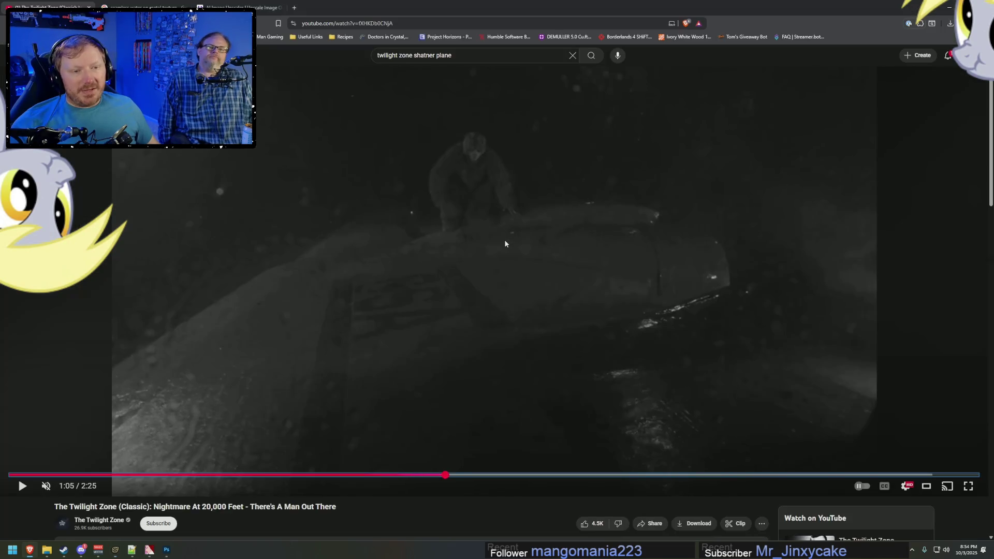
{"action": "key", "text": "alt+Tab"}
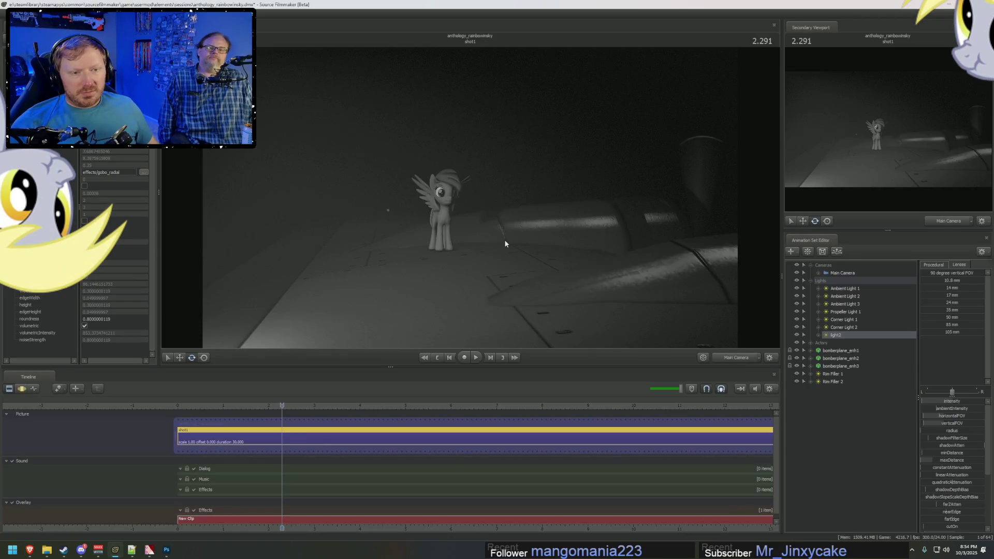
{"action": "key", "text": "alt+Tab"}
{"action": "key", "text": "alt+Tab"}
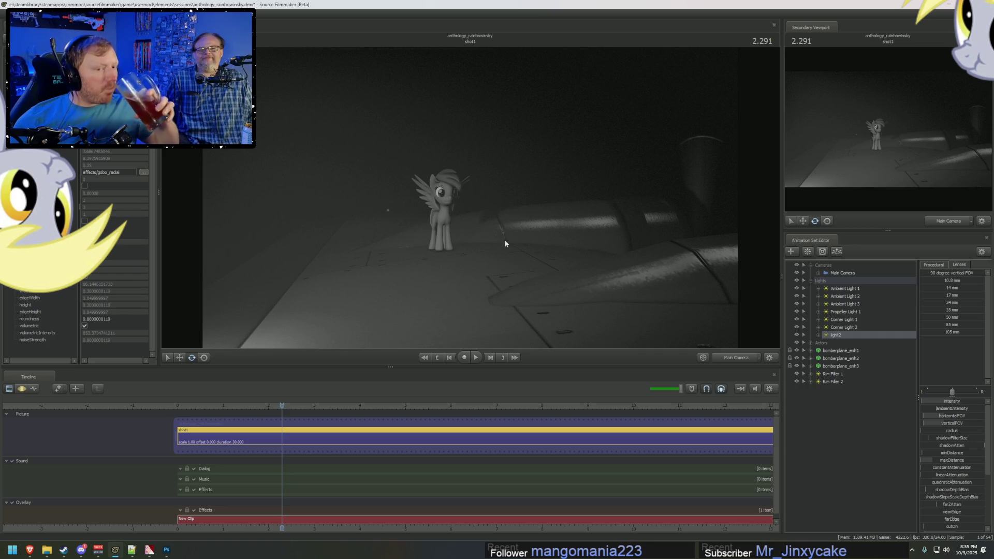
{"action": "key", "text": "alt+Tab"}
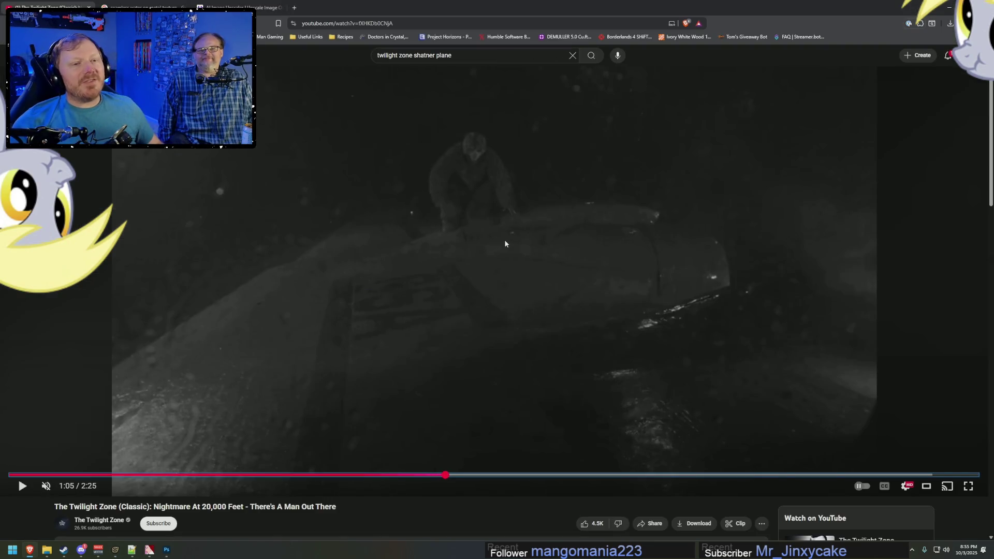
{"action": "key", "text": "alt+Tab"}
{"action": "key", "text": "alt+Tab"}
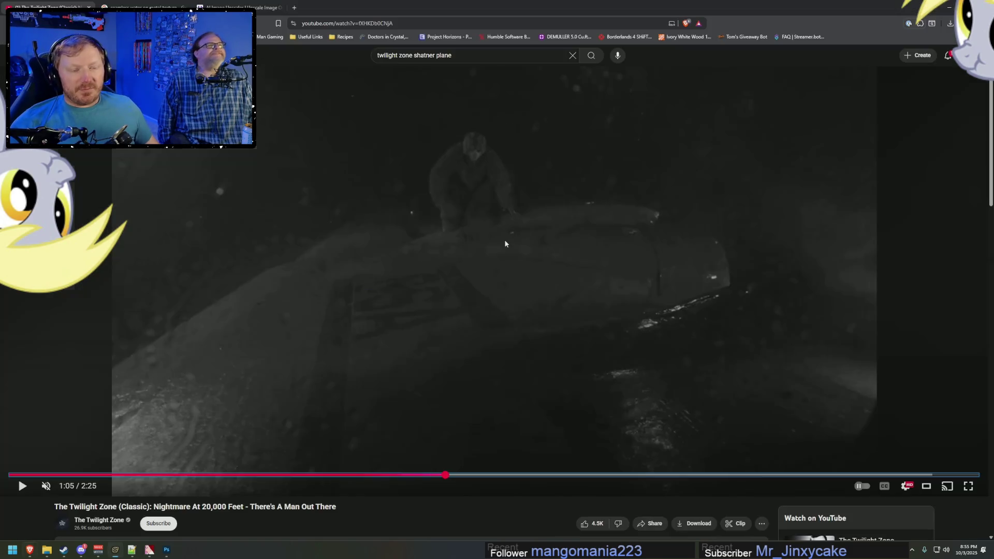
{"action": "left_click", "coordinate": [833, 291]}
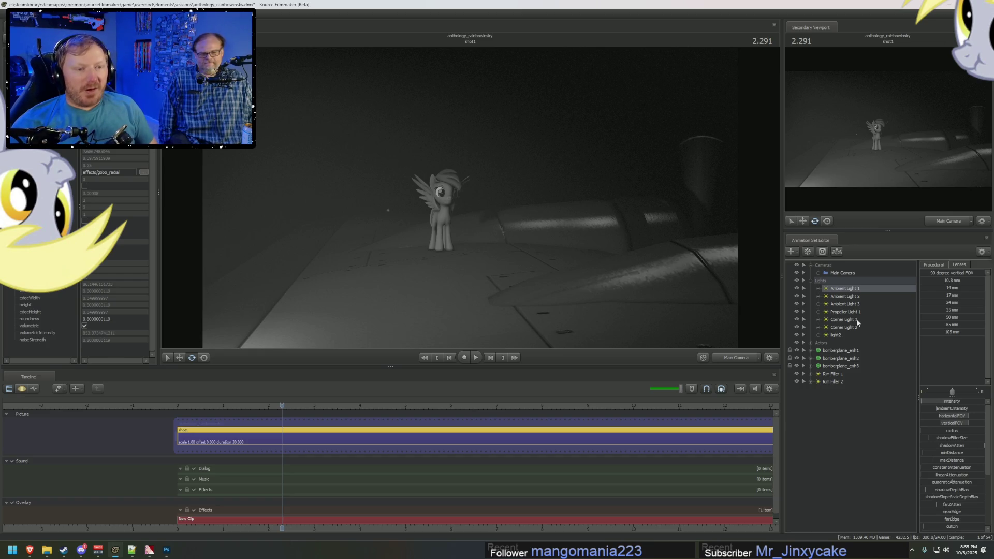
Step: View the scene through Ambient Light 2, check the reference, and bring up prop_boeing_b17.vmt
{"action": "double_click", "coordinate": [859, 297]}
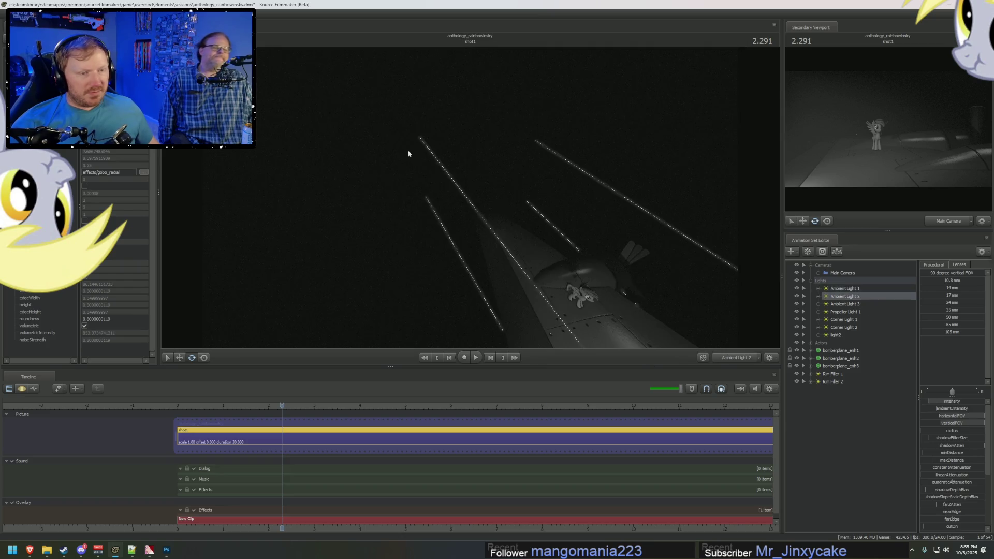
{"action": "key", "text": "alt+Tab"}
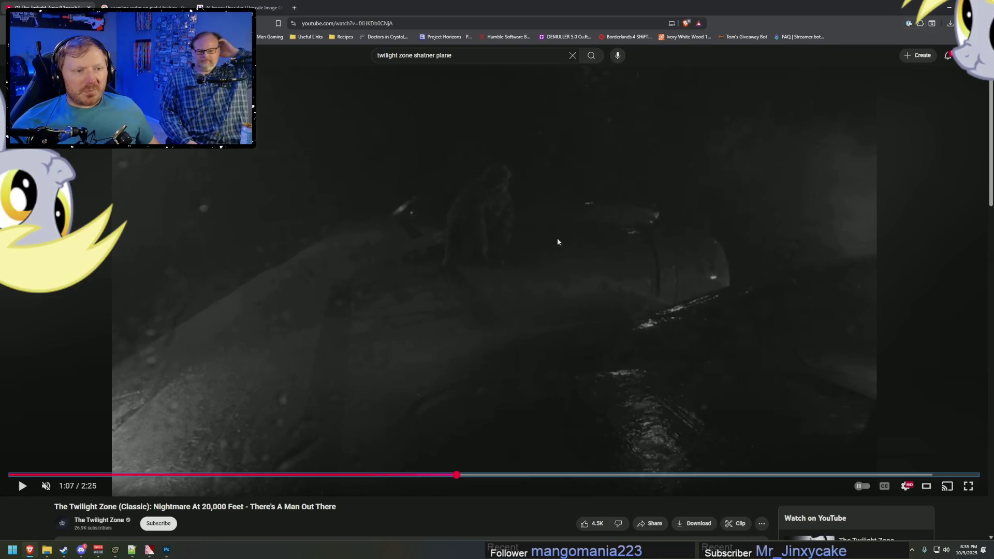
{"action": "key", "text": "alt+Tab"}
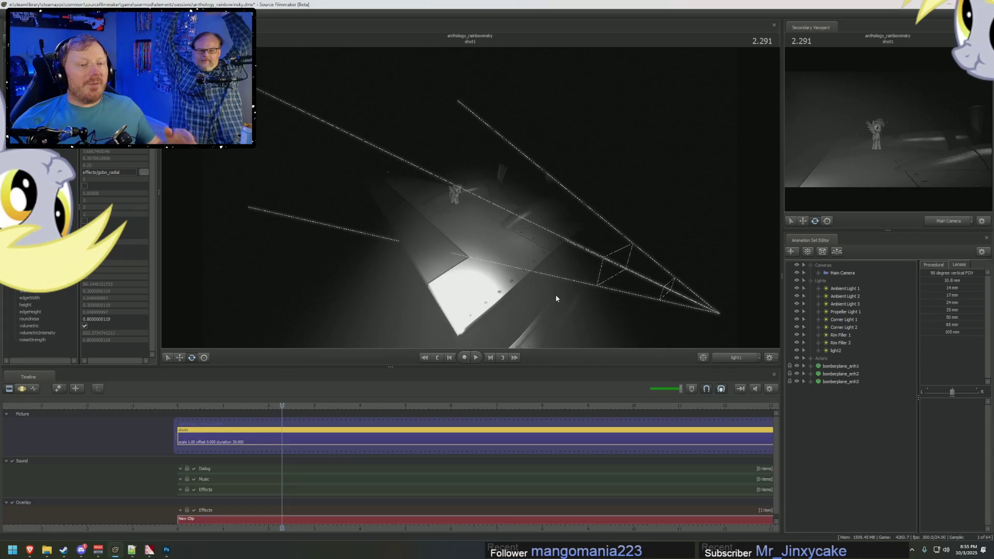
{"action": "key", "text": "alt+Tab"}
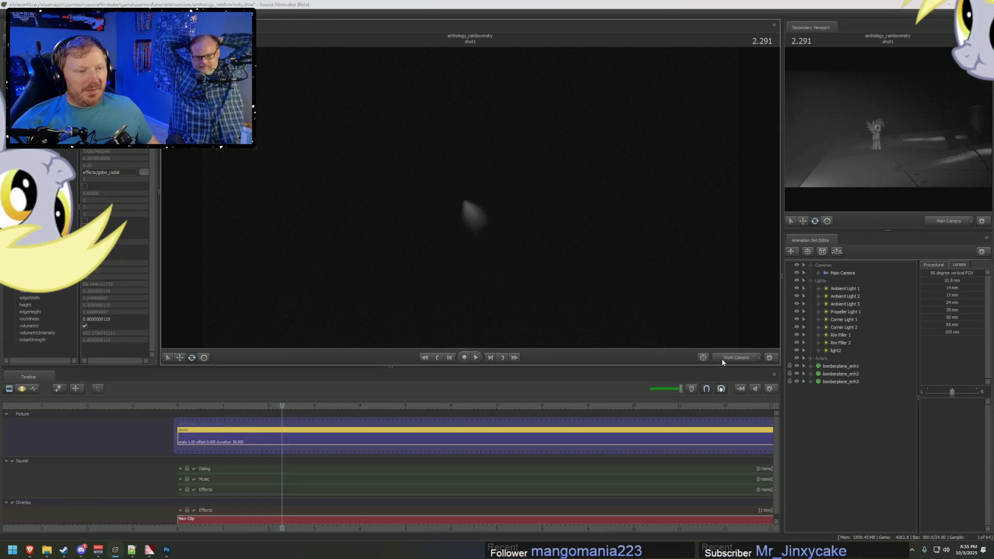
{"action": "key", "text": "alt+Tab"}
{"action": "key", "text": "alt+Tab"}
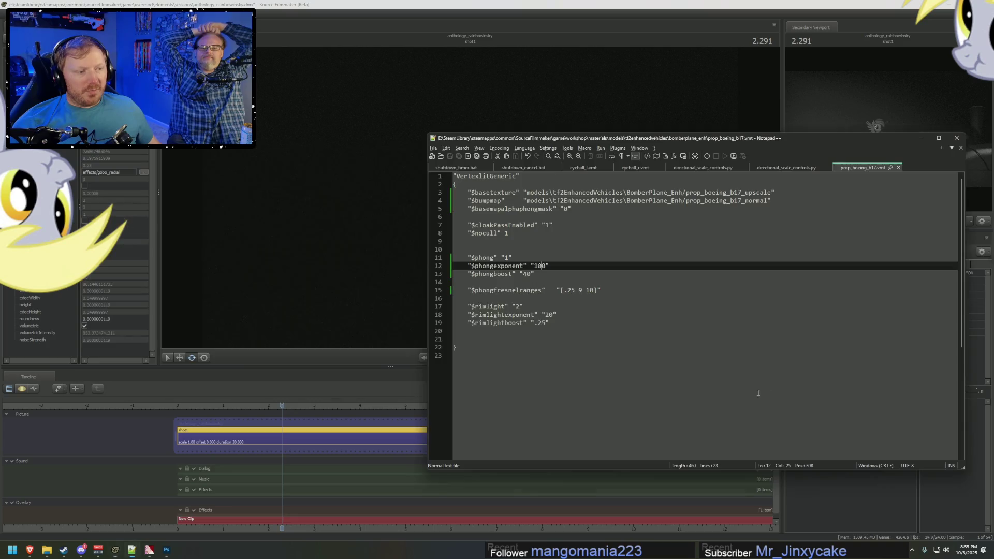
{"action": "key", "text": "alt+Tab"}
Step: Return to Source Filmmaker and set the viewport back to the Main Camera
{"action": "key", "text": "alt+Tab"}
{"action": "key", "text": "Tab"}
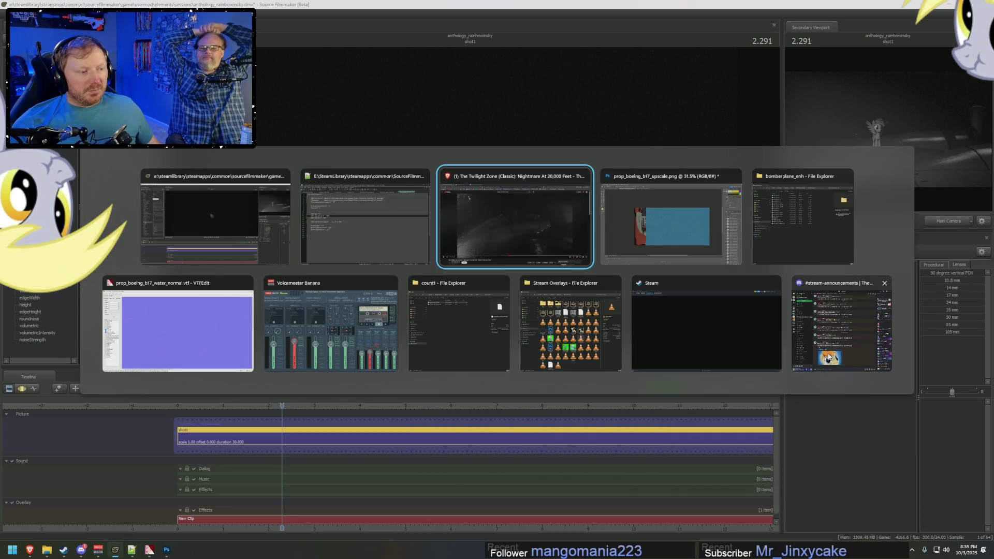
{"action": "key", "text": "alt+Tab"}
{"action": "key", "text": "Tab"}
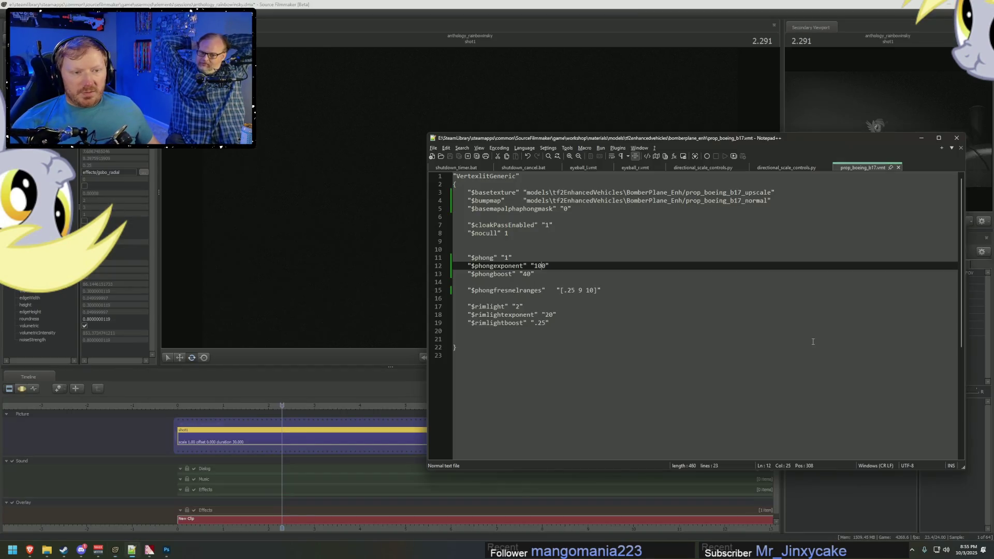
{"action": "key", "text": "alt+Tab"}
{"action": "key", "text": "Tab"}
{"action": "key", "text": "Tab"}
{"action": "key", "text": "Tab"}
{"action": "key", "text": "shift+Tab"}
{"action": "key", "text": "shift+Tab"}
{"action": "key", "text": "shift+Tab"}
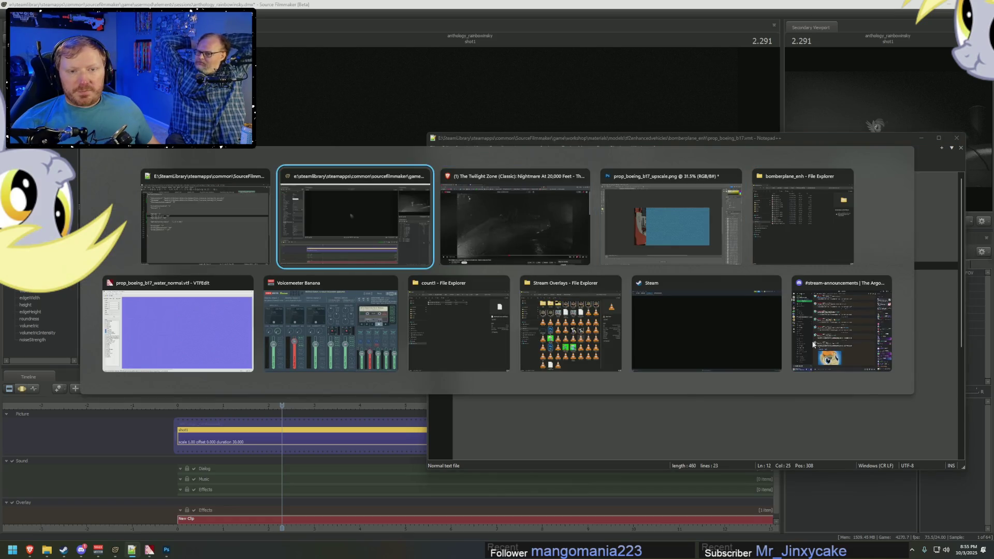
{"action": "left_click", "coordinate": [738, 357]}
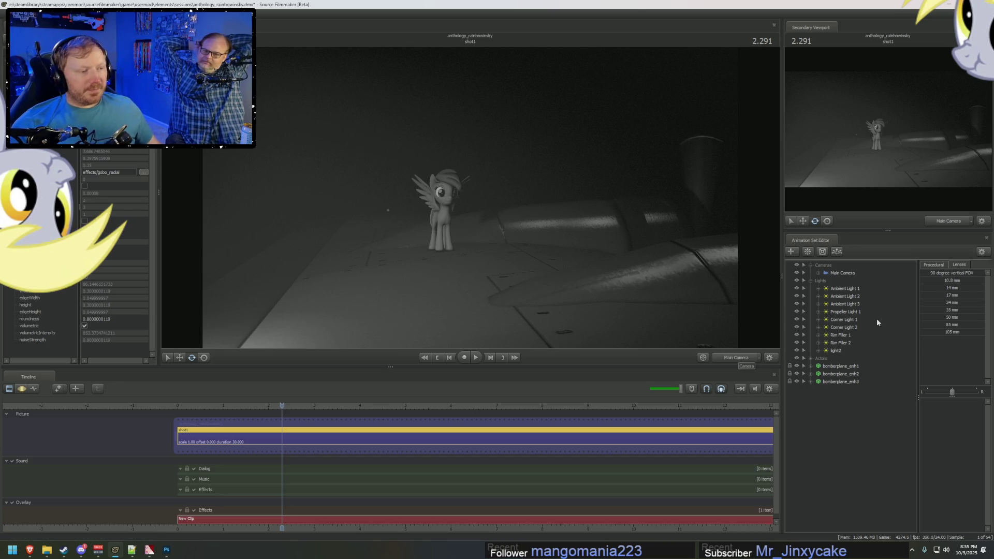
Step: Rewind the Twilight Zone reference video and replay it from about 1:04
{"action": "key", "text": "alt+Tab"}
{"action": "key", "text": "alt+Tab"}
{"action": "key", "text": "Tab"}
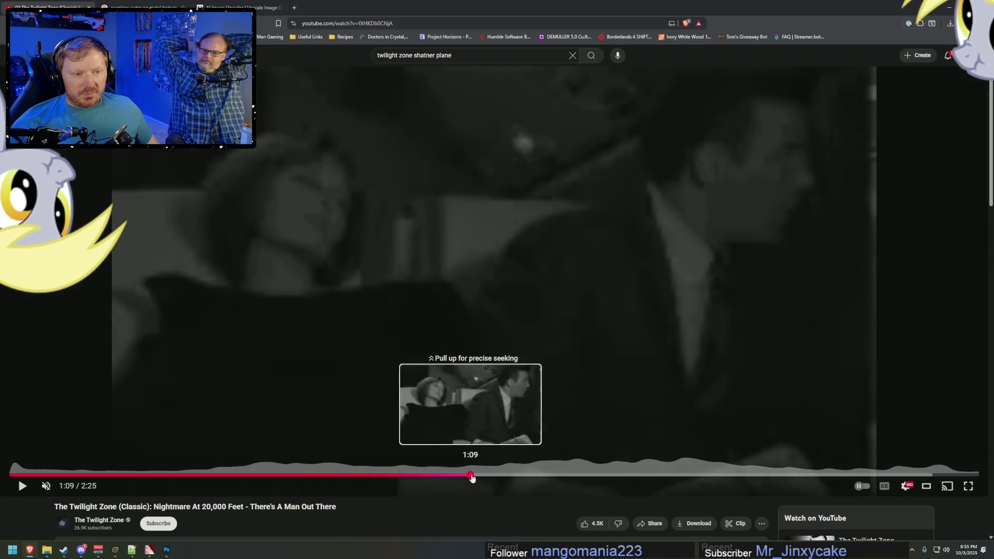
{"action": "mouse_move", "coordinate": [472, 478]}
{"action": "left_mouse_down"}
{"action": "mouse_move", "coordinate": [429, 475]}
{"action": "mouse_move", "coordinate": [439, 476]}
{"action": "left_mouse_up"}
{"action": "left_click", "coordinate": [440, 481]}
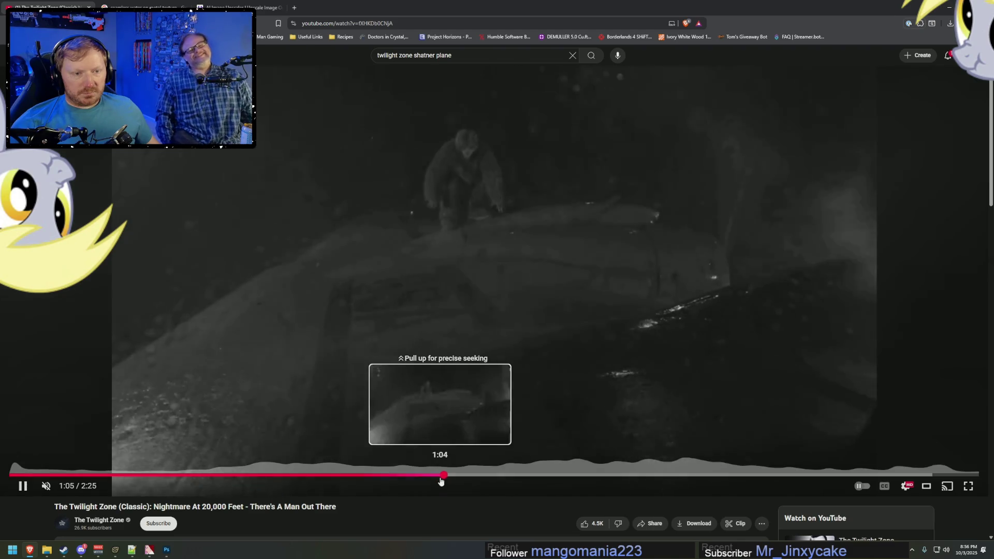
Step: Pause the Twilight Zone reference video at 1:05
{"action": "key", "text": "space"}
{"action": "left_click", "coordinate": [444, 475]}
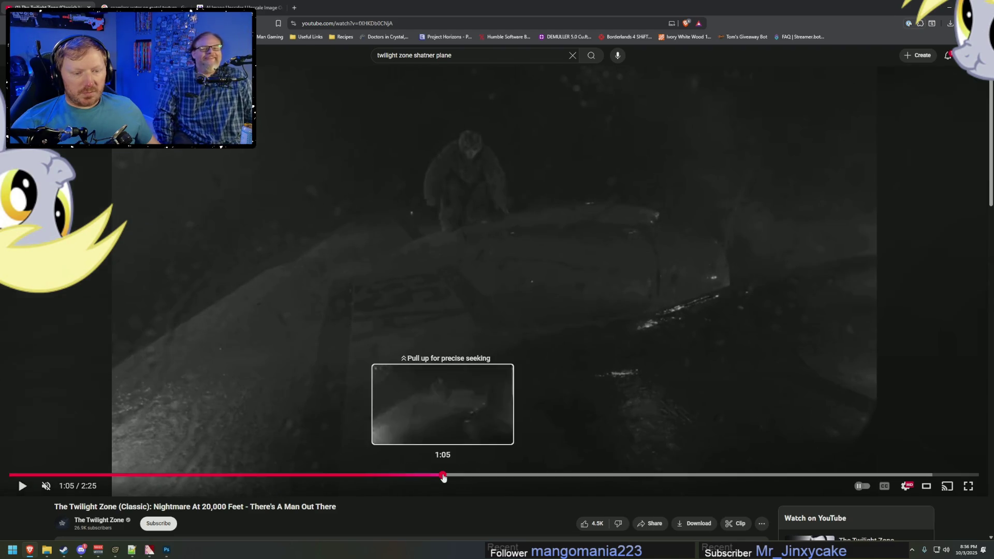
{"action": "key", "text": "space"}
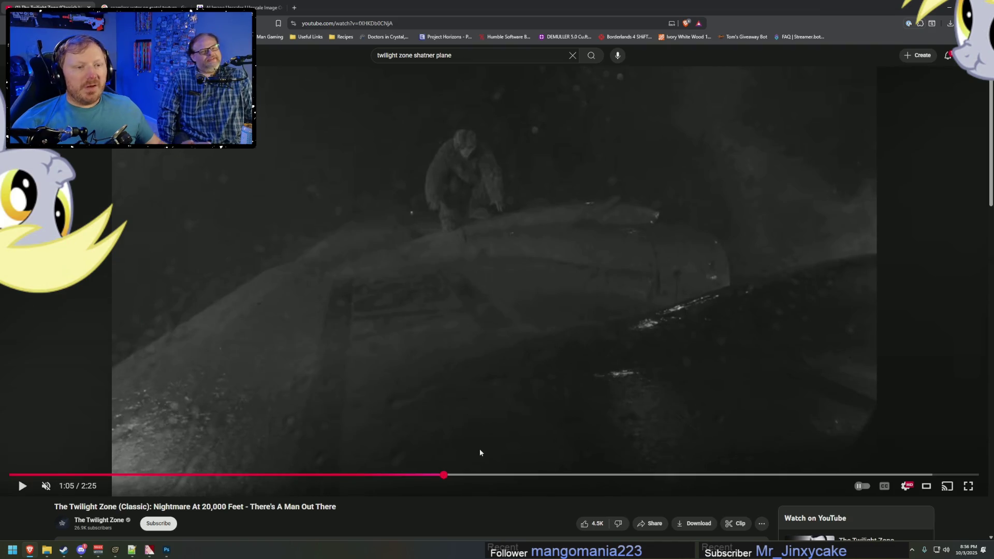
Step: Flip between the wing scene and the paused reference frame, ending on the video
{"action": "key", "text": "alt+Tab"}
{"action": "key", "text": "alt+Tab"}
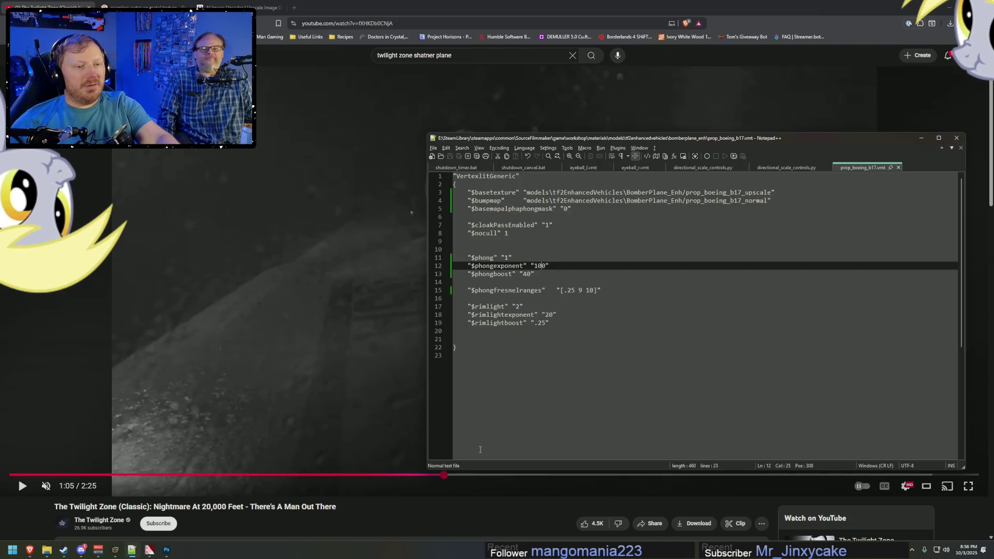
{"action": "key", "text": "alt+Tab"}
{"action": "key", "text": "alt+Tab"}
{"action": "key", "text": "alt+Tab"}
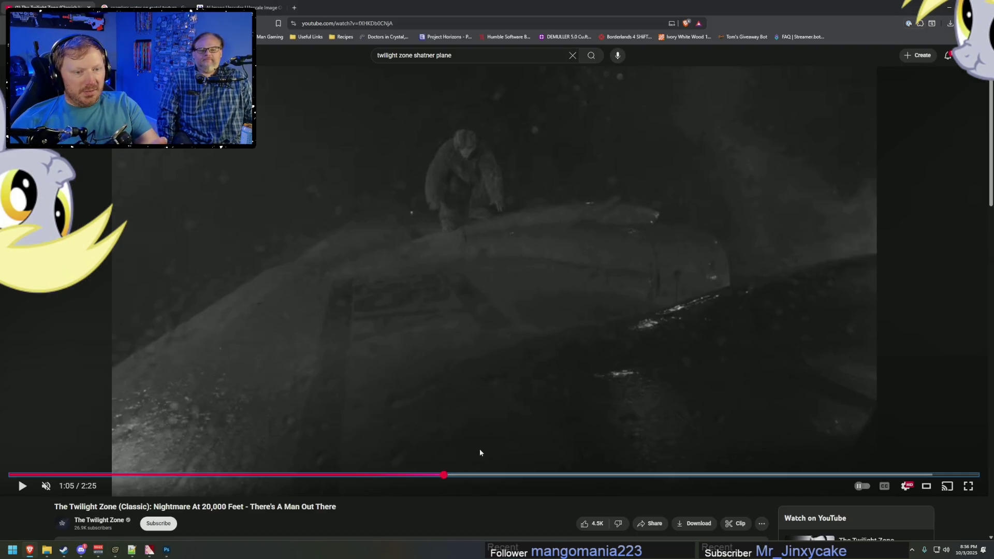
{"action": "key", "text": "alt+Tab"}
{"action": "key", "text": "alt+Tab"}
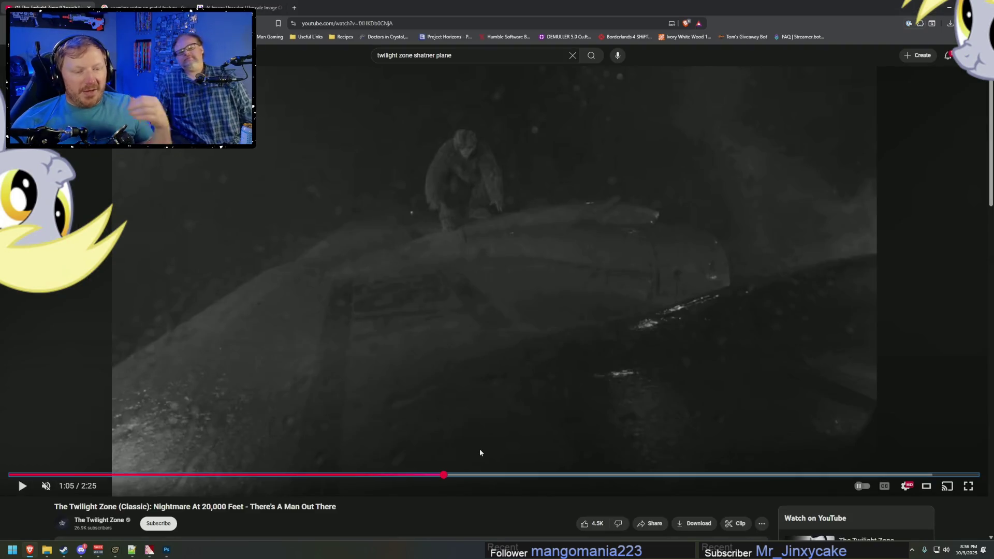
{"action": "key", "text": "alt+Tab"}
{"action": "key", "text": "alt+Tab"}
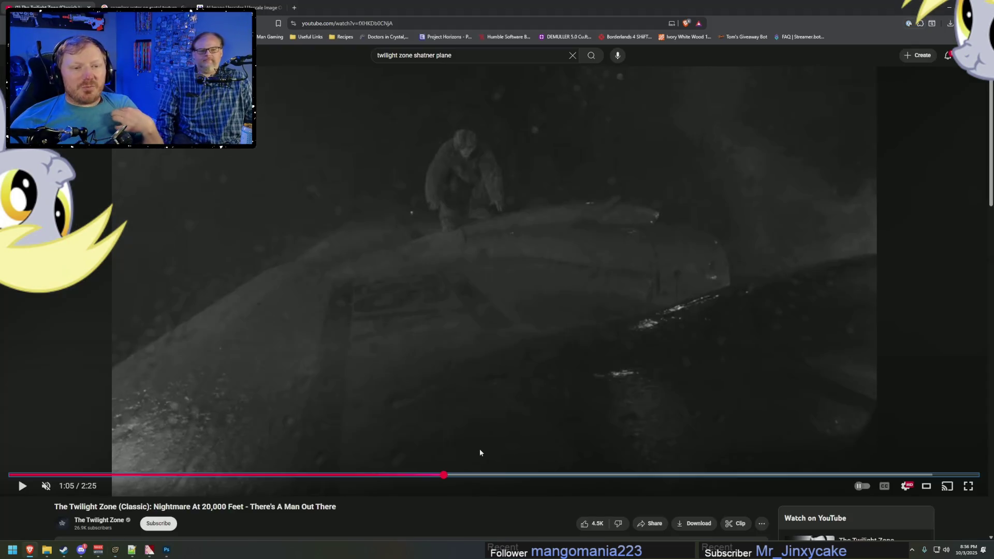
{"action": "key", "text": "alt+Tab"}
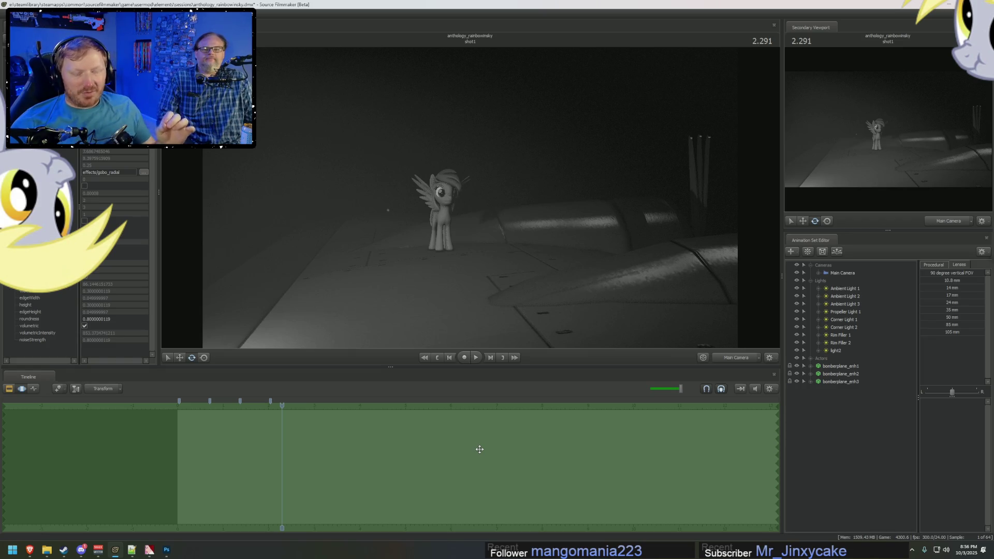
{"action": "key", "text": "alt+Tab"}
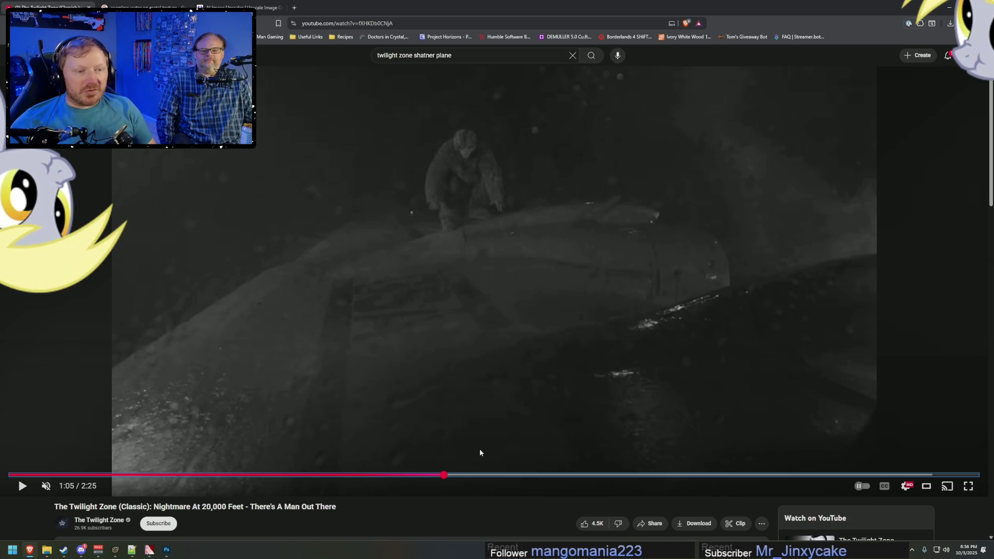
{"action": "key", "text": "alt+Tab"}
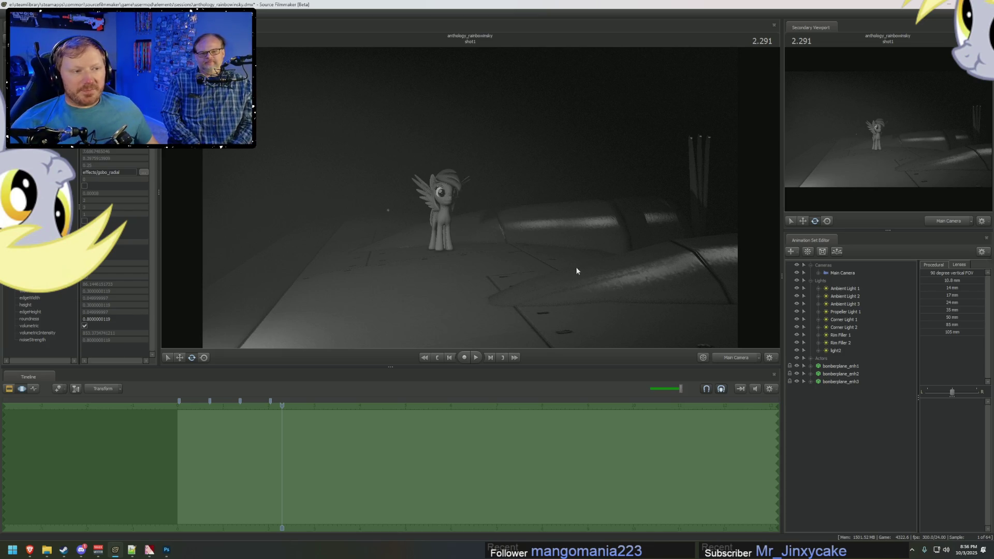
{"action": "key", "text": "alt+Tab"}
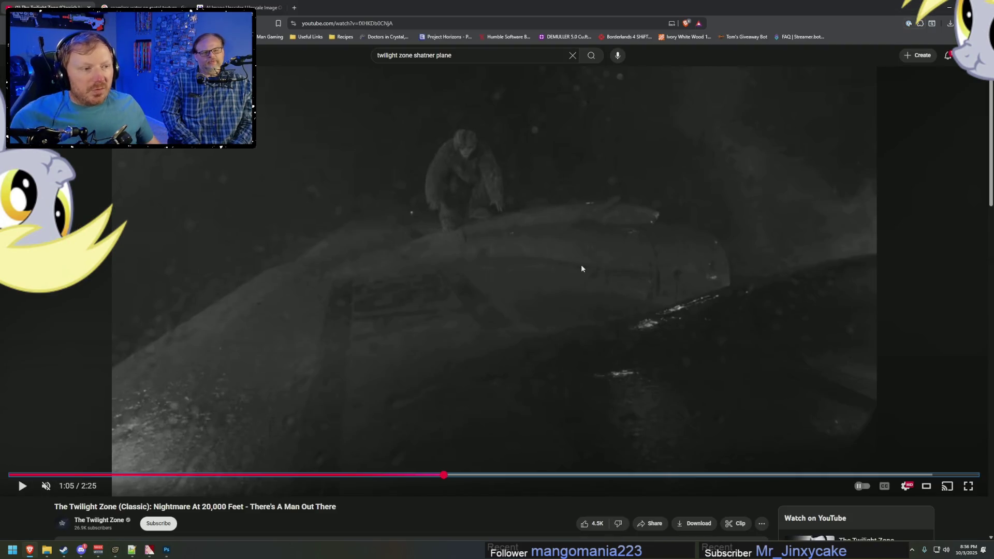
Step: Play the reference video a little further, pause it, and return to Source Filmmaker
{"action": "left_click", "coordinate": [771, 174]}
{"action": "left_click", "coordinate": [781, 229]}
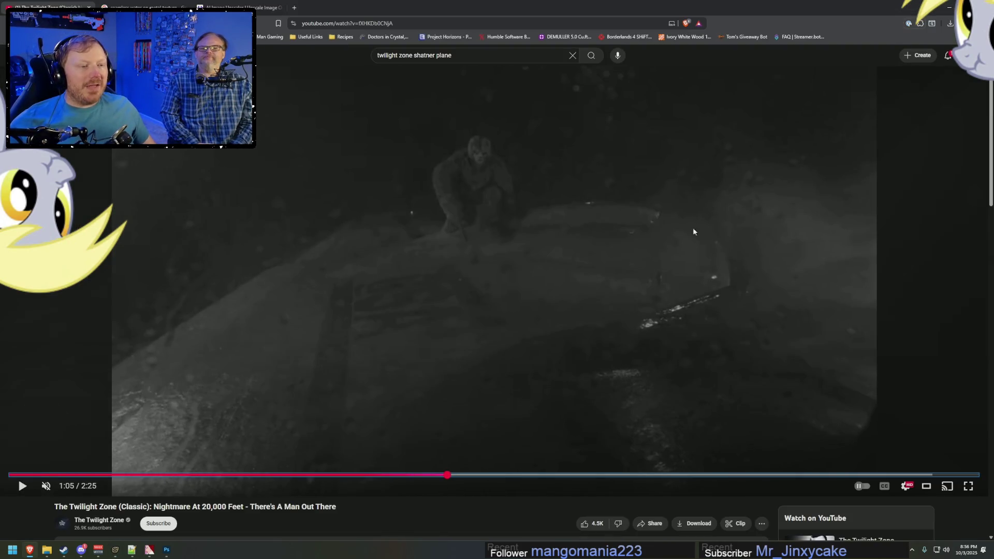
{"action": "key", "text": "alt+Tab"}
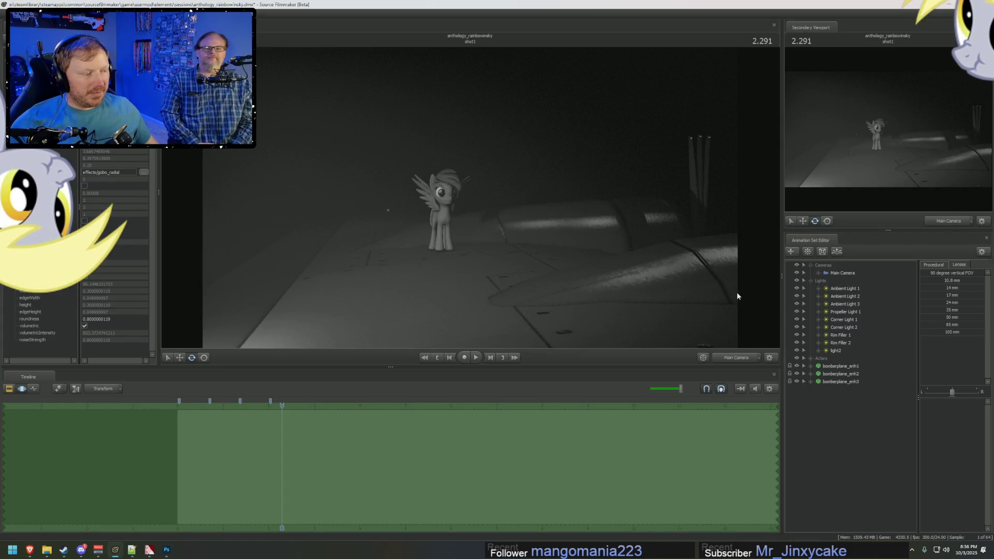
Step: Group the three bomberplane actors and rename the group to Plane
{"action": "left_click", "coordinate": [833, 366]}
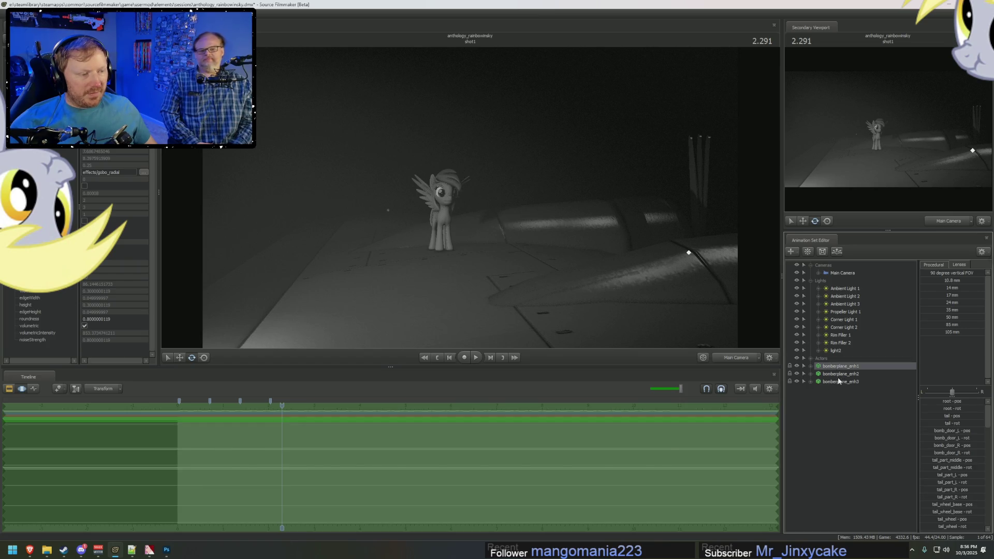
{"action": "left_click", "coordinate": [840, 381], "text": "shift"}
{"action": "right_click", "coordinate": [840, 381]}
{"action": "left_click", "coordinate": [870, 405]}
{"action": "double_click", "coordinate": [832, 366]}
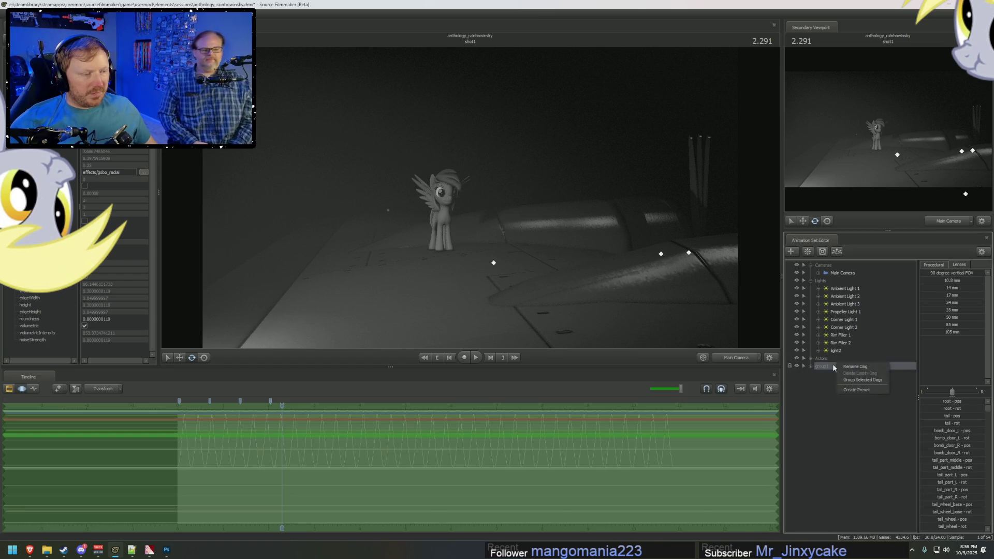
{"action": "type", "text": "Plane"}
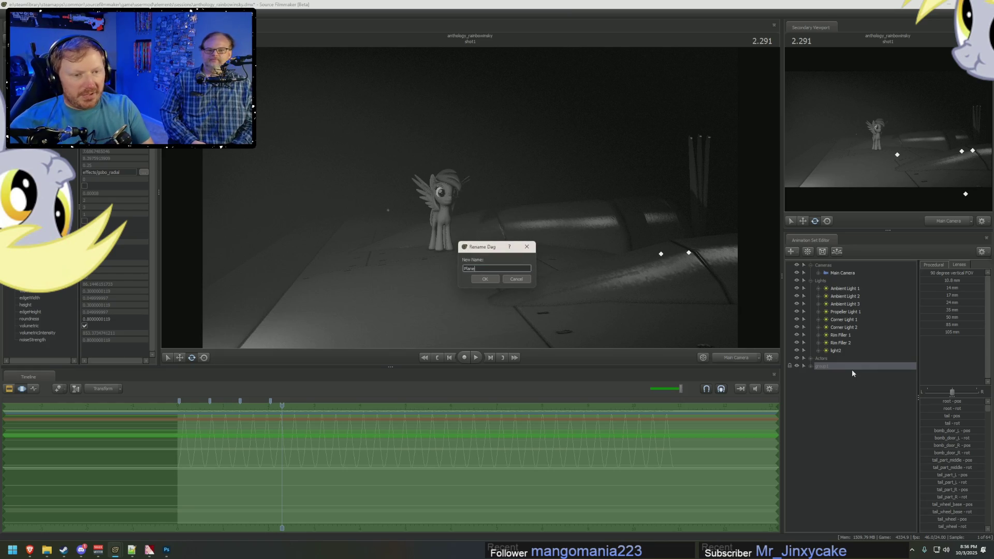
{"action": "key", "text": "Return"}
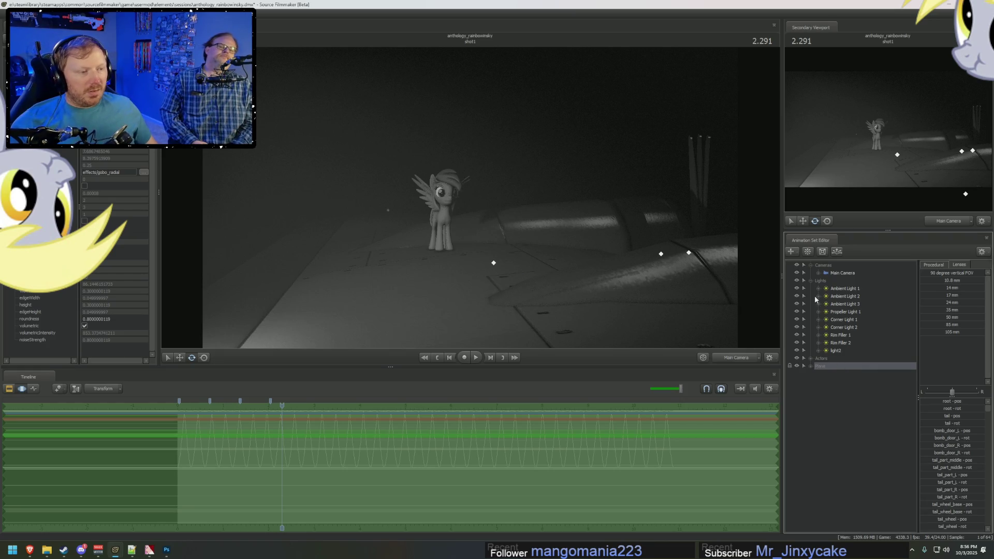
Step: Collapse the Lights group, deselect Plane, and bring up the add-to-scene menu
{"action": "left_click", "coordinate": [810, 281]}
{"action": "left_click", "coordinate": [825, 331]}
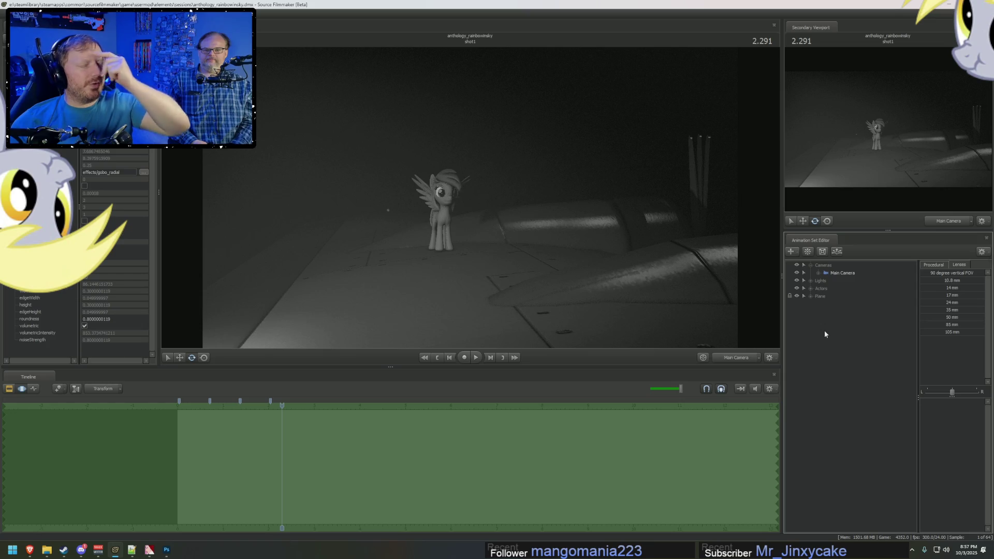
{"action": "right_click", "coordinate": [828, 330]}
Step: Load whitecloud01.mdl from a 'cloud white' search and select the new cloud in the viewport
{"action": "left_click", "coordinate": [876, 348]}
{"action": "type", "text": "cl"}
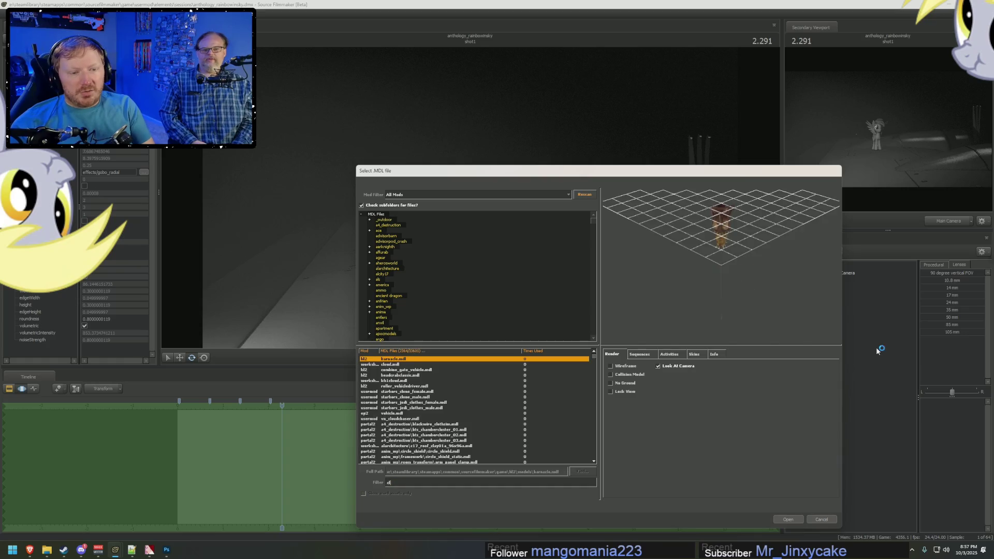
{"action": "type", "text": "oud white"}
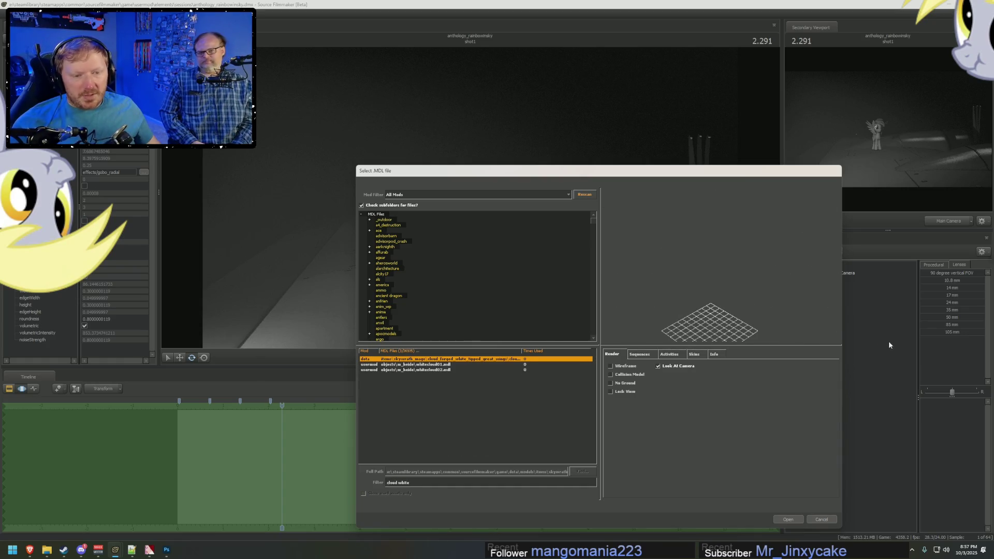
{"action": "left_click", "coordinate": [438, 364]}
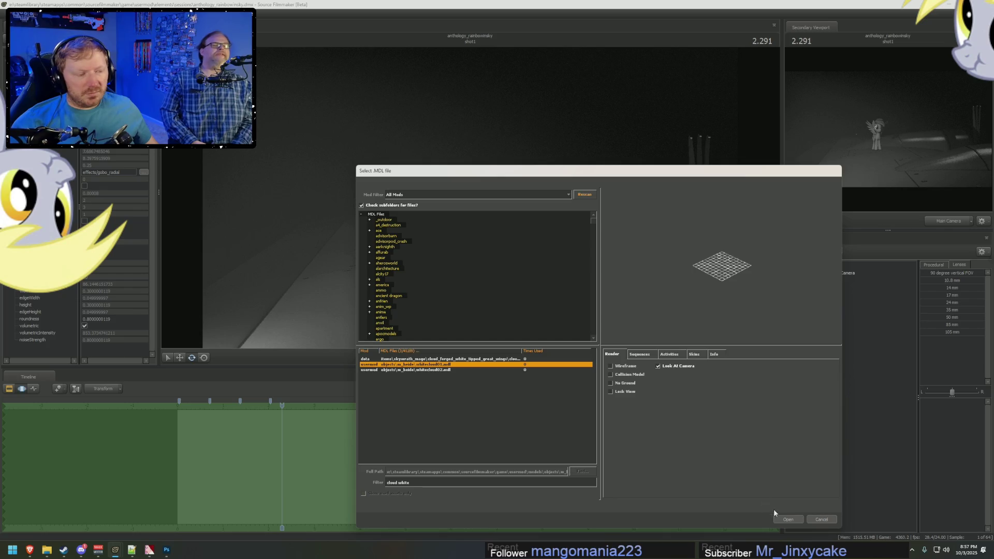
{"action": "left_click", "coordinate": [787, 519]}
{"action": "right_click_drag", "start_coordinate": [613, 253], "coordinate": [472, 204]}
{"action": "left_click", "coordinate": [498, 285]}
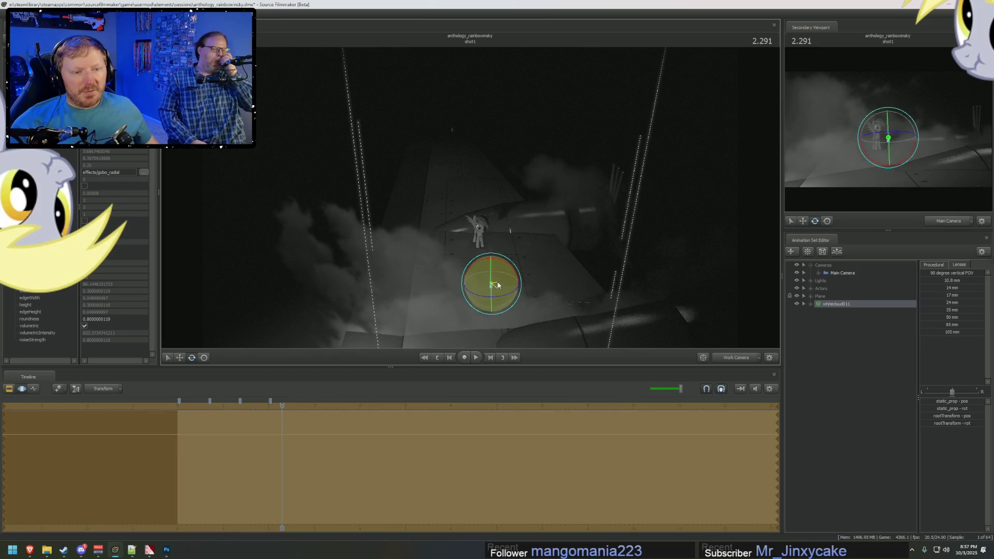
Step: Raise the cloud and shift it to the right of the pony
{"action": "key", "text": "w"}
{"action": "mouse_move", "coordinate": [494, 284]}
{"action": "left_mouse_down"}
{"action": "mouse_move", "coordinate": [509, 192]}
{"action": "mouse_move", "coordinate": [506, 250]}
{"action": "mouse_move", "coordinate": [539, 306]}
{"action": "mouse_move", "coordinate": [715, 249]}
{"action": "mouse_move", "coordinate": [549, 249]}
{"action": "mouse_move", "coordinate": [659, 259]}
{"action": "mouse_move", "coordinate": [362, 249]}
{"action": "mouse_move", "coordinate": [322, 282]}
{"action": "mouse_move", "coordinate": [732, 269]}
{"action": "left_mouse_up"}
{"action": "mouse_move", "coordinate": [280, 202]}
{"action": "left_mouse_down"}
{"action": "mouse_move", "coordinate": [486, 202]}
{"action": "mouse_move", "coordinate": [454, 220]}
{"action": "mouse_move", "coordinate": [471, 229]}
{"action": "mouse_move", "coordinate": [480, 212]}
{"action": "mouse_move", "coordinate": [444, 235]}
{"action": "mouse_move", "coordinate": [455, 231]}
{"action": "mouse_move", "coordinate": [448, 216]}
{"action": "mouse_move", "coordinate": [313, 209]}
{"action": "left_mouse_up"}
{"action": "key", "text": "e"}
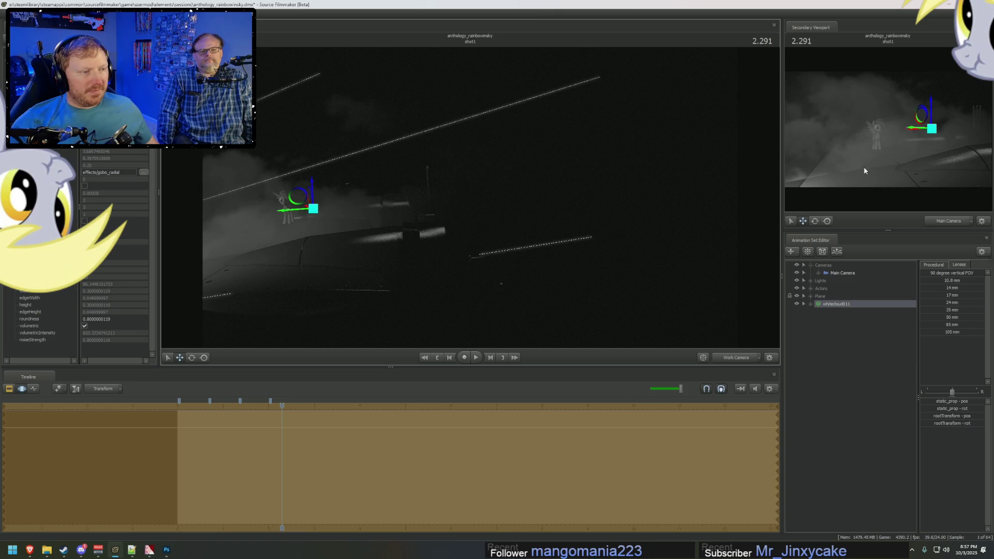
Step: Compare the Main Camera shot with the reference video and expand the cloud's contents
{"action": "left_click", "coordinate": [733, 356]}
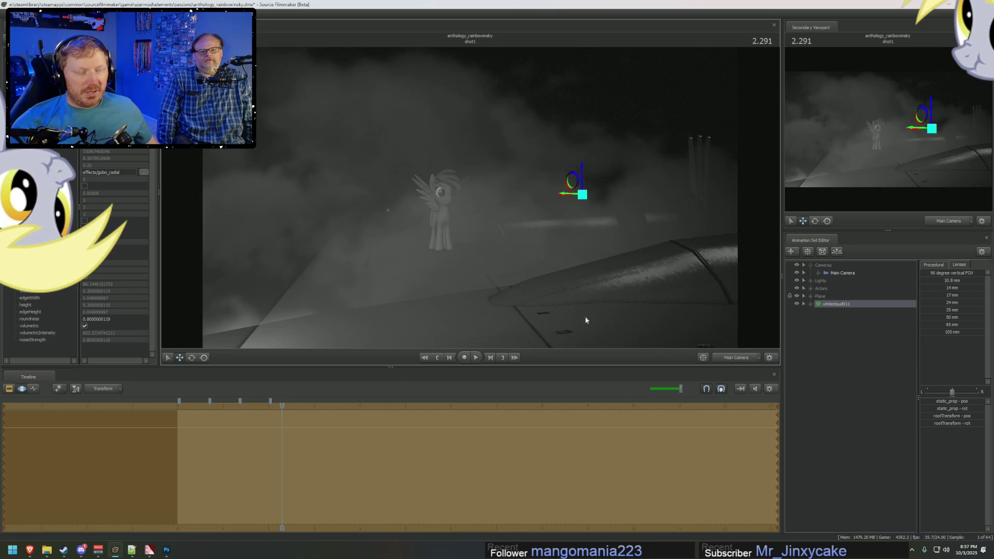
{"action": "key", "text": "alt+Tab"}
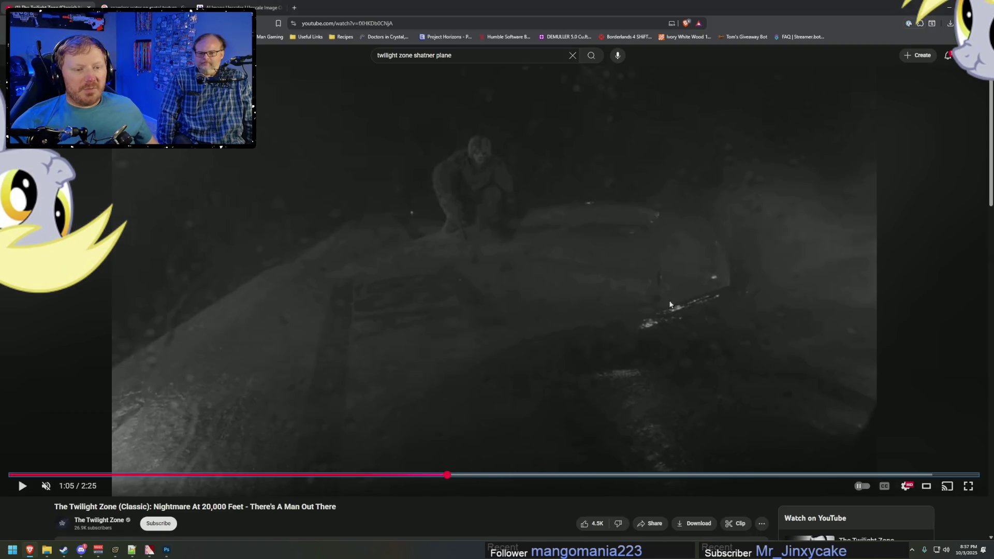
{"action": "left_click", "coordinate": [592, 360]}
{"action": "key", "text": "alt+Tab"}
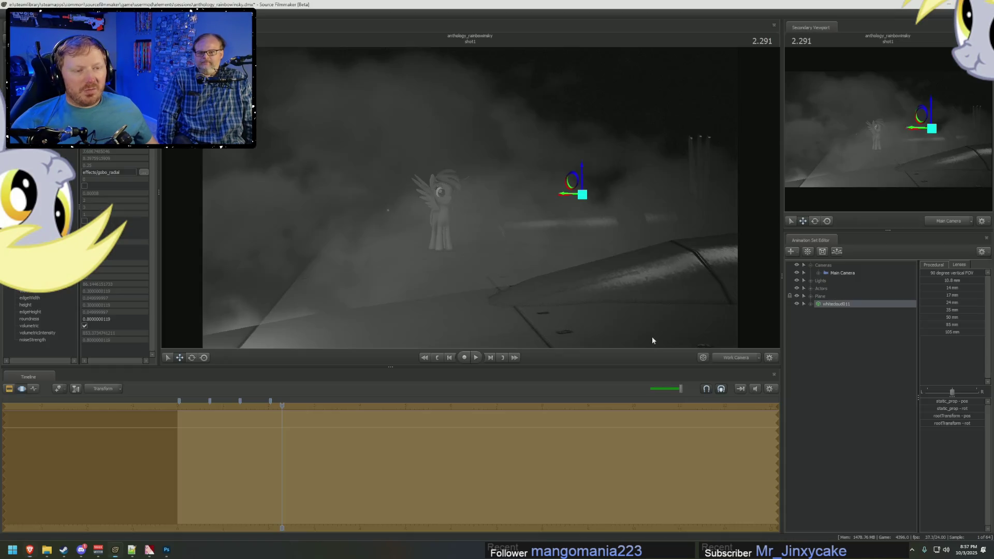
{"action": "left_click_drag", "start_coordinate": [498, 204], "coordinate": [498, 204]}
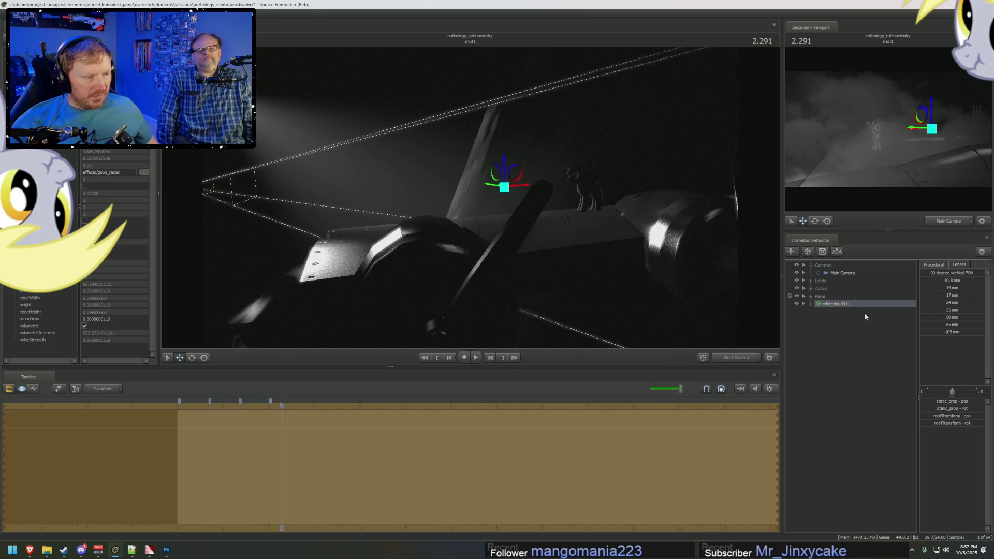
{"action": "left_click", "coordinate": [810, 305]}
Step: Add a scale control to the cloud's static_prop, creating static_prop_scale
{"action": "left_click", "coordinate": [818, 312]}
{"action": "left_click", "coordinate": [842, 327]}
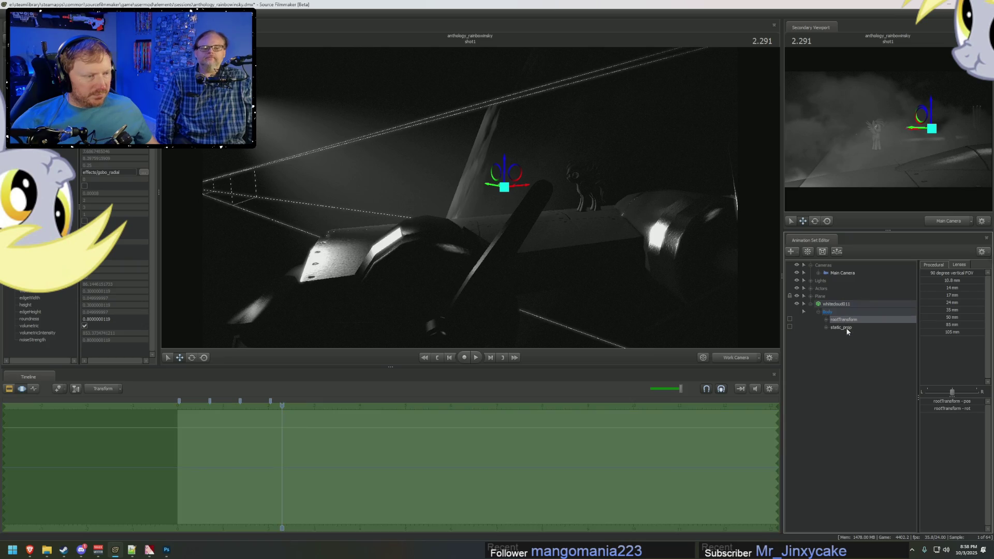
{"action": "right_click", "coordinate": [843, 328]}
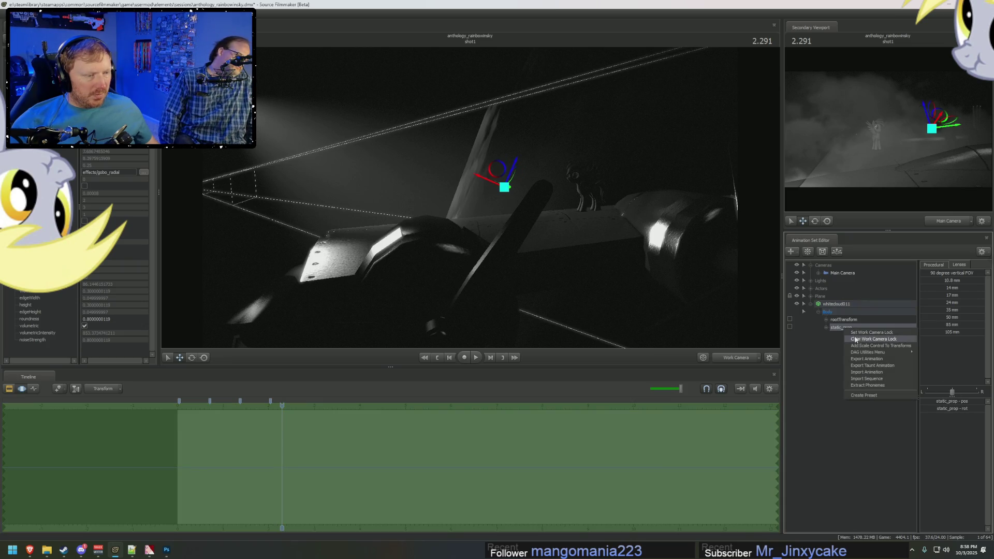
{"action": "left_click", "coordinate": [857, 348]}
{"action": "left_click", "coordinate": [851, 335]}
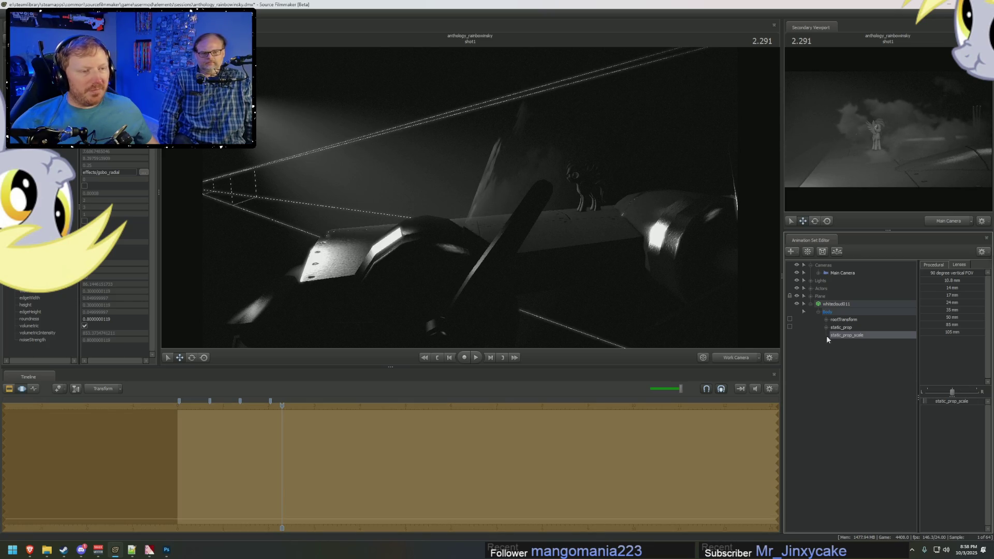
Step: Move and rotate the cloud Body beside the pony, checking it through the Main Camera
{"action": "left_click", "coordinate": [839, 311]}
{"action": "mouse_move", "coordinate": [501, 187]}
{"action": "left_mouse_down"}
{"action": "mouse_move", "coordinate": [480, 150]}
{"action": "mouse_move", "coordinate": [464, 150]}
{"action": "left_mouse_up"}
{"action": "left_click_drag", "start_coordinate": [463, 160], "coordinate": [464, 164]}
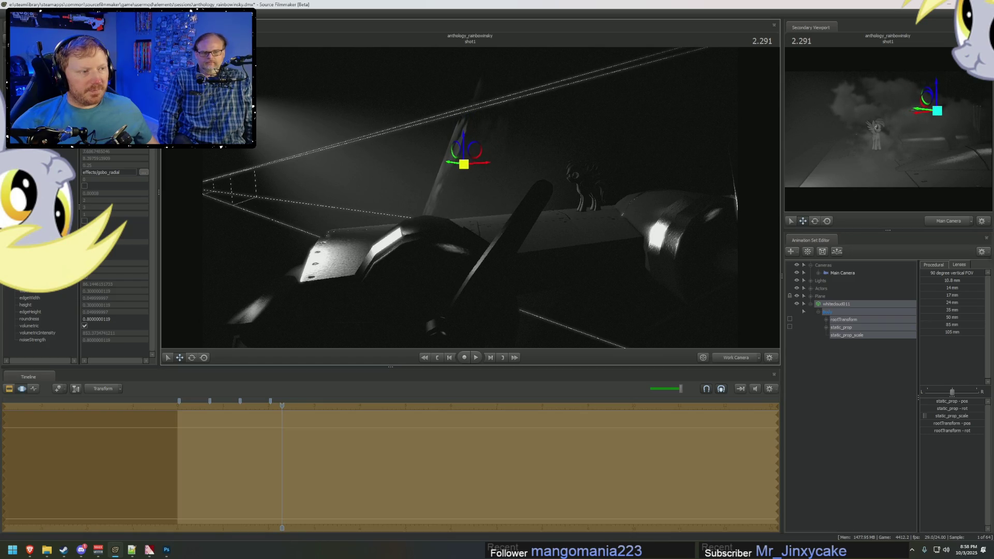
{"action": "key", "text": "e"}
{"action": "left_click_drag", "start_coordinate": [535, 221], "coordinate": [600, 225]}
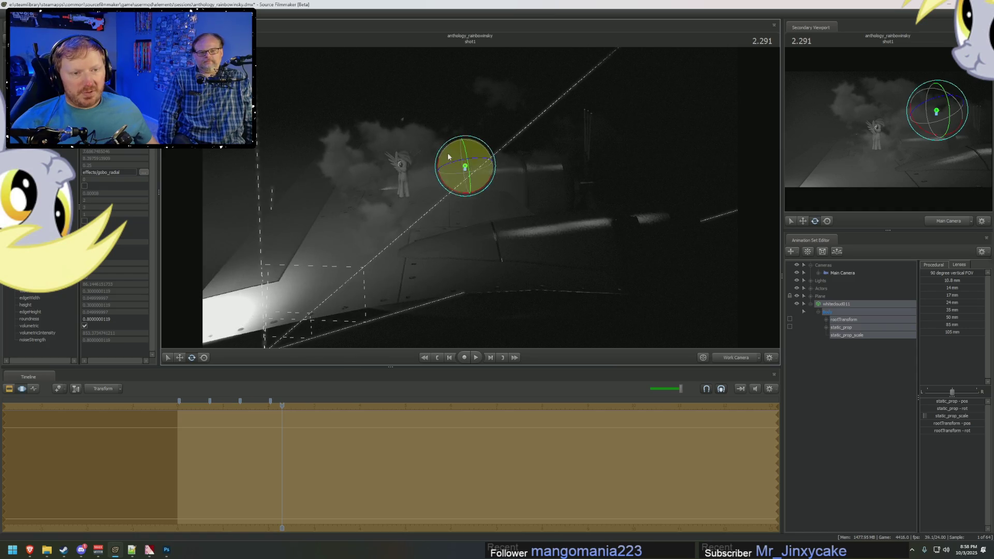
{"action": "mouse_move", "coordinate": [444, 187]}
{"action": "left_mouse_down"}
{"action": "mouse_move", "coordinate": [504, 170]}
{"action": "mouse_move", "coordinate": [523, 130]}
{"action": "left_mouse_up"}
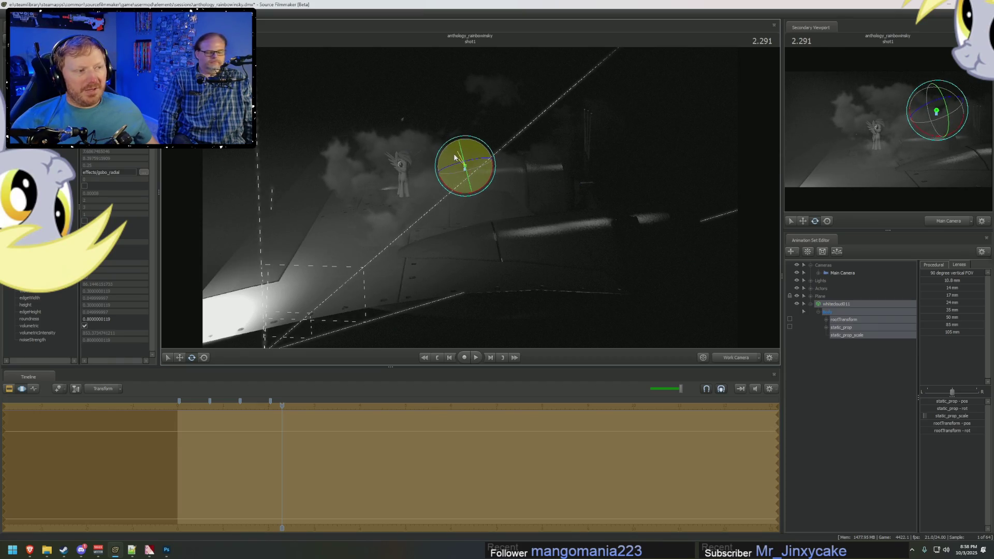
{"action": "left_click_drag", "start_coordinate": [457, 154], "coordinate": [453, 154]}
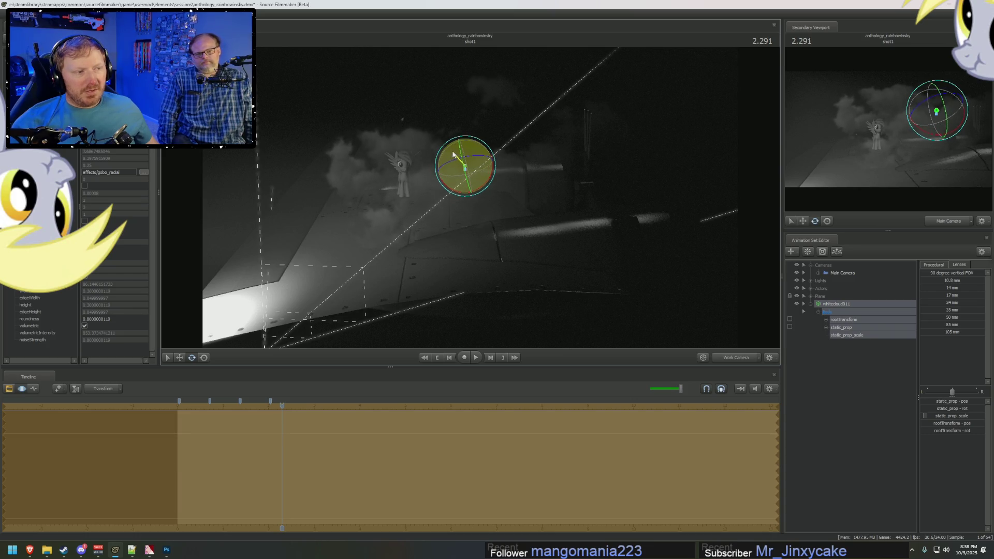
{"action": "key", "text": "w"}
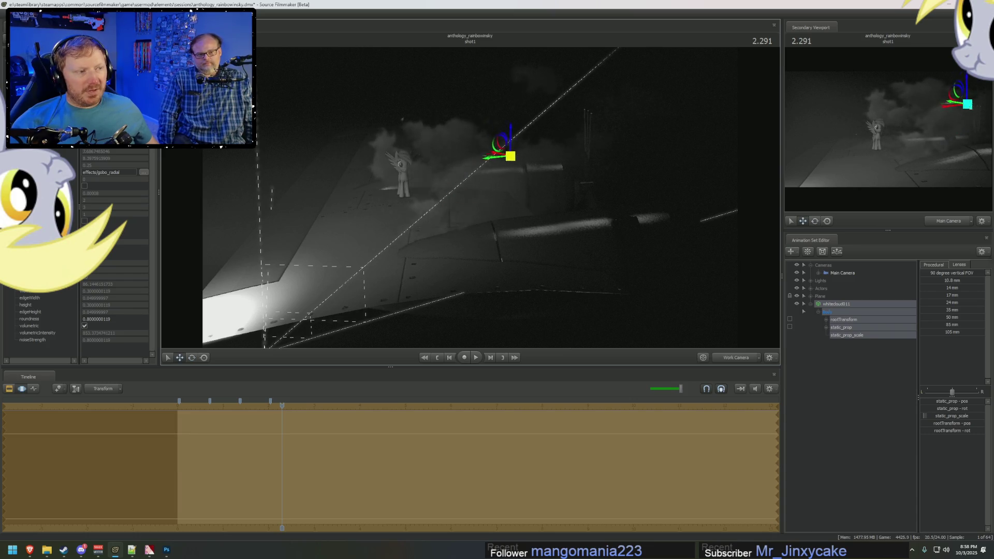
{"action": "mouse_move", "coordinate": [465, 162]}
{"action": "left_mouse_down"}
{"action": "mouse_move", "coordinate": [359, 164]}
{"action": "mouse_move", "coordinate": [324, 177]}
{"action": "mouse_move", "coordinate": [395, 185]}
{"action": "left_mouse_up"}
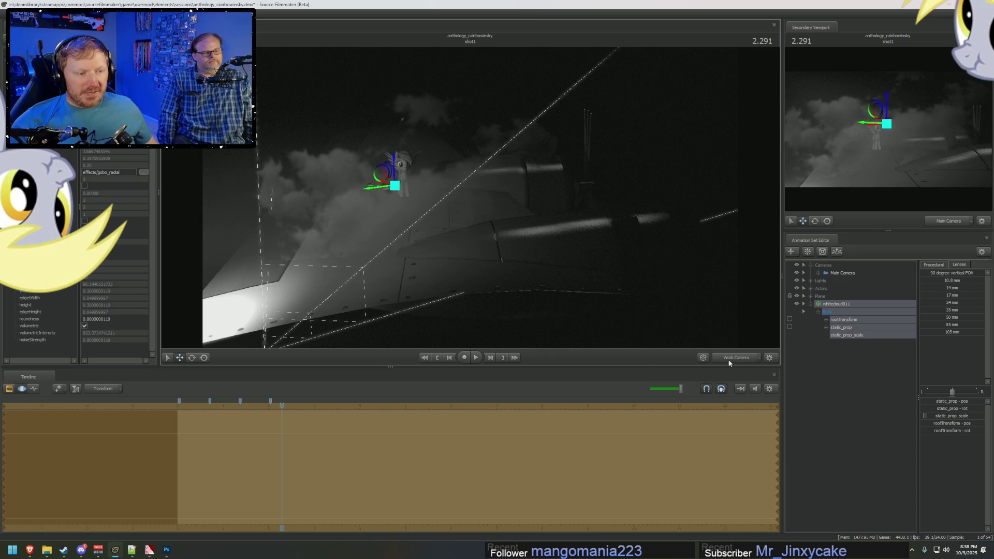
{"action": "left_click", "coordinate": [733, 360]}
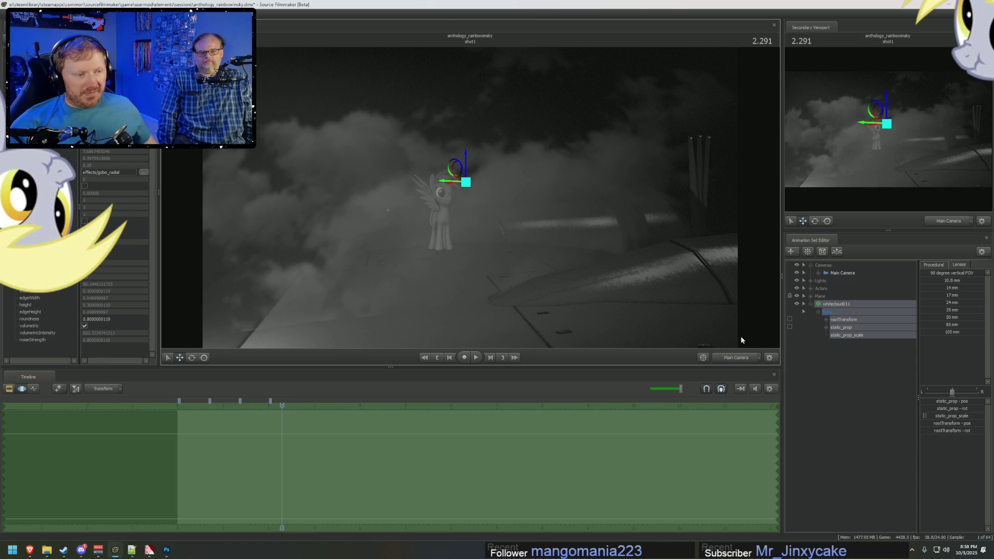
{"action": "left_click", "coordinate": [735, 357]}
Step: Nudge the cloud down and to the left beside the wing
{"action": "mouse_move", "coordinate": [482, 222]}
{"action": "left_mouse_down"}
{"action": "mouse_move", "coordinate": [562, 246]}
{"action": "mouse_move", "coordinate": [626, 242]}
{"action": "mouse_move", "coordinate": [648, 285]}
{"action": "left_mouse_up"}
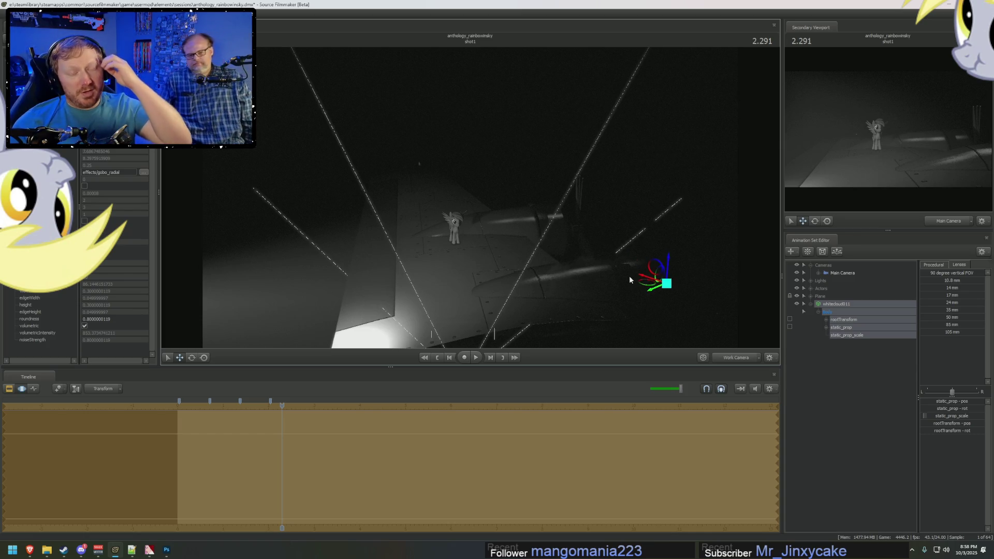
{"action": "mouse_move", "coordinate": [630, 280]}
{"action": "left_mouse_down"}
{"action": "mouse_move", "coordinate": [624, 294]}
{"action": "mouse_move", "coordinate": [648, 262]}
{"action": "mouse_move", "coordinate": [652, 236]}
{"action": "mouse_move", "coordinate": [648, 273]}
{"action": "mouse_move", "coordinate": [586, 271]}
{"action": "mouse_move", "coordinate": [602, 289]}
{"action": "mouse_move", "coordinate": [471, 200]}
{"action": "mouse_move", "coordinate": [467, 208]}
{"action": "mouse_move", "coordinate": [471, 195]}
{"action": "mouse_move", "coordinate": [689, 218]}
{"action": "mouse_move", "coordinate": [716, 224]}
{"action": "mouse_move", "coordinate": [709, 247]}
{"action": "mouse_move", "coordinate": [634, 230]}
{"action": "mouse_move", "coordinate": [659, 194]}
{"action": "mouse_move", "coordinate": [708, 197]}
{"action": "mouse_move", "coordinate": [677, 216]}
{"action": "left_mouse_up"}
{"action": "left_click", "coordinate": [437, 432]}
{"action": "left_click_drag", "start_coordinate": [592, 236], "coordinate": [541, 192]}
{"action": "key", "text": "e"}
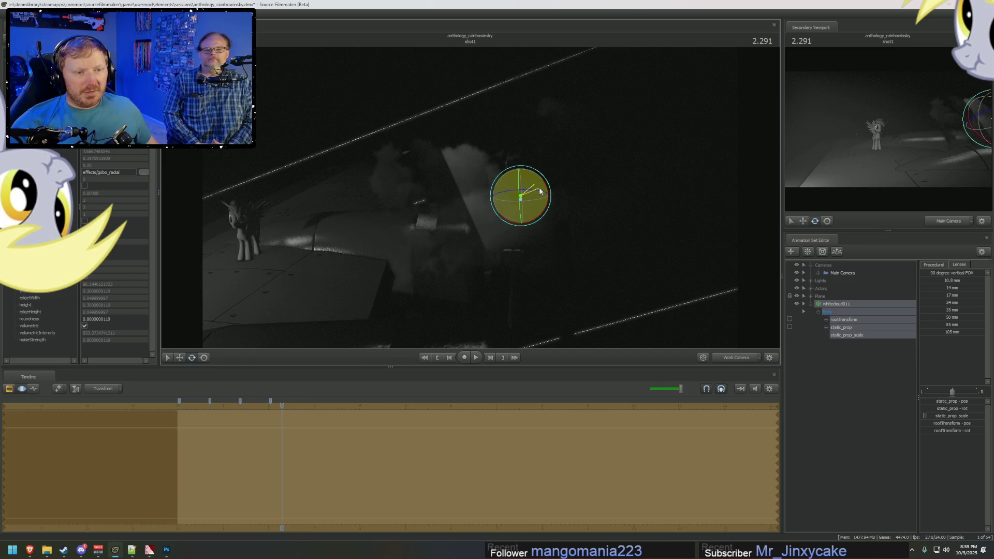
{"action": "key", "text": "w"}
Step: Switch the viewport to unlit rendering and frame the cloud
{"action": "right_click", "coordinate": [604, 230]}
{"action": "left_click", "coordinate": [617, 252]}
{"action": "key", "text": "f"}
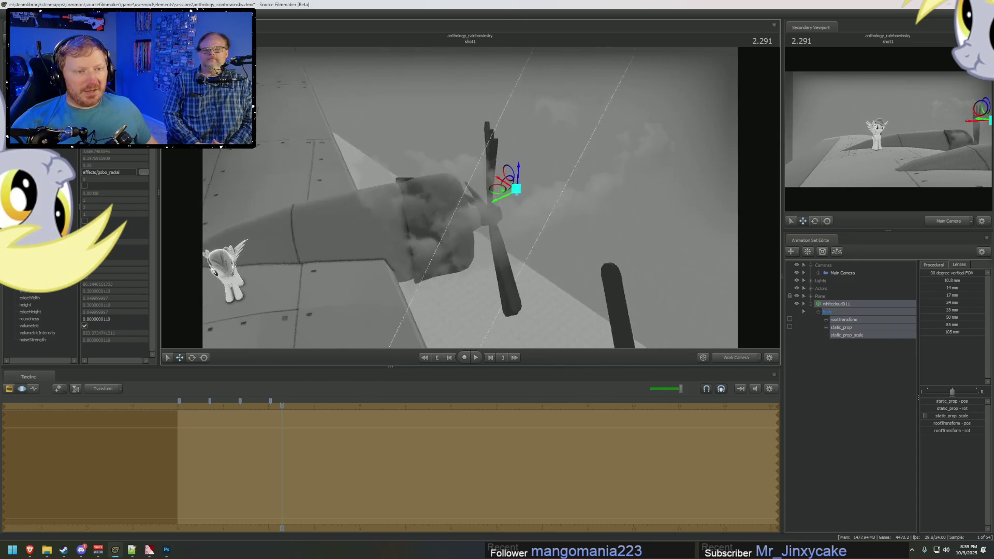
{"action": "key", "text": "e"}
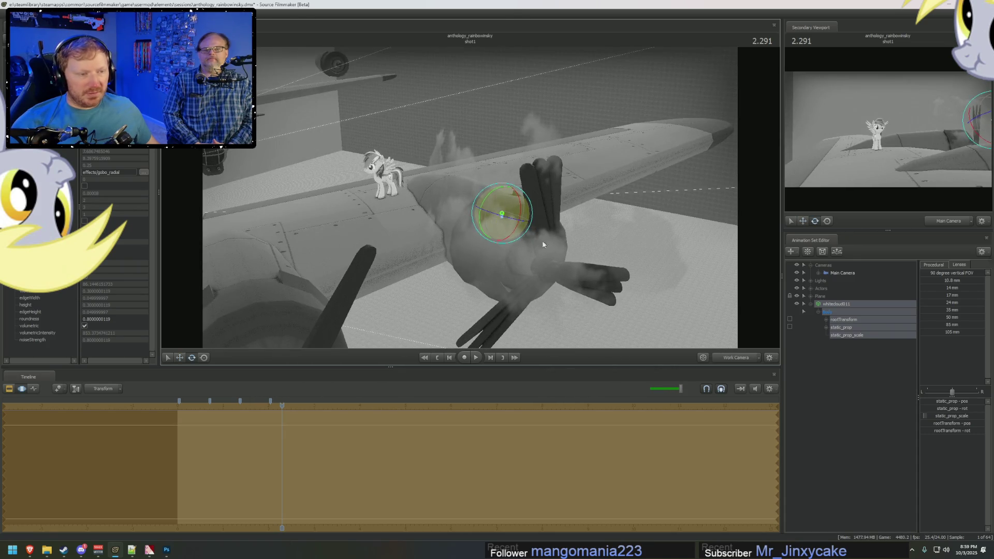
{"action": "right_click", "coordinate": [850, 303]}
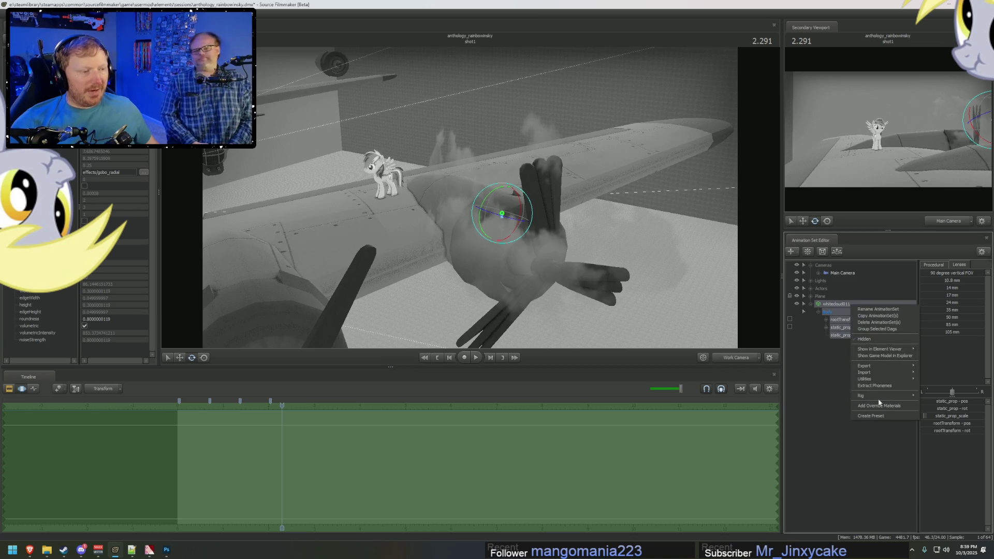
{"action": "mouse_move", "coordinate": [878, 397]}
{"action": "left_click", "coordinate": [806, 353]}
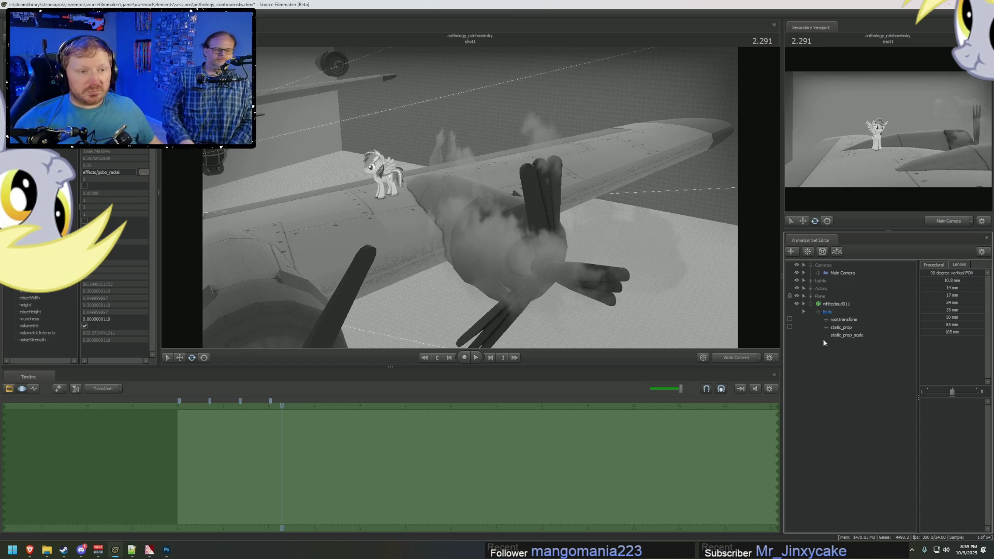
{"action": "left_click", "coordinate": [843, 311]}
{"action": "right_click", "coordinate": [837, 309]}
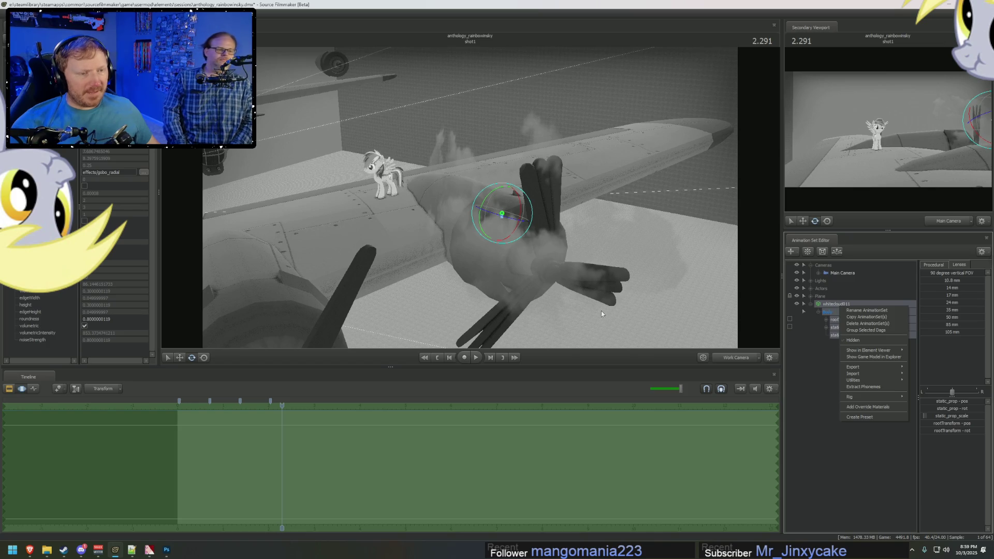
{"action": "mouse_move", "coordinate": [863, 350]}
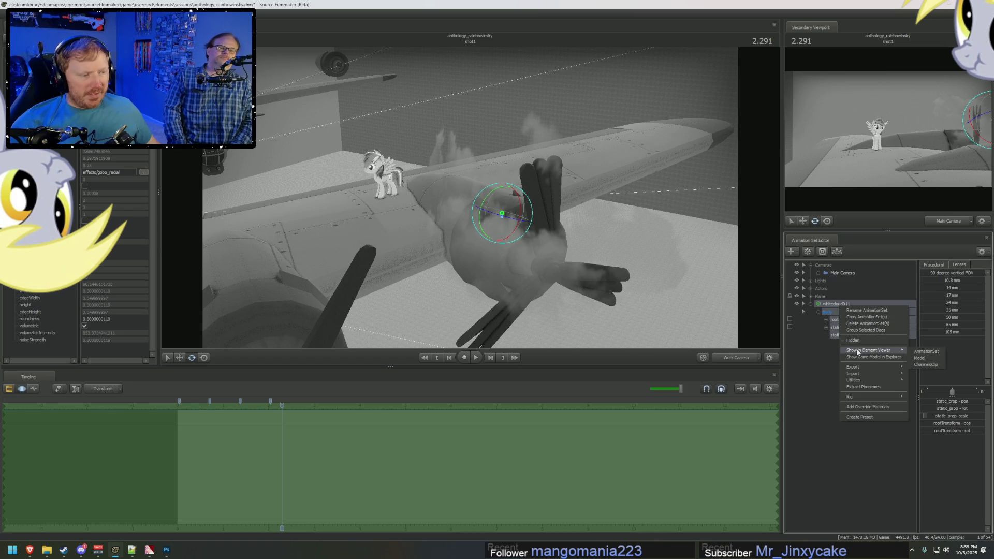
{"action": "left_click", "coordinate": [922, 355]}
{"action": "right_click", "coordinate": [845, 310]}
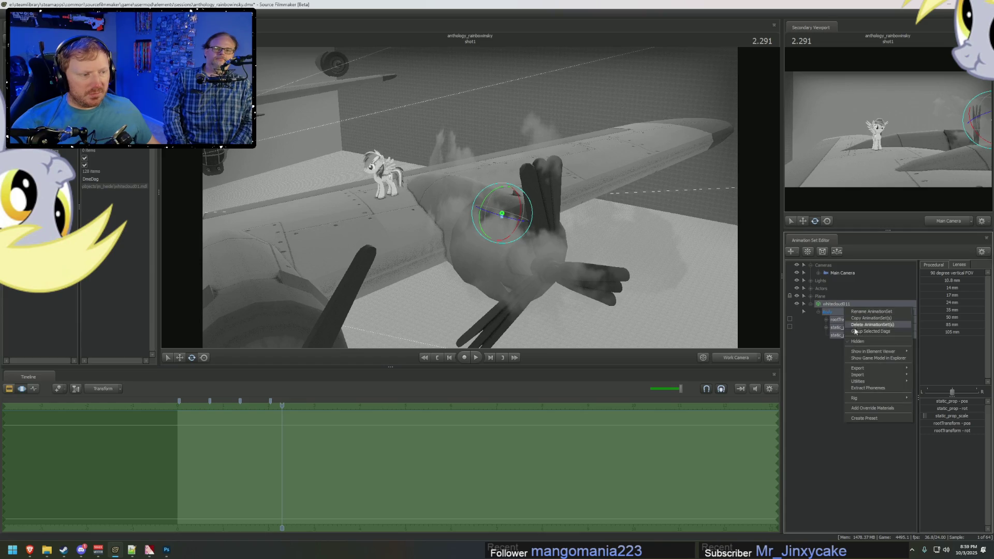
{"action": "left_click", "coordinate": [881, 359]}
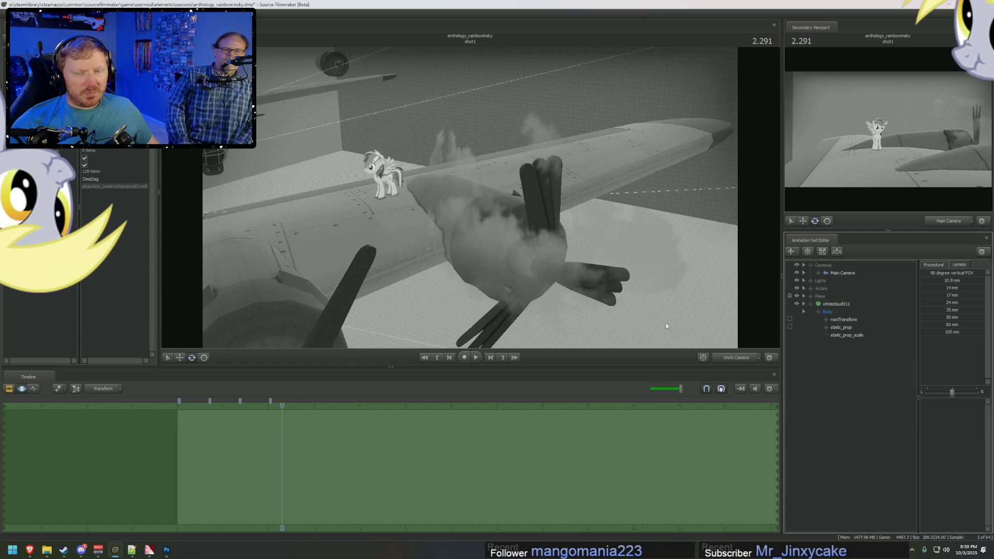
{"action": "mouse_move", "coordinate": [46, 552]}
{"action": "left_click", "coordinate": [199, 505]}
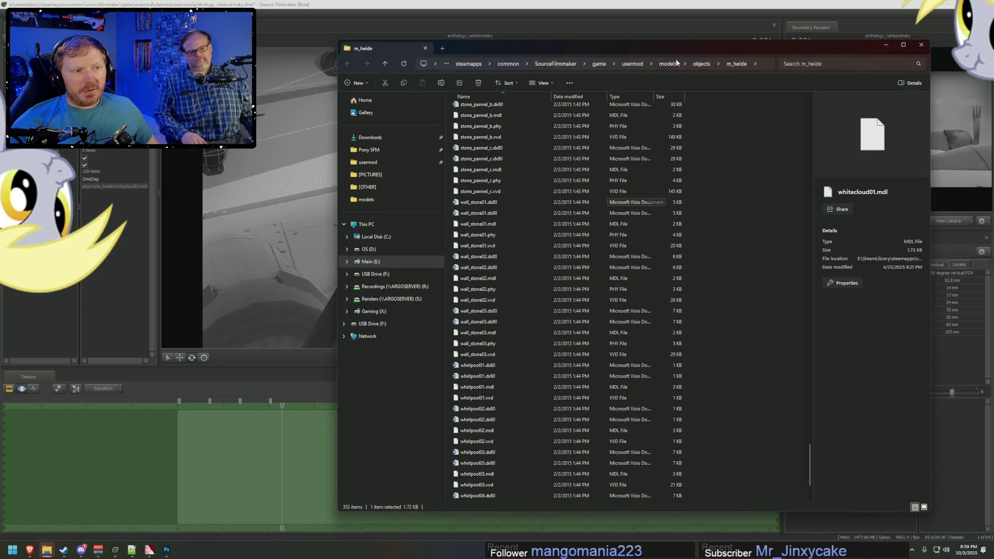
Step: Browse from usermod into the materials > models folder
{"action": "left_click", "coordinate": [630, 65]}
{"action": "double_click", "coordinate": [467, 173]}
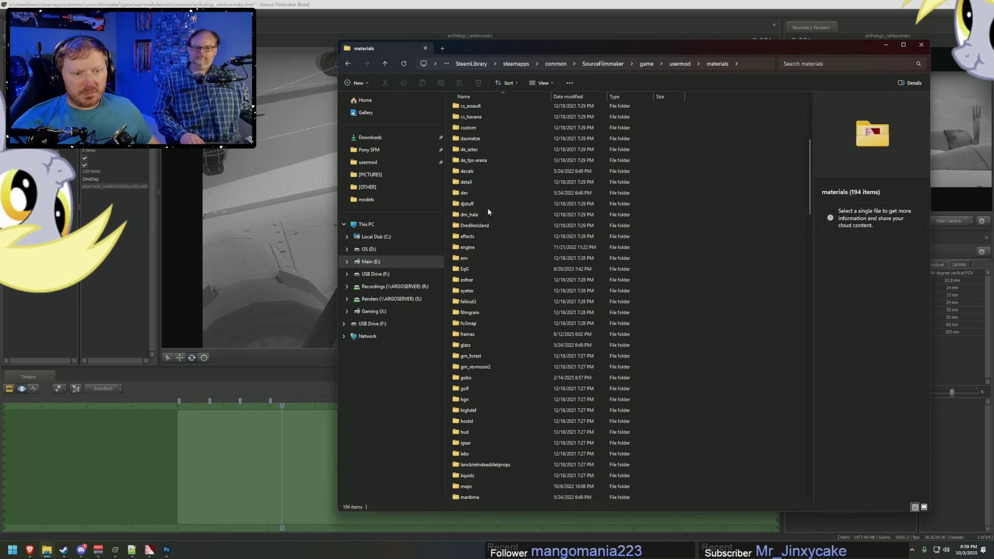
{"action": "scroll", "coordinate": [486, 212], "scroll_direction": "down", "scroll_amount": 13}
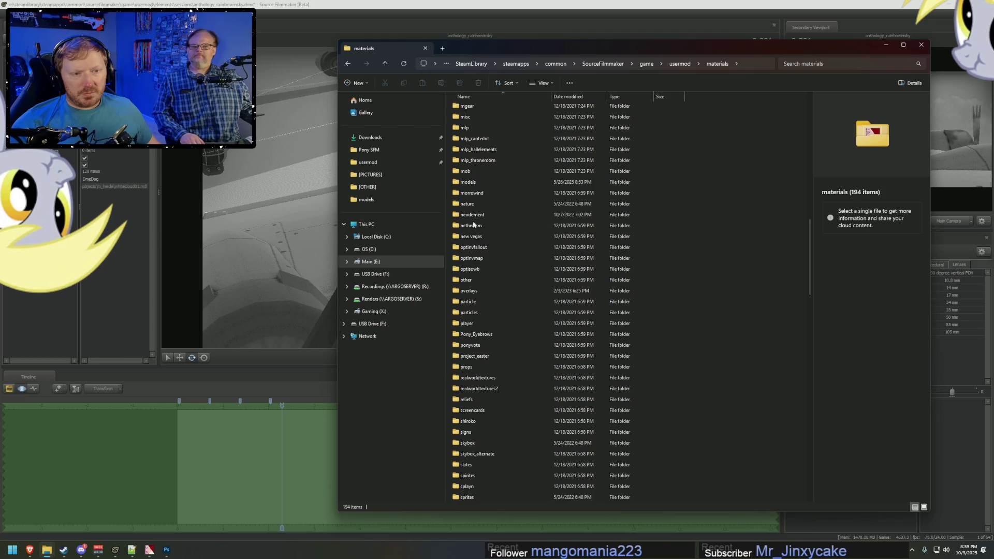
{"action": "double_click", "coordinate": [468, 182]}
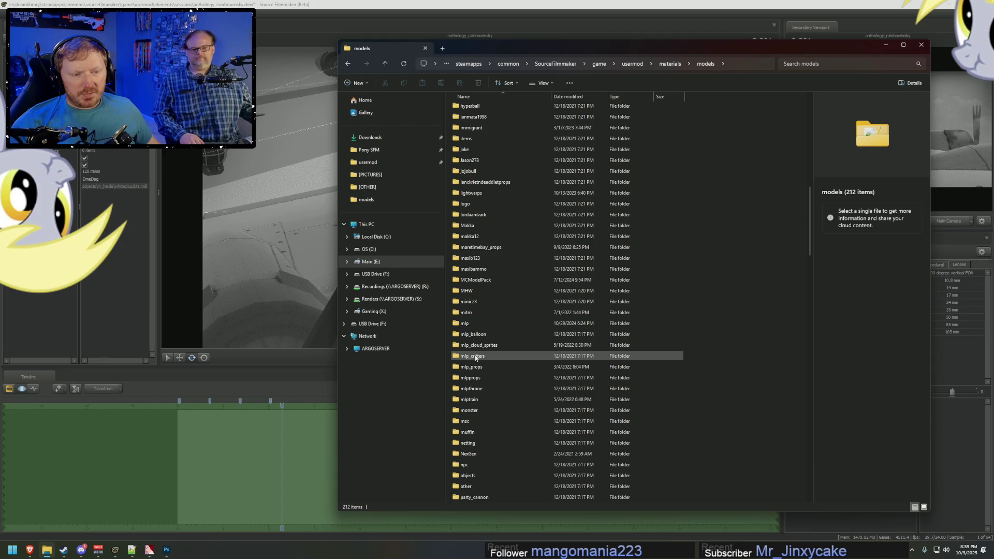
{"action": "scroll", "coordinate": [476, 352], "scroll_direction": "up", "scroll_amount": 10}
{"action": "scroll", "coordinate": [477, 344], "scroll_direction": "up", "scroll_amount": 1}
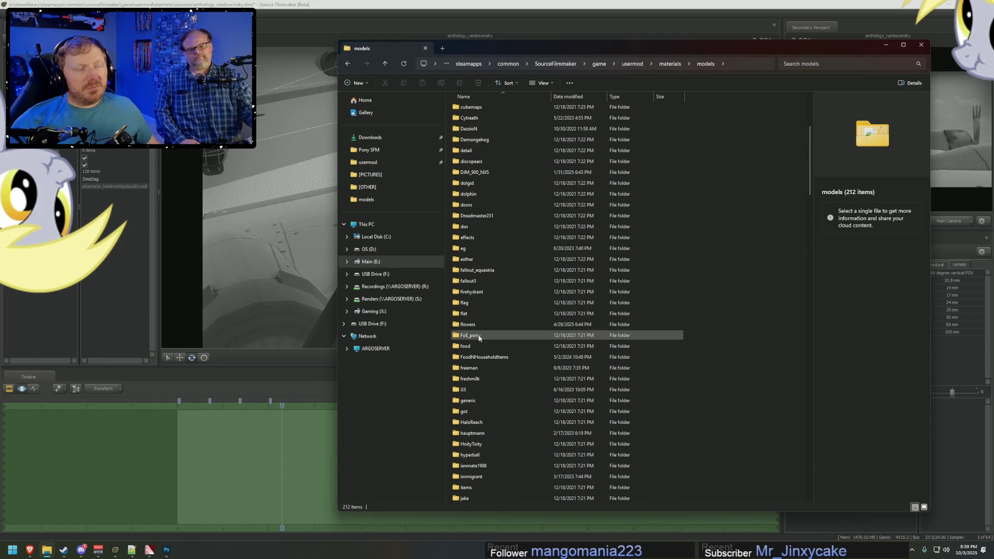
{"action": "scroll", "coordinate": [477, 283], "scroll_direction": "up", "scroll_amount": 2}
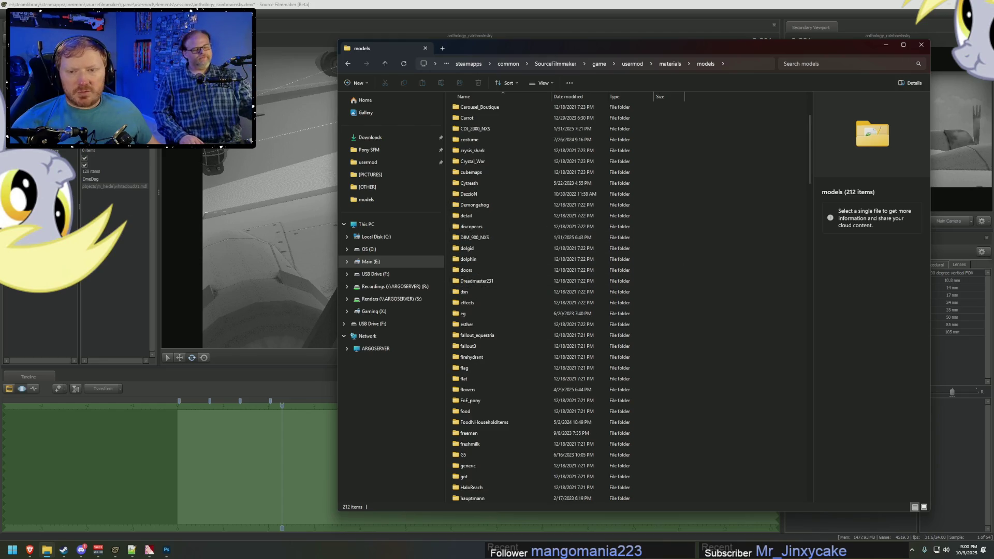
Step: Inspect the whitecloud011 material in SFM's Element Viewer
{"action": "left_click", "coordinate": [88, 208]}
{"action": "right_click", "coordinate": [847, 309]}
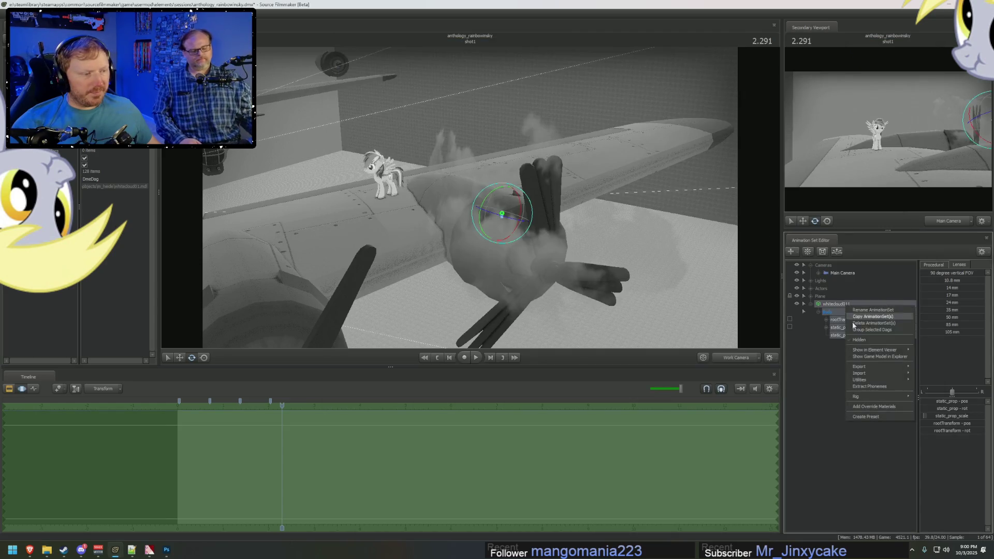
{"action": "left_click", "coordinate": [870, 405]}
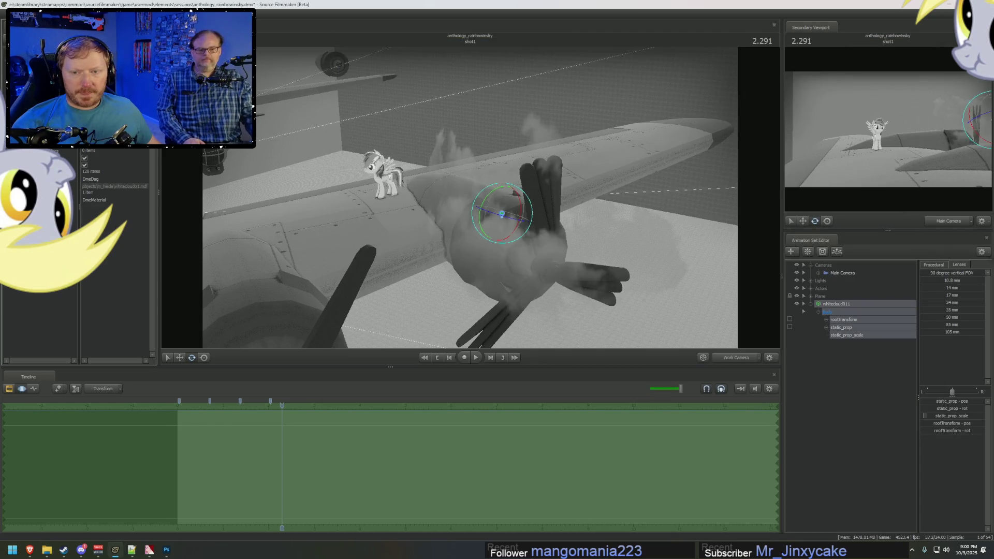
{"action": "key", "text": "alt+Tab"}
Step: Open objects > m_heide and scroll down to the whitecloud files
{"action": "scroll", "coordinate": [480, 357], "scroll_direction": "down", "scroll_amount": 10}
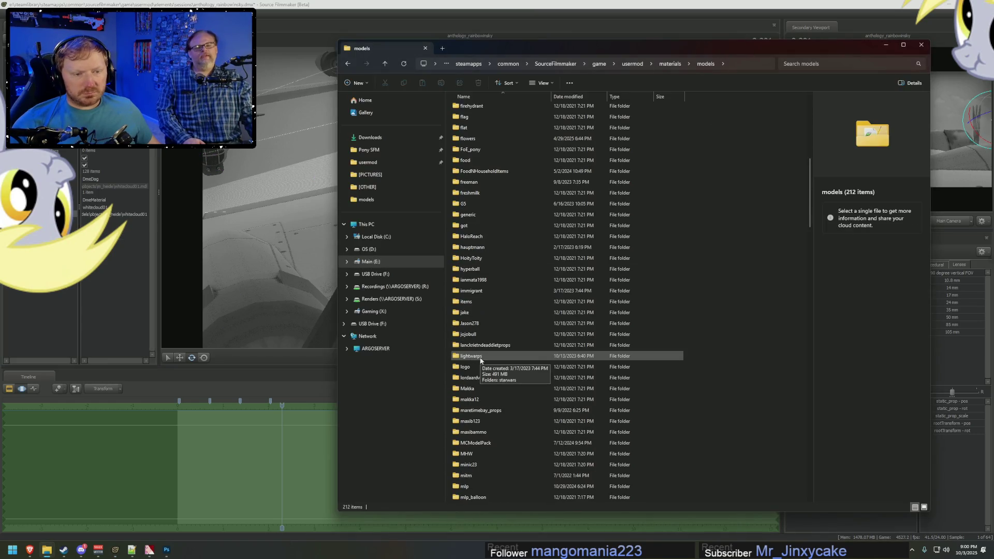
{"action": "scroll", "coordinate": [480, 361], "scroll_direction": "down", "scroll_amount": 10}
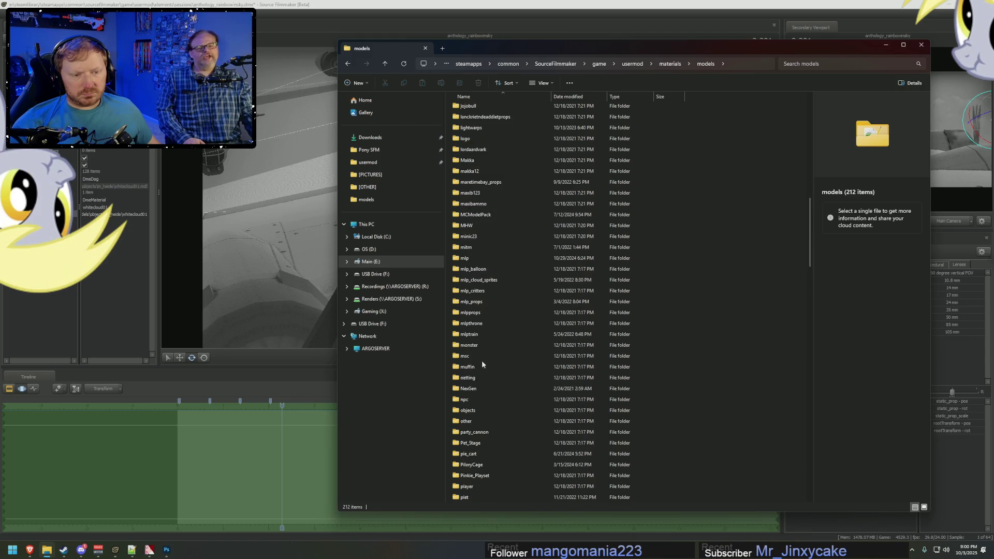
{"action": "scroll", "coordinate": [472, 228], "scroll_direction": "down", "scroll_amount": 1}
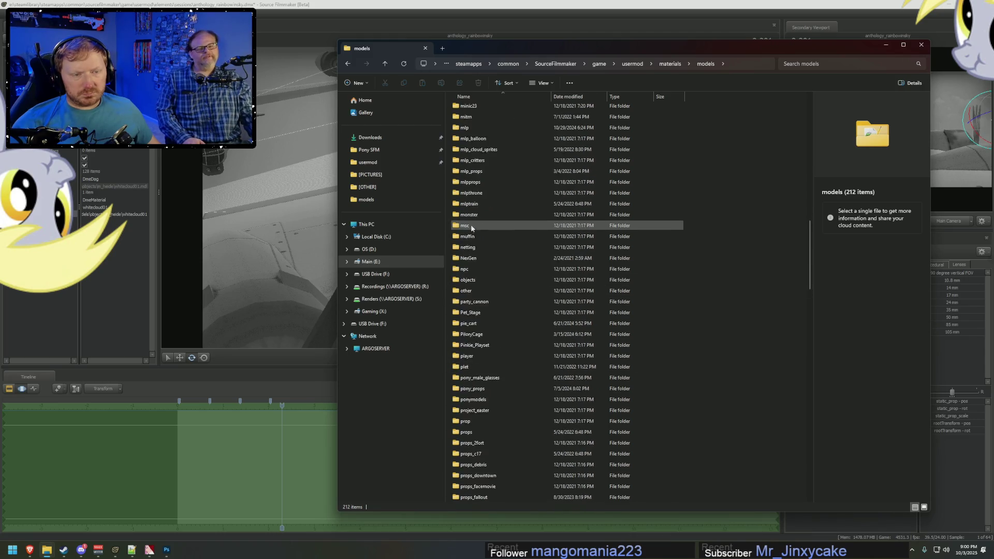
{"action": "double_click", "coordinate": [472, 215]}
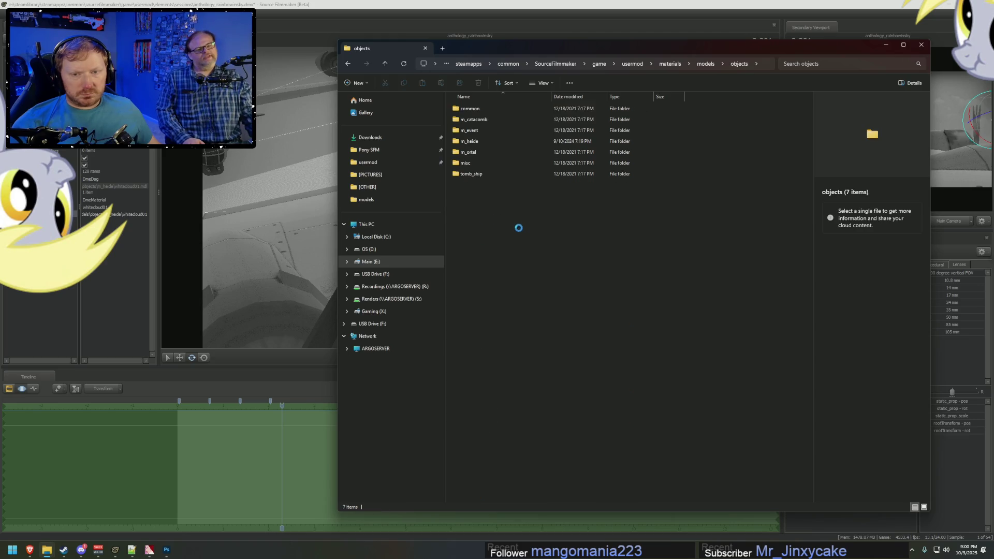
{"action": "double_click", "coordinate": [505, 140]}
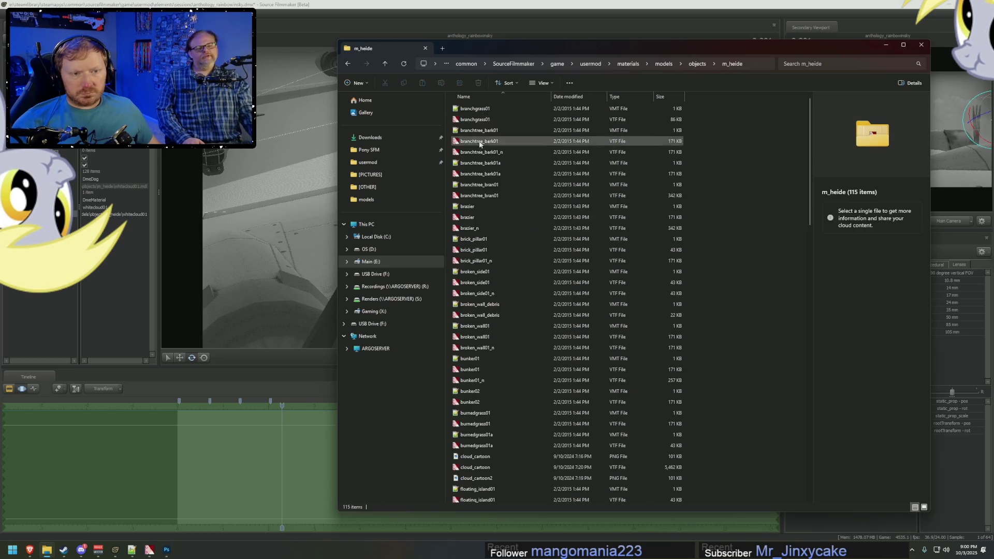
{"action": "scroll", "coordinate": [494, 403], "scroll_direction": "down", "scroll_amount": 15}
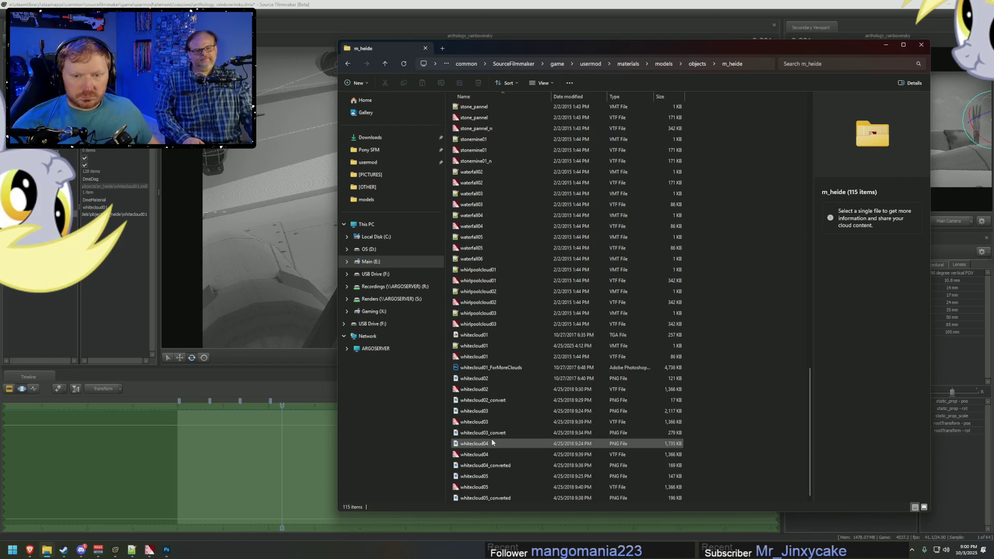
Step: Remove the // before "unlitgeneric" in whitecloud01.vmt and save the file
{"action": "double_click", "coordinate": [478, 346]}
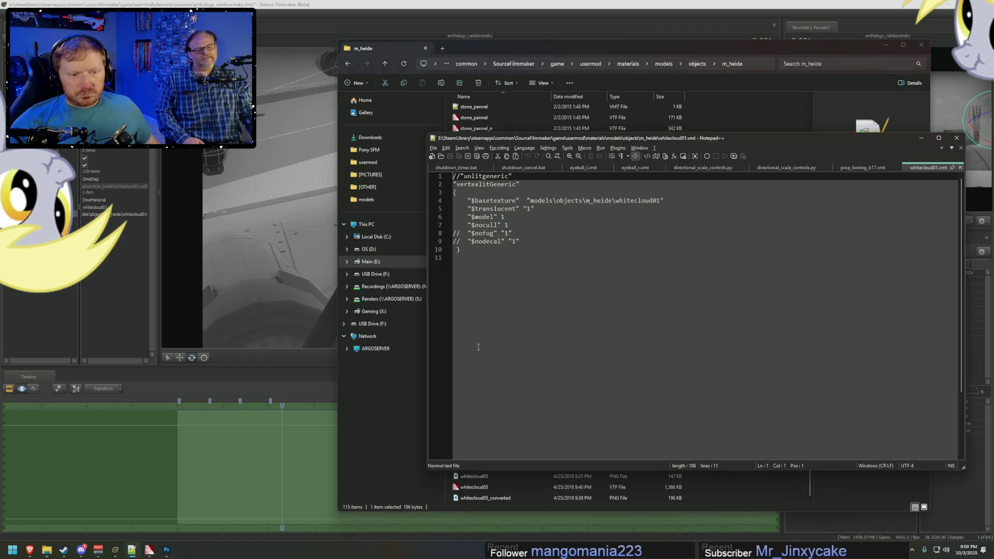
{"action": "key", "text": "BackSpace"}
{"action": "key", "text": "BackSpace"}
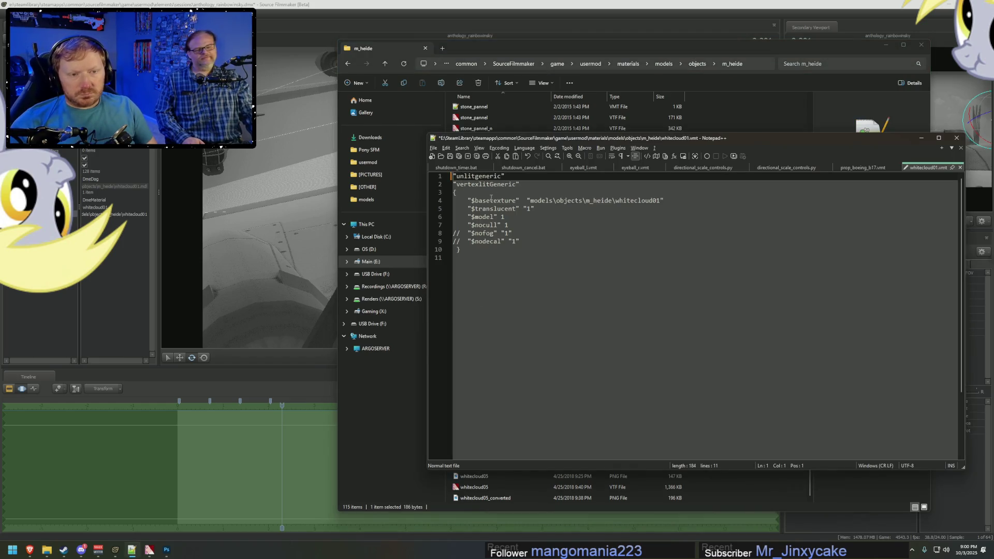
{"action": "key", "text": "Down"}
{"action": "key", "text": "ctrl+s"}
{"action": "left_click", "coordinate": [330, 4]}
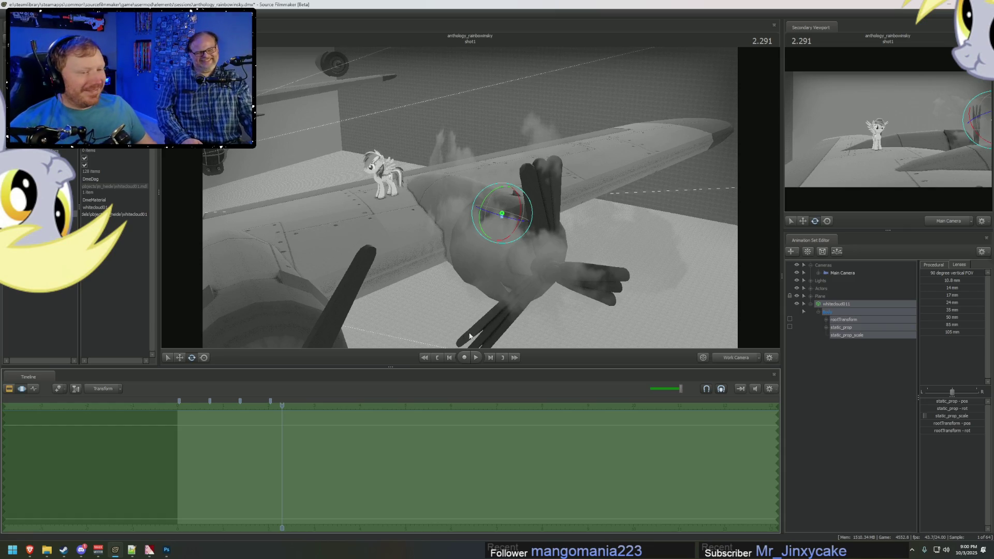
Step: Turn lighting back on in the viewport
{"action": "right_click", "coordinate": [536, 304]}
{"action": "left_click", "coordinate": [558, 325]}
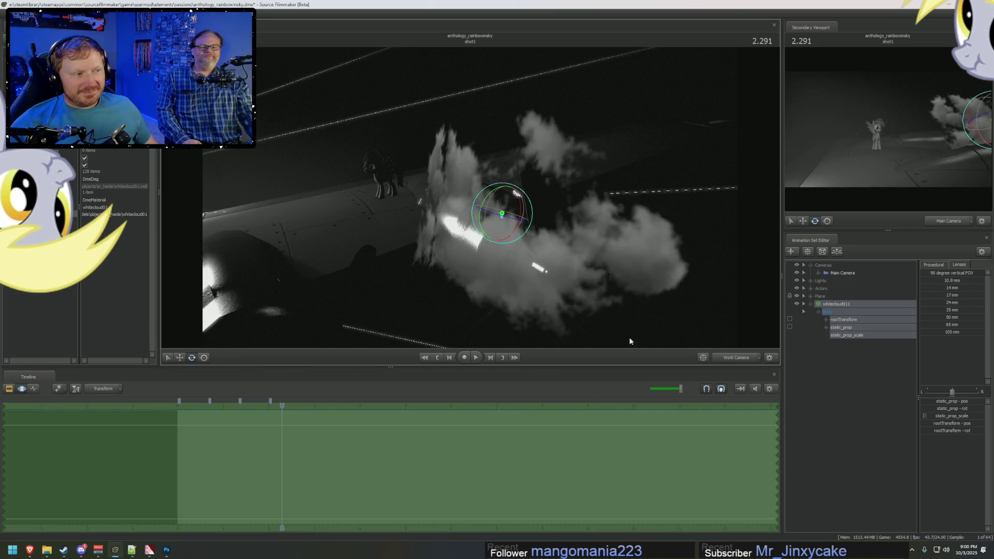
{"action": "key", "text": "alt+Tab"}
{"action": "key", "text": "alt+Tab"}
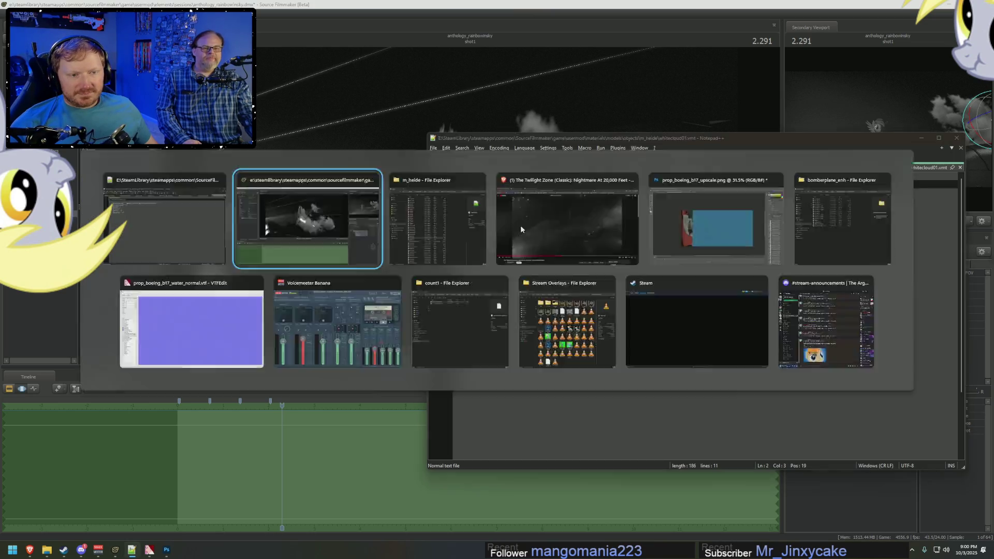
Step: Add a float attribute to the whitecloud01 material and set its value to 0.05
{"action": "right_click", "coordinate": [844, 309]}
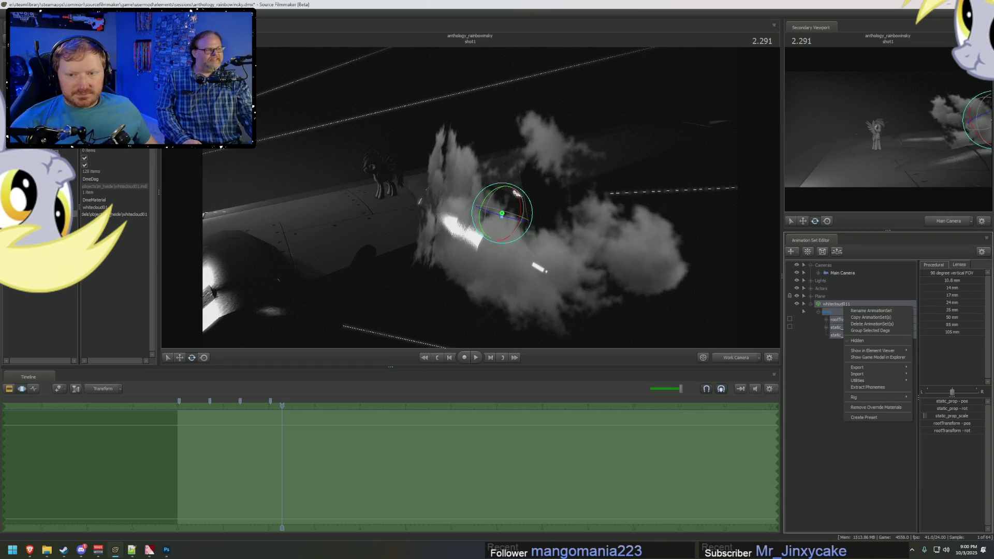
{"action": "right_click", "coordinate": [48, 192]}
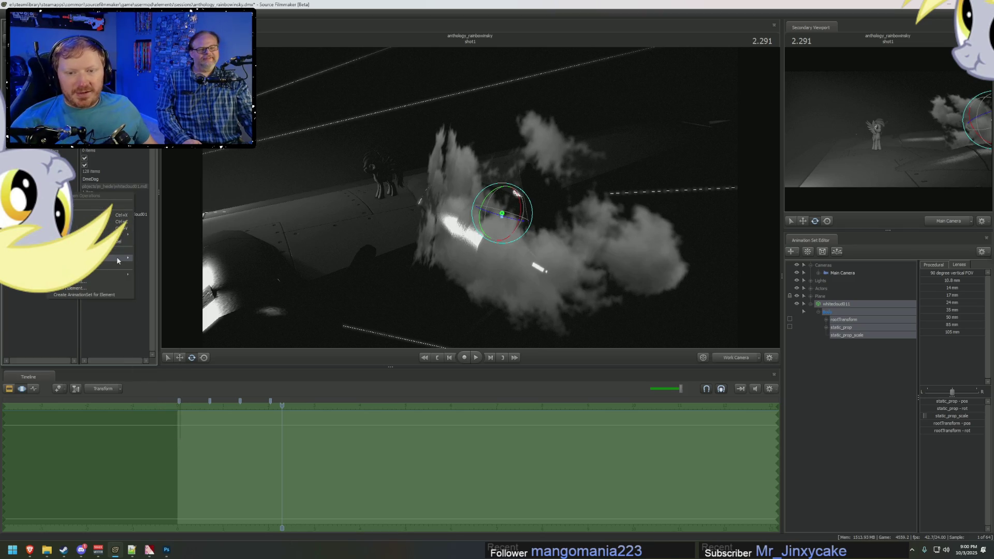
{"action": "mouse_move", "coordinate": [116, 256]}
{"action": "left_click", "coordinate": [155, 322]}
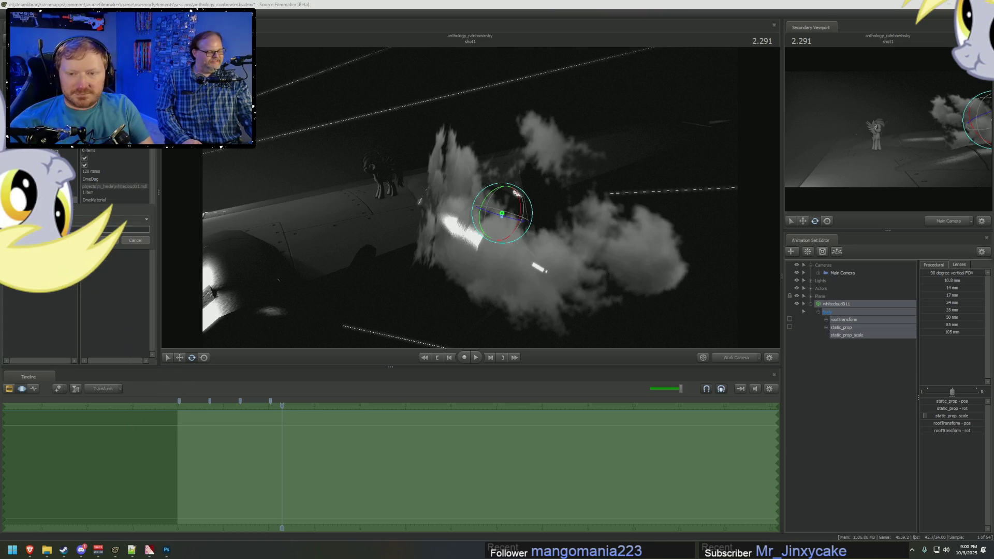
{"action": "key", "text": "Return"}
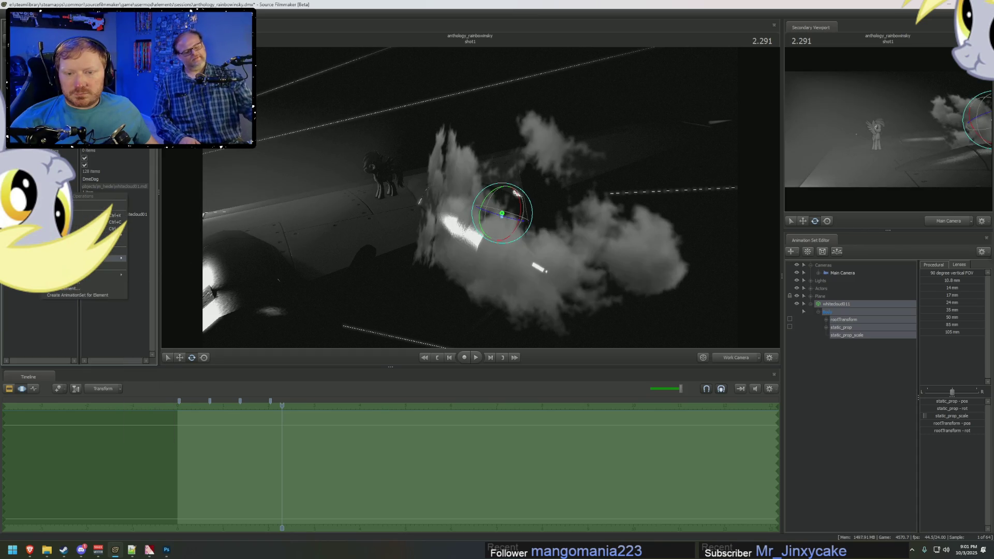
{"action": "mouse_move", "coordinate": [113, 261]}
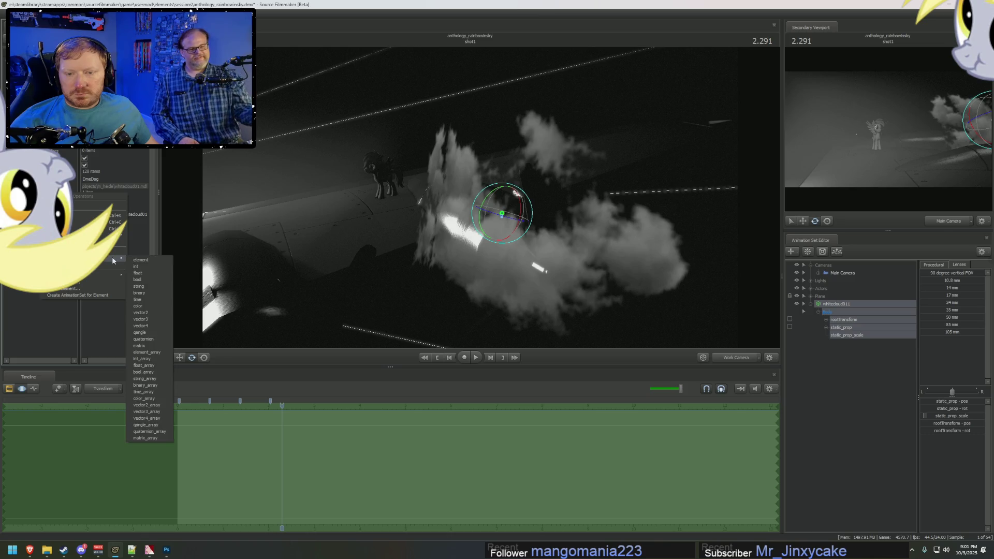
{"action": "left_click", "coordinate": [145, 274]}
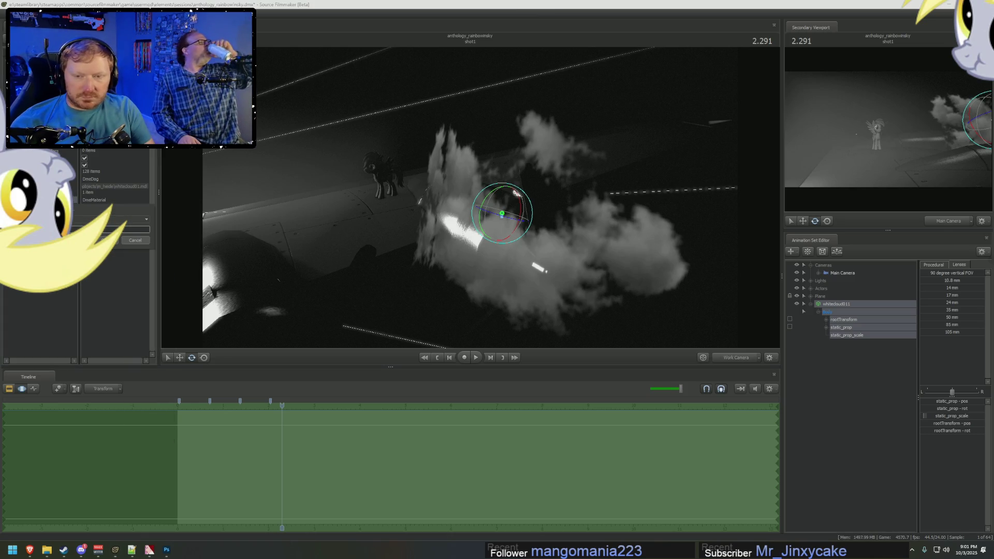
{"action": "key", "text": "Return"}
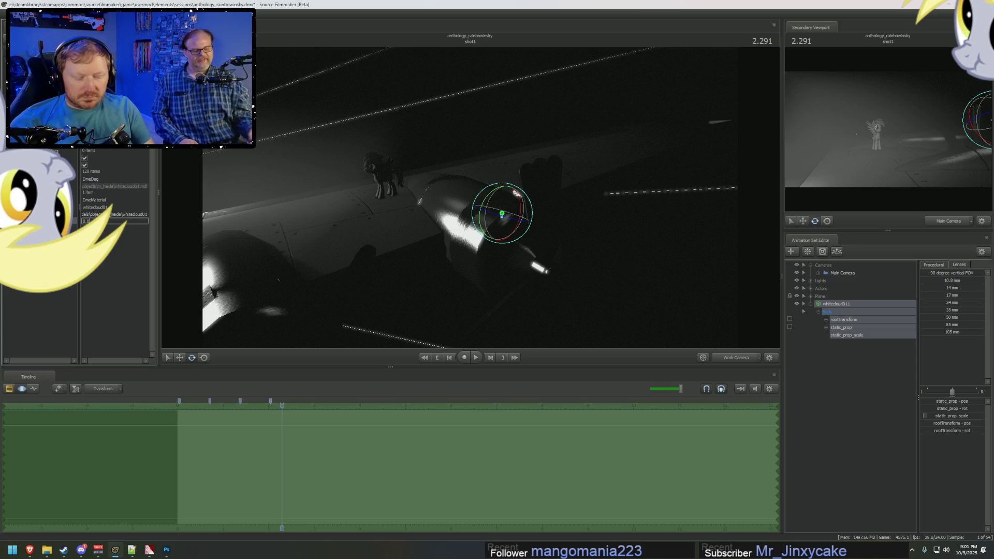
{"action": "type", "text": "5"}
{"action": "key", "text": "Return"}
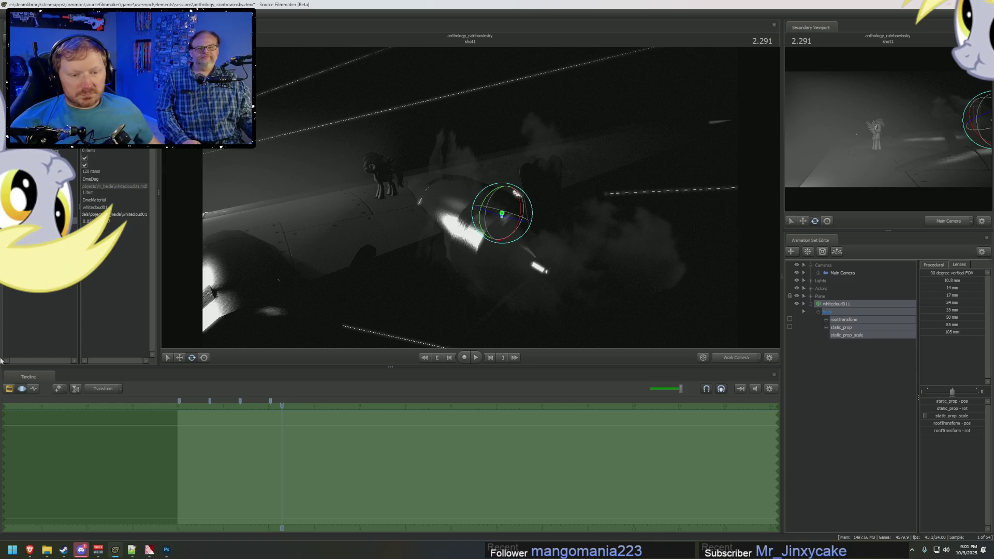
Step: Move the cloud right and down in the scene
{"action": "mouse_move", "coordinate": [283, 407]}
{"action": "left_mouse_down"}
{"action": "mouse_move", "coordinate": [260, 407]}
{"action": "mouse_move", "coordinate": [290, 410]}
{"action": "left_mouse_up"}
{"action": "key", "text": "w"}
{"action": "mouse_move", "coordinate": [554, 202]}
{"action": "left_mouse_down"}
{"action": "mouse_move", "coordinate": [539, 197]}
{"action": "mouse_move", "coordinate": [554, 202]}
{"action": "left_mouse_up"}
{"action": "left_click_drag", "start_coordinate": [478, 183], "coordinate": [487, 175]}
{"action": "mouse_move", "coordinate": [360, 163]}
{"action": "left_mouse_down"}
{"action": "mouse_move", "coordinate": [352, 166]}
{"action": "mouse_move", "coordinate": [539, 216]}
{"action": "mouse_move", "coordinate": [683, 241]}
{"action": "left_mouse_up"}
{"action": "mouse_move", "coordinate": [472, 201]}
{"action": "left_mouse_down"}
{"action": "mouse_move", "coordinate": [523, 198]}
{"action": "mouse_move", "coordinate": [508, 181]}
{"action": "mouse_move", "coordinate": [492, 192]}
{"action": "mouse_move", "coordinate": [511, 209]}
{"action": "mouse_move", "coordinate": [525, 195]}
{"action": "mouse_move", "coordinate": [487, 183]}
{"action": "mouse_move", "coordinate": [485, 201]}
{"action": "mouse_move", "coordinate": [491, 176]}
{"action": "mouse_move", "coordinate": [522, 188]}
{"action": "left_mouse_up"}
Step: With a time-selection falloff at 3.041, slide the cloud left past the plane and straighten its path
{"action": "mouse_move", "coordinate": [256, 446]}
{"action": "left_mouse_down"}
{"action": "mouse_move", "coordinate": [304, 426]}
{"action": "mouse_move", "coordinate": [316, 433]}
{"action": "left_mouse_up"}
{"action": "scroll", "coordinate": [316, 435], "scroll_direction": "up", "scroll_amount": 2}
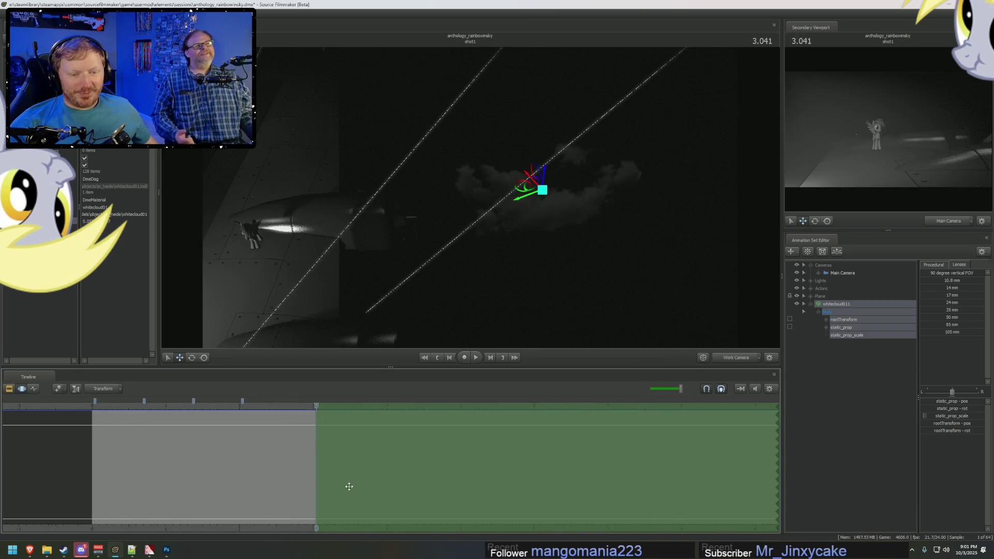
{"action": "scroll", "coordinate": [356, 488], "scroll_direction": "up", "scroll_amount": 2}
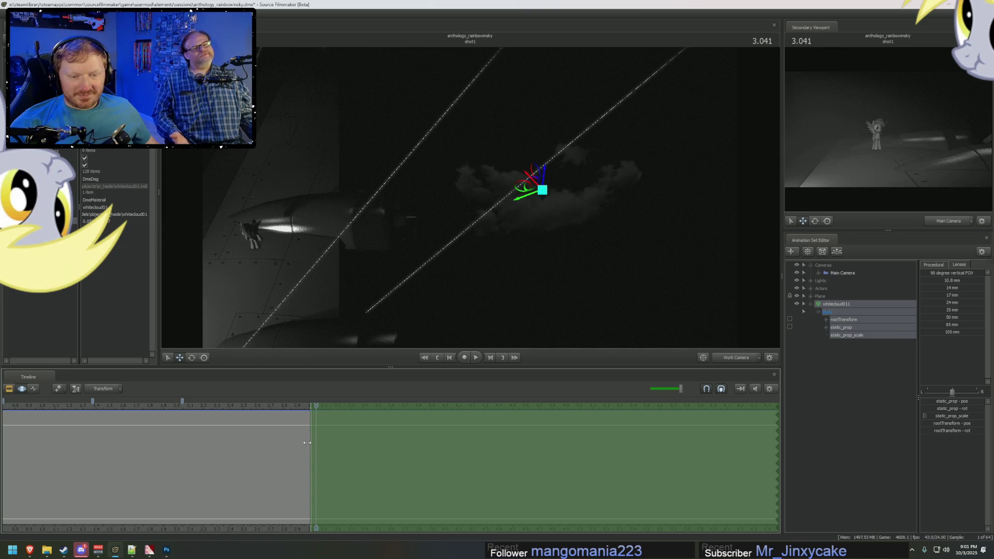
{"action": "left_click_drag", "start_coordinate": [307, 443], "coordinate": [244, 442]}
{"action": "mouse_move", "coordinate": [519, 193]}
{"action": "left_mouse_down"}
{"action": "mouse_move", "coordinate": [484, 182]}
{"action": "mouse_move", "coordinate": [96, 179]}
{"action": "left_mouse_up"}
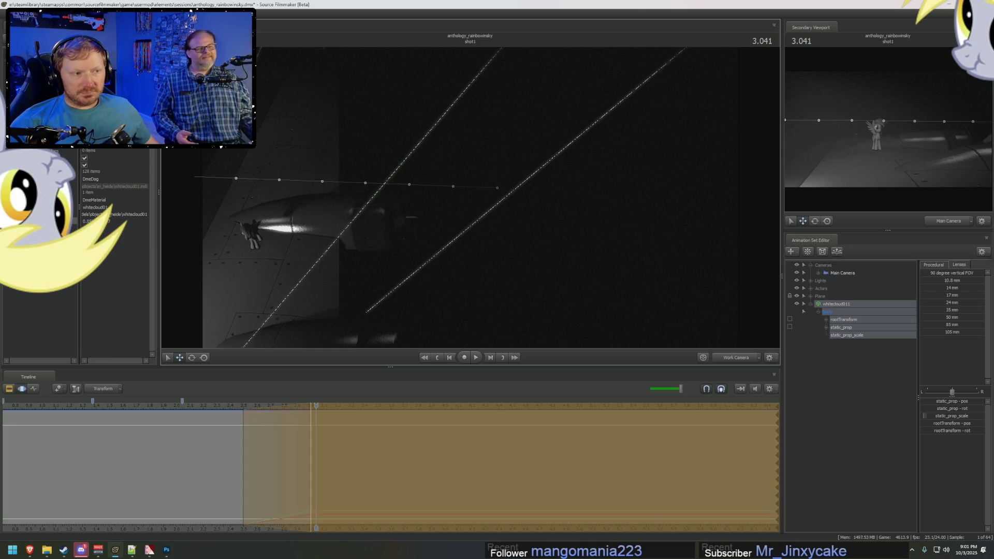
{"action": "mouse_move", "coordinate": [171, 266]}
{"action": "left_mouse_down"}
{"action": "mouse_move", "coordinate": [470, 206]}
{"action": "mouse_move", "coordinate": [362, 233]}
{"action": "mouse_move", "coordinate": [326, 224]}
{"action": "mouse_move", "coordinate": [332, 217]}
{"action": "left_mouse_up"}
{"action": "mouse_move", "coordinate": [498, 144]}
{"action": "left_mouse_down"}
{"action": "mouse_move", "coordinate": [525, 144]}
{"action": "mouse_move", "coordinate": [484, 173]}
{"action": "mouse_move", "coordinate": [493, 136]}
{"action": "left_mouse_up"}
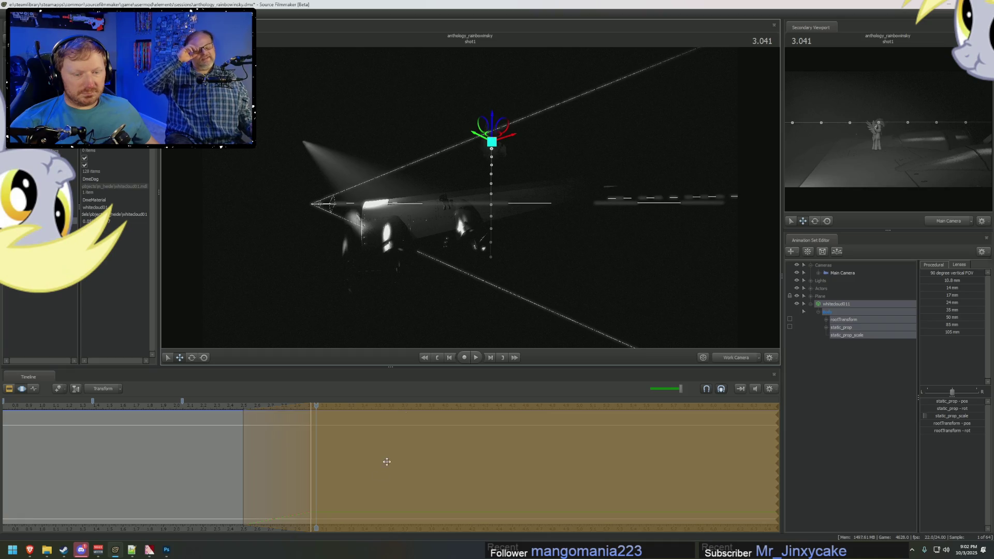
{"action": "mouse_move", "coordinate": [252, 459]}
{"action": "left_mouse_down"}
{"action": "mouse_move", "coordinate": [301, 459]}
{"action": "mouse_move", "coordinate": [253, 448]}
{"action": "left_mouse_up"}
{"action": "key", "text": "F1"}
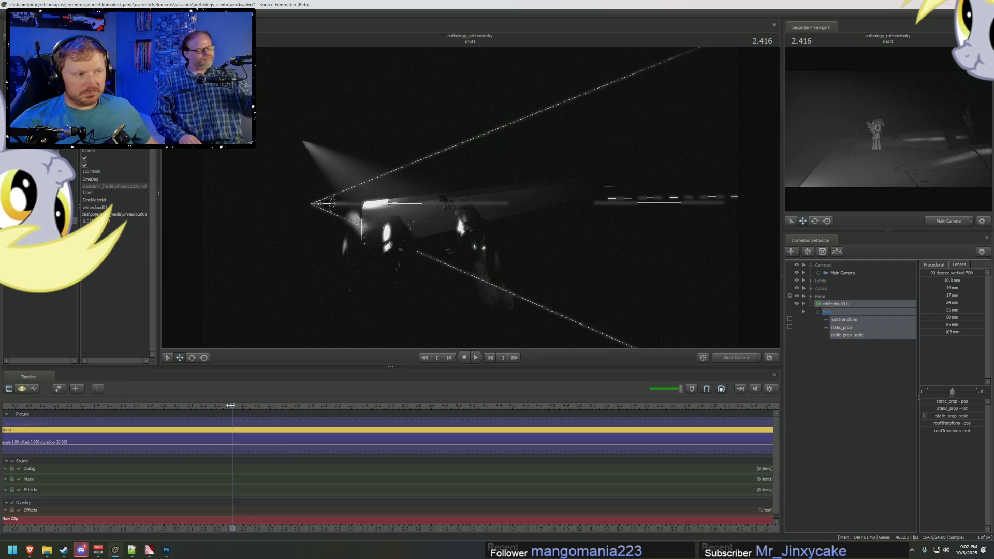
Step: Advance the playhead to 3.125 and widen the time selection falloff to the left
{"action": "key", "text": "Right"}
{"action": "key", "text": "Right"}
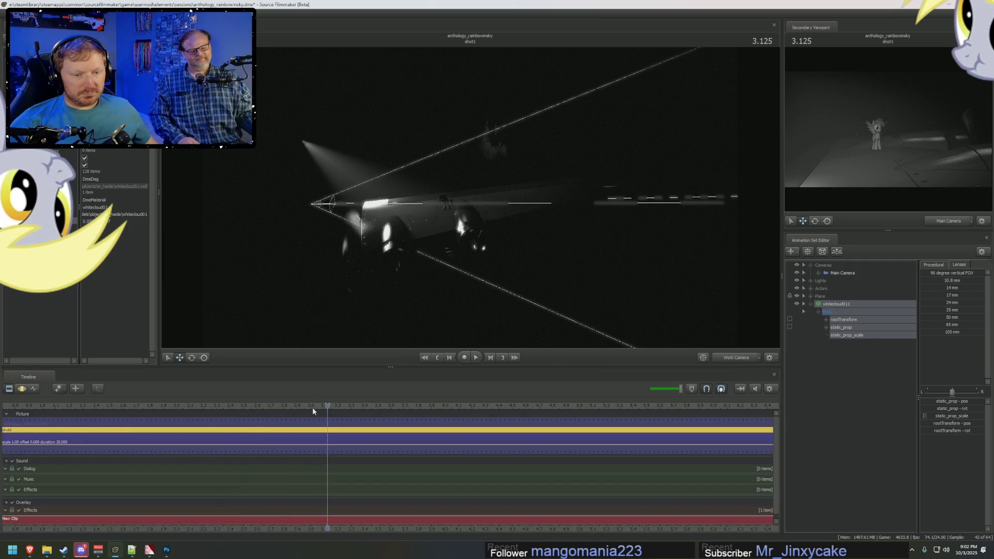
{"action": "key", "text": "F2"}
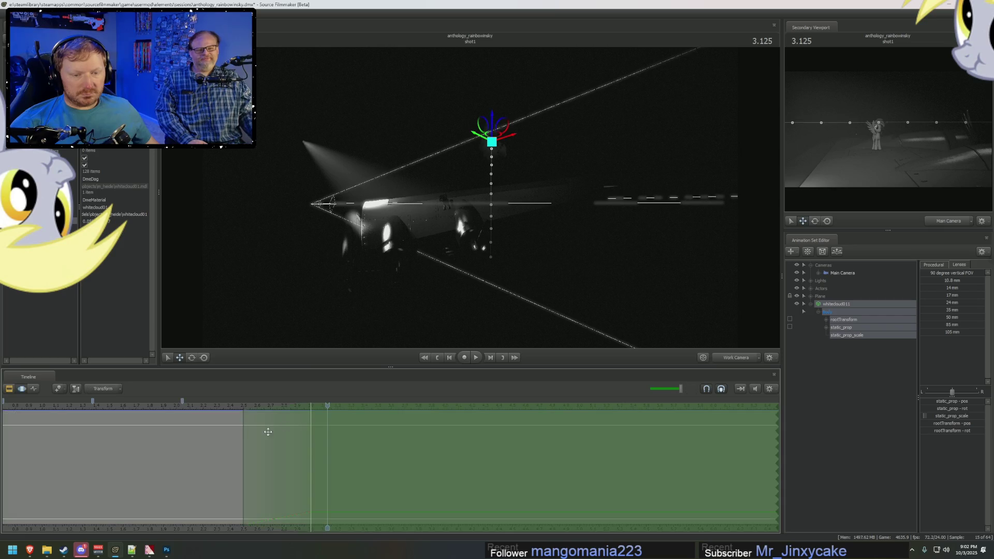
{"action": "mouse_move", "coordinate": [243, 439]}
{"action": "left_mouse_down"}
{"action": "mouse_move", "coordinate": [177, 446]}
{"action": "mouse_move", "coordinate": [175, 436]}
{"action": "mouse_move", "coordinate": [218, 406]}
{"action": "mouse_move", "coordinate": [283, 407]}
{"action": "left_mouse_up"}
{"action": "key", "text": "F1"}
{"action": "key", "text": "F2"}
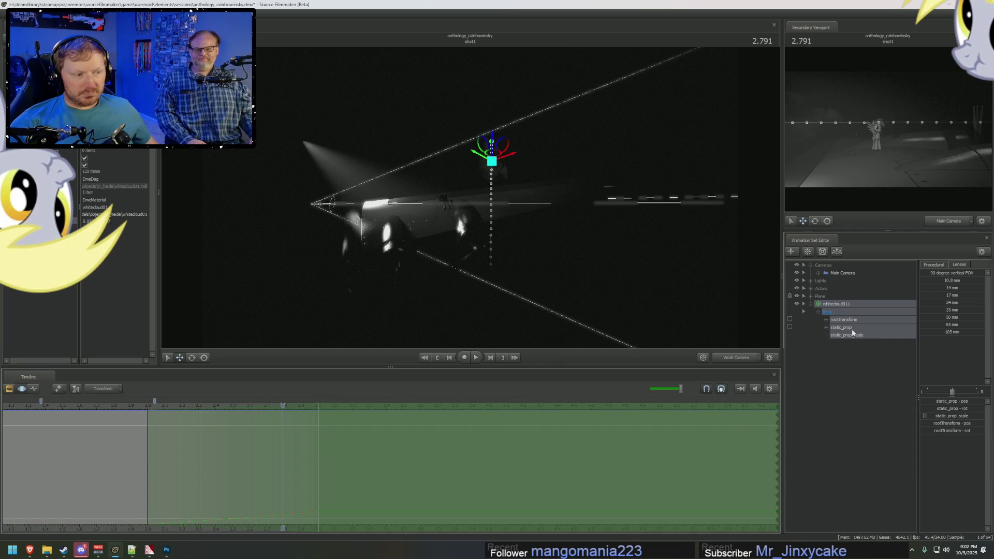
Step: Select only static_prop, clear the falloff, and rotate the cloud
{"action": "left_click", "coordinate": [853, 331]}
{"action": "key", "text": "e"}
{"action": "left_click_drag", "start_coordinate": [405, 269], "coordinate": [462, 258]}
{"action": "key", "text": "w"}
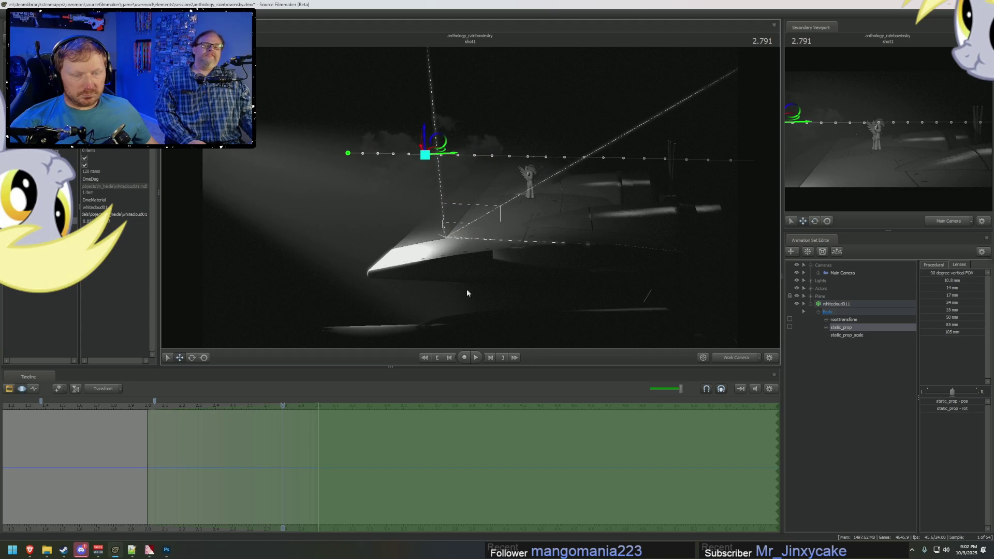
{"action": "left_click", "coordinate": [411, 468]}
{"action": "key", "text": "e"}
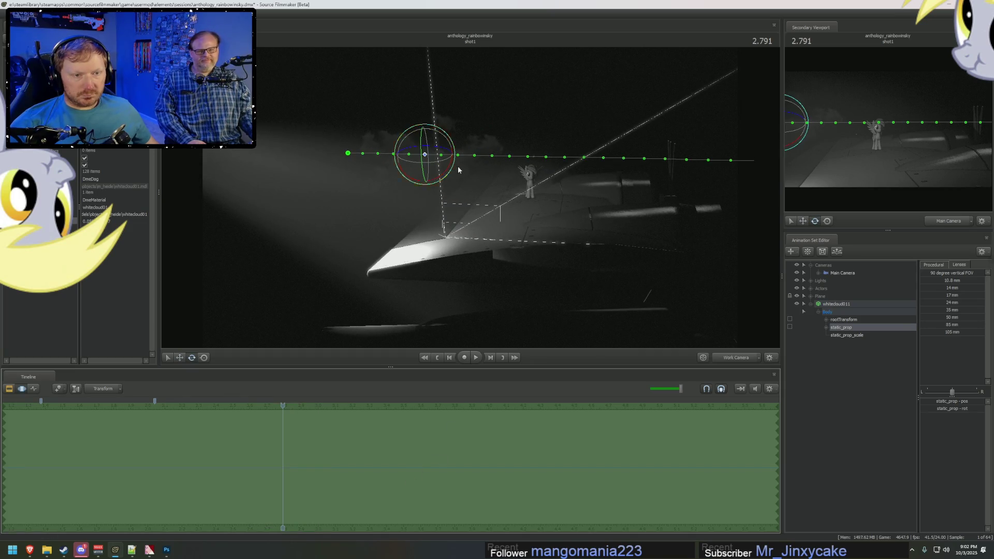
{"action": "left_click_drag", "start_coordinate": [468, 202], "coordinate": [473, 200]}
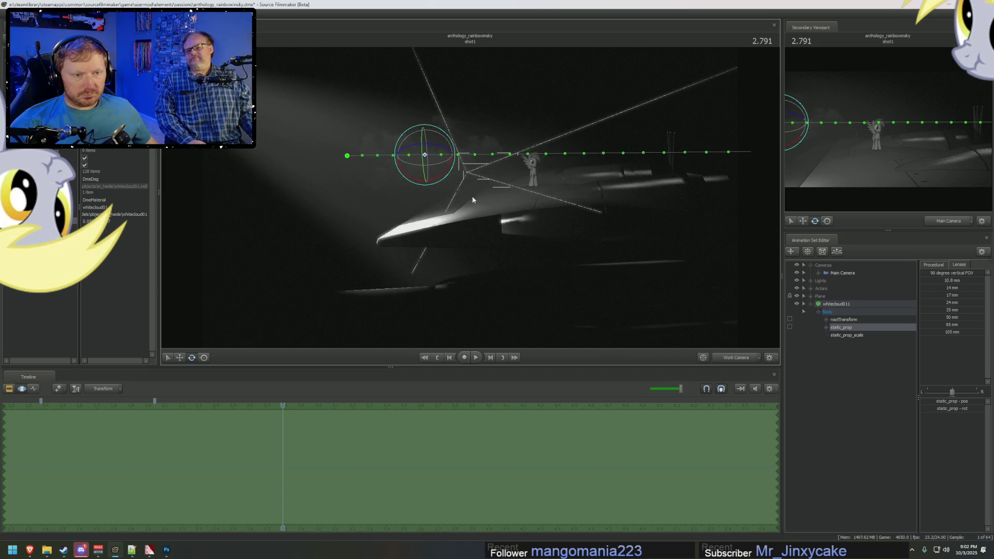
{"action": "left_click_drag", "start_coordinate": [458, 155], "coordinate": [461, 162]}
Step: Move the cloud left along its path at 3.000 and scrub from 2.124 to check its drift
{"action": "mouse_move", "coordinate": [290, 455]}
{"action": "left_mouse_down"}
{"action": "mouse_move", "coordinate": [317, 437]}
{"action": "mouse_move", "coordinate": [151, 449]}
{"action": "left_mouse_up"}
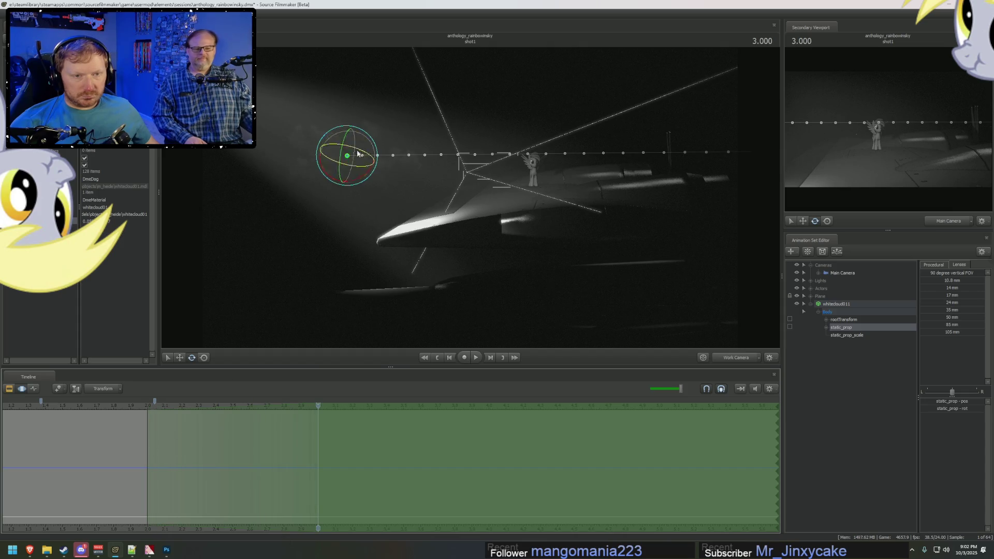
{"action": "left_click_drag", "start_coordinate": [380, 158], "coordinate": [362, 154]}
{"action": "left_click", "coordinate": [167, 441]}
{"action": "mouse_move", "coordinate": [170, 441]}
{"action": "left_mouse_down"}
{"action": "mouse_move", "coordinate": [289, 443]}
{"action": "mouse_move", "coordinate": [286, 431]}
{"action": "mouse_move", "coordinate": [133, 407]}
{"action": "mouse_move", "coordinate": [279, 428]}
{"action": "left_mouse_up"}
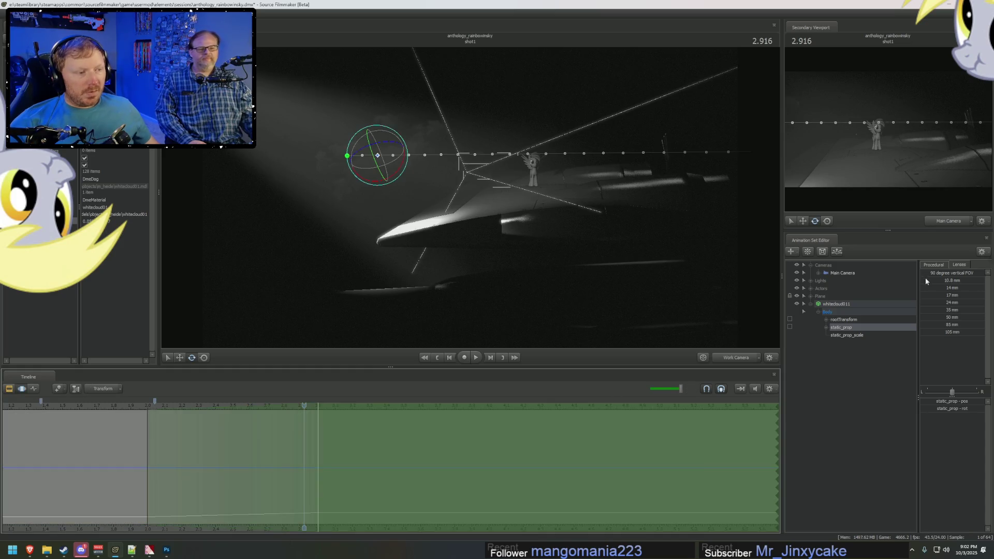
{"action": "left_click", "coordinate": [830, 308]}
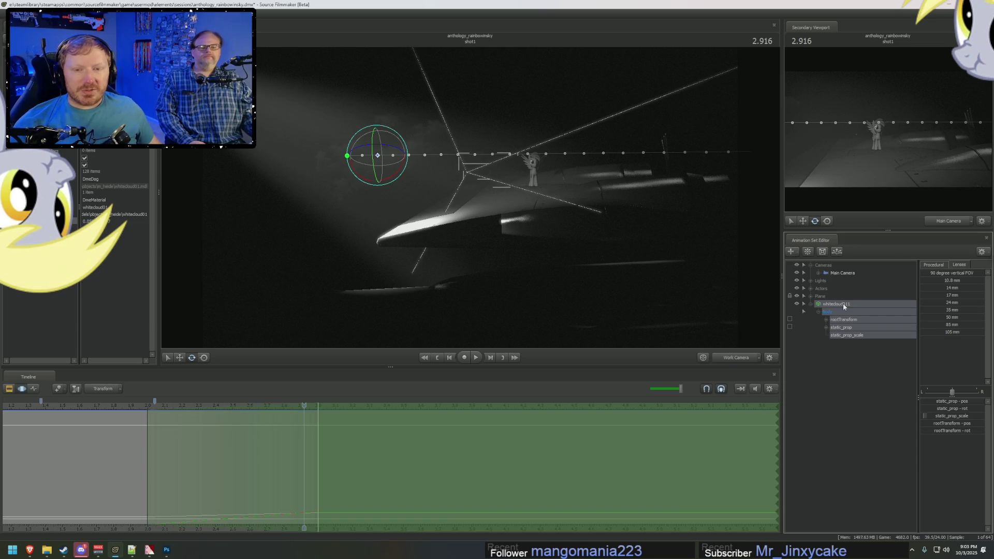
Step: Enter a new value for the cloud's numeric property and scrub back to 2.666
{"action": "double_click", "coordinate": [87, 220]}
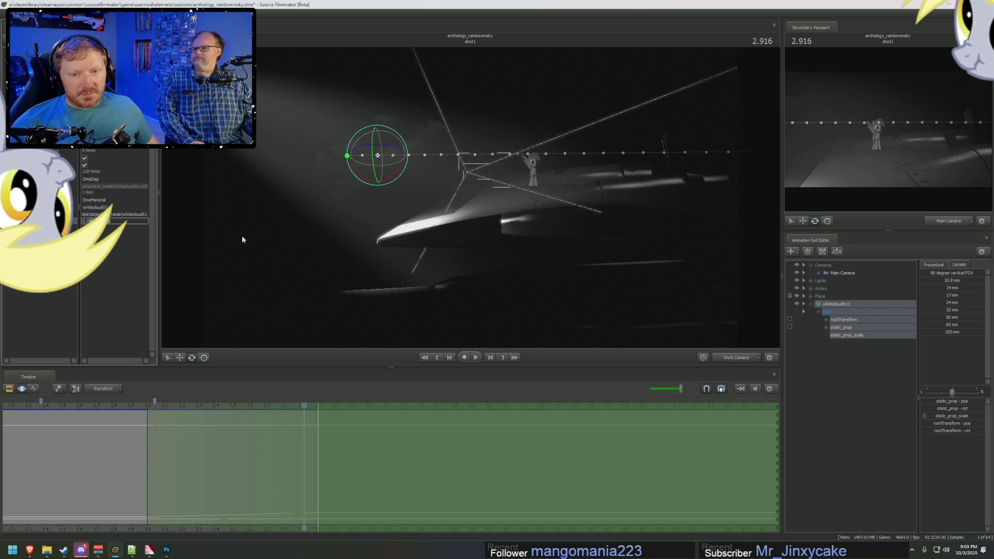
{"action": "key", "text": "Return"}
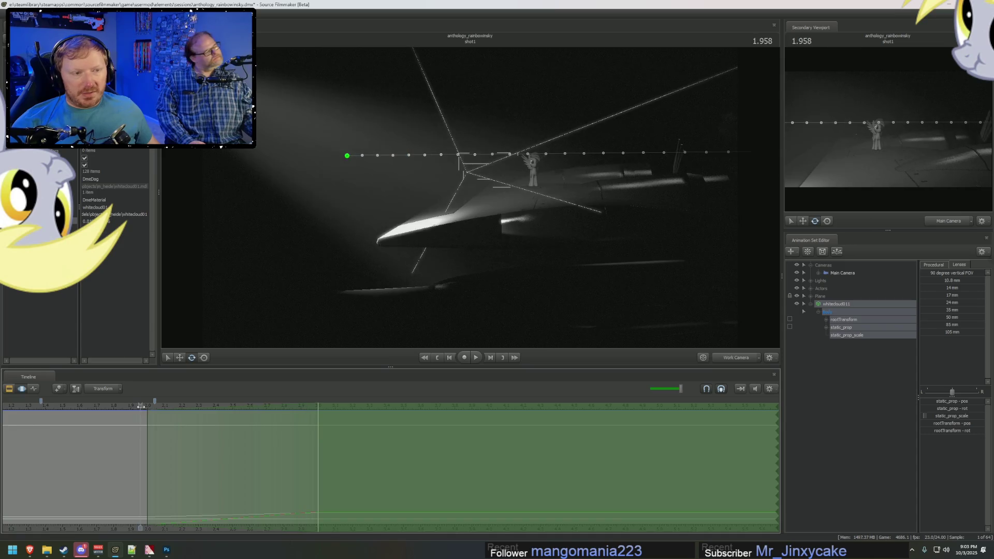
{"action": "key", "text": "Left"}
{"action": "left_click_drag", "start_coordinate": [142, 408], "coordinate": [262, 430]}
Step: Collapse the whitecloud011 controls and clear the timeline's time selection
{"action": "right_click", "coordinate": [854, 302]}
{"action": "left_click", "coordinate": [860, 316]}
{"action": "left_click", "coordinate": [817, 305]}
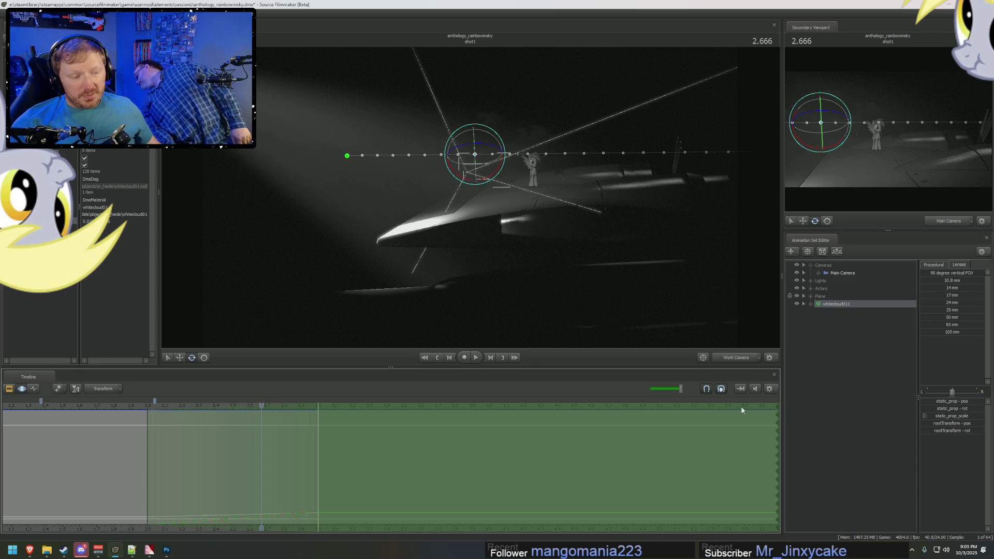
{"action": "left_click", "coordinate": [732, 423]}
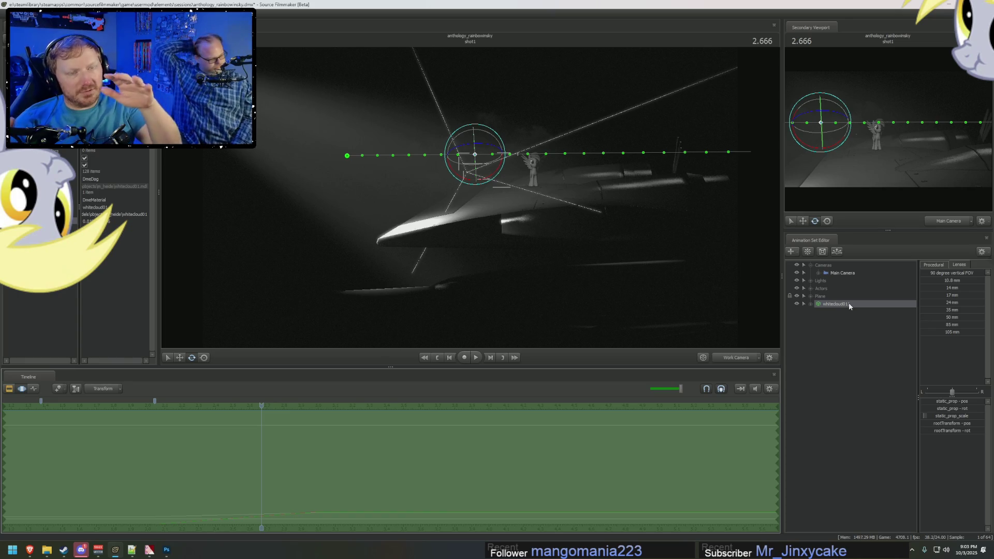
Step: Paste two copies of the cloud animation set as whitecloud12 and whitecloud13
{"action": "right_click", "coordinate": [829, 303]}
{"action": "left_click", "coordinate": [835, 322]}
{"action": "right_click", "coordinate": [835, 323]}
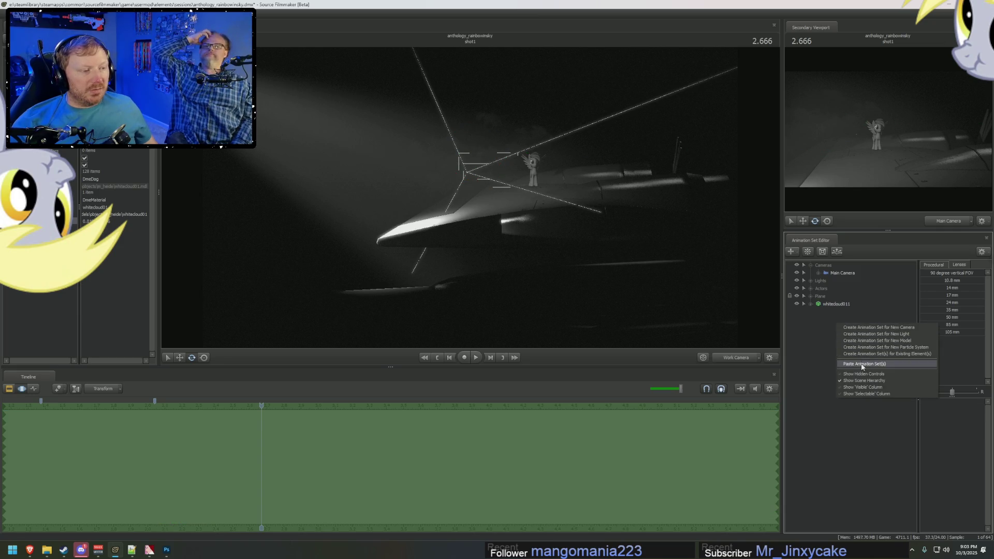
{"action": "left_click", "coordinate": [863, 364]}
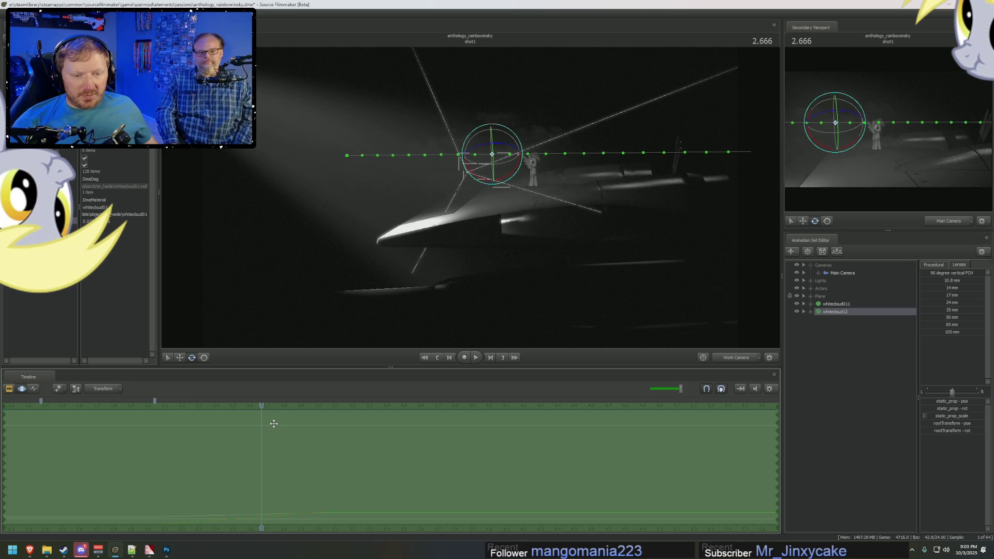
{"action": "right_click", "coordinate": [841, 337]}
{"action": "left_click", "coordinate": [882, 381]}
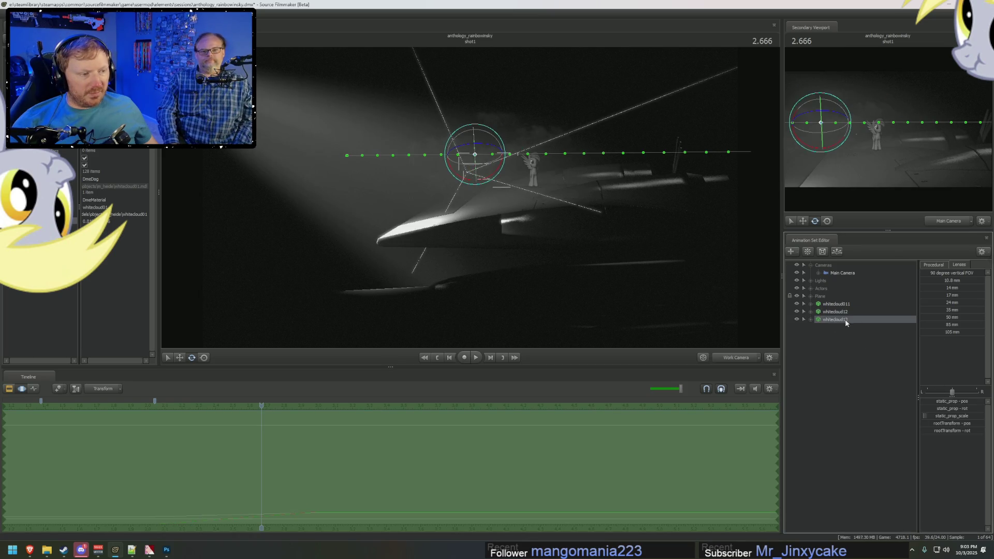
Step: Slide whitecloud13's motion to the right along its straight path
{"action": "key", "text": "F2"}
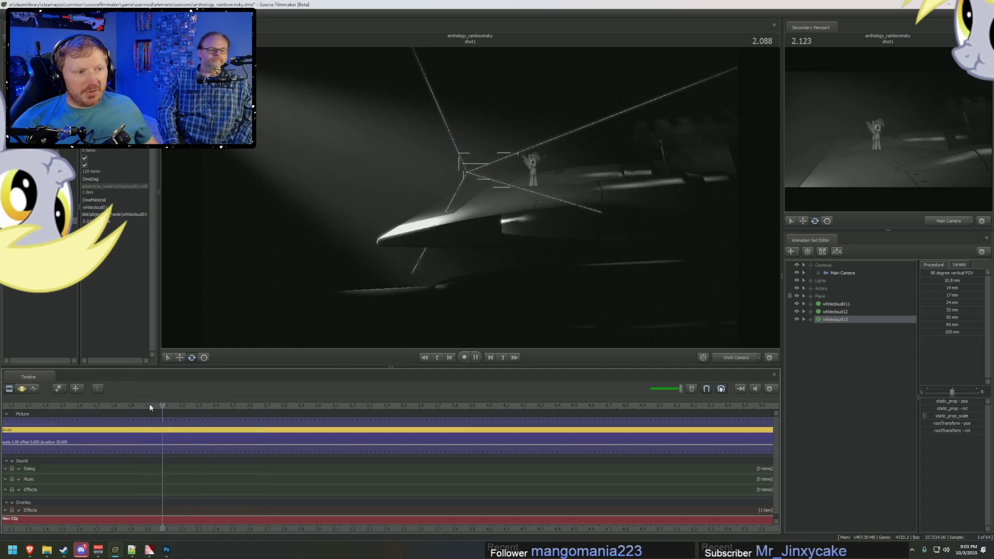
{"action": "left_click", "coordinate": [149, 404]}
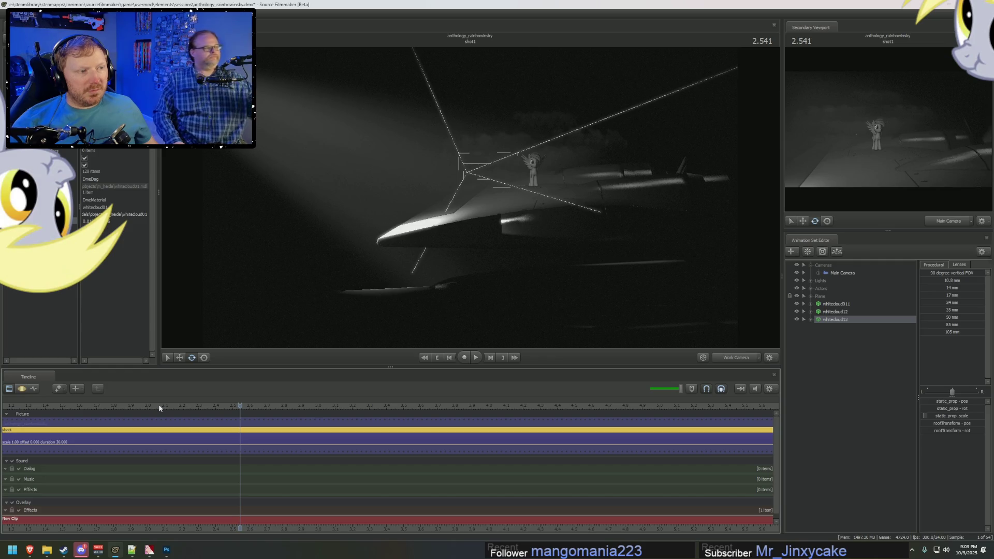
{"action": "key", "text": "F3"}
{"action": "left_click_drag", "start_coordinate": [197, 442], "coordinate": [244, 451]}
{"action": "key", "text": "space"}
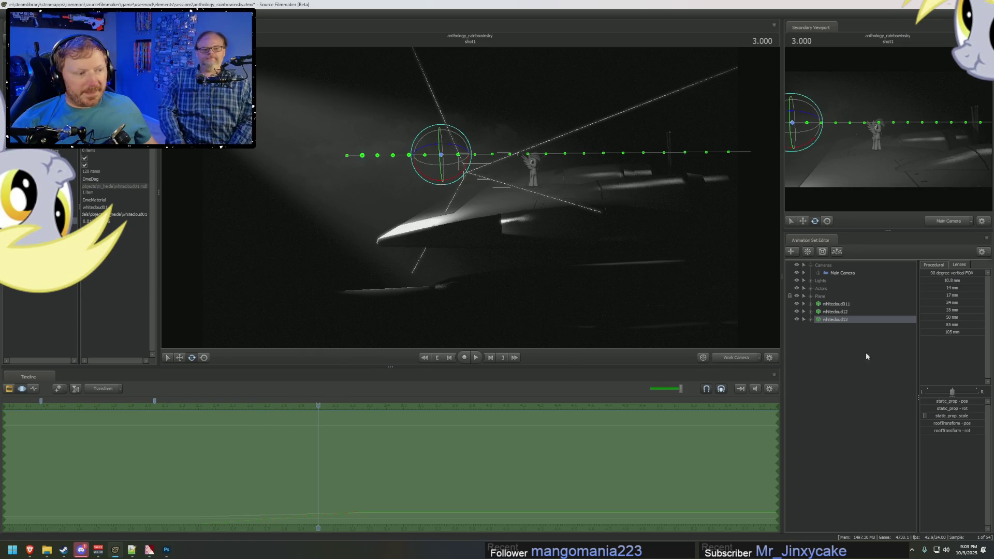
Step: Play back from about 1.9 seconds to preview the three clouds
{"action": "left_click", "coordinate": [865, 304]}
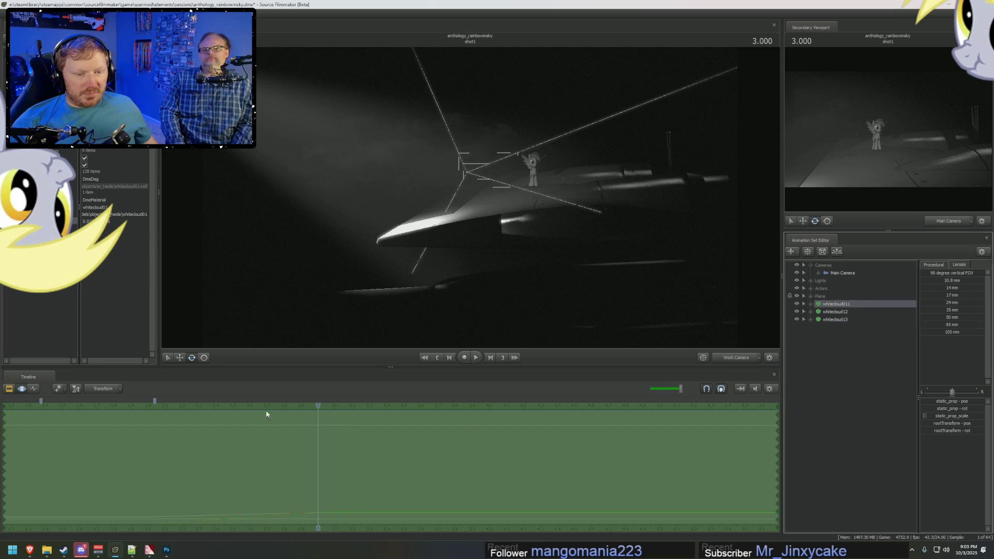
{"action": "key", "text": "F2"}
{"action": "left_click", "coordinate": [131, 407]}
{"action": "key", "text": "space"}
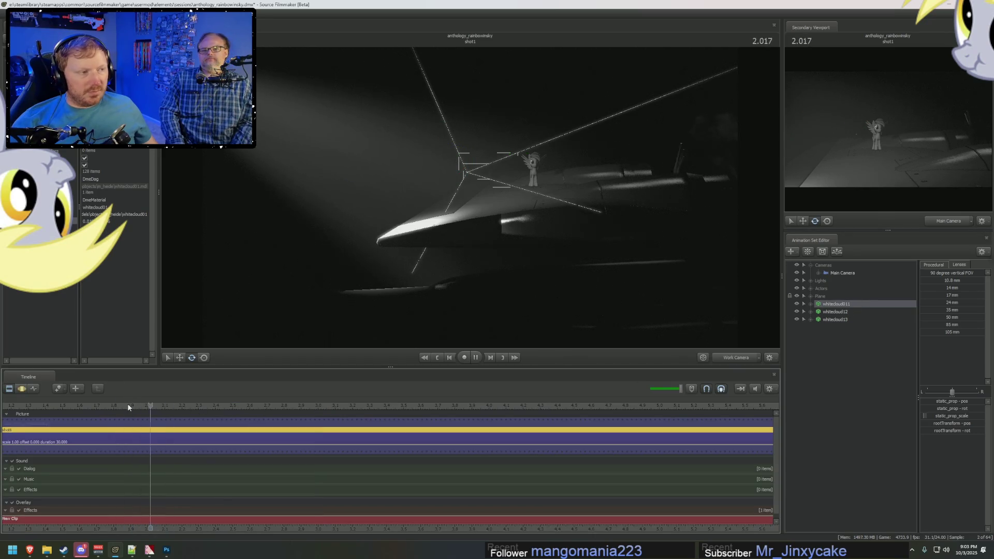
{"action": "key", "text": "space"}
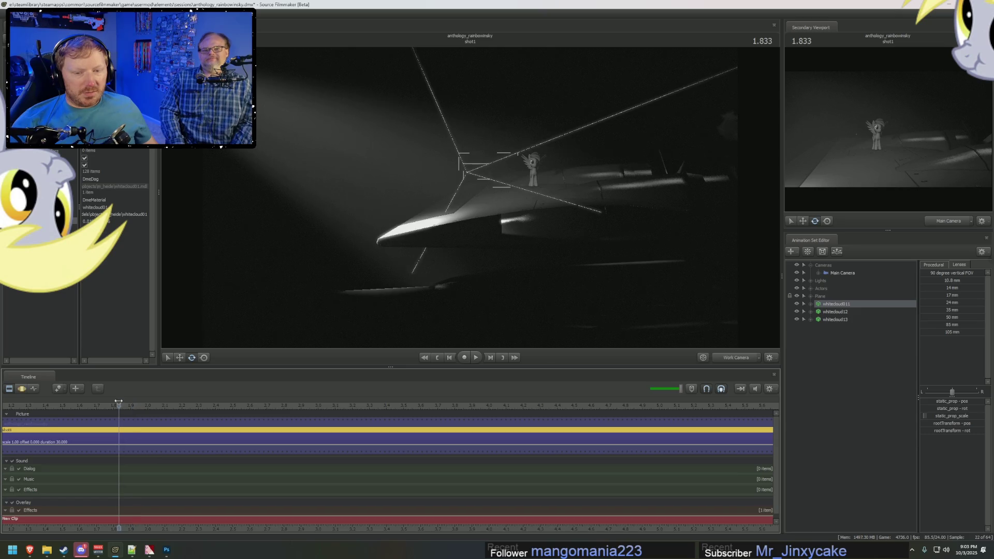
{"action": "key", "text": "F3"}
{"action": "key", "text": "space"}
{"action": "key", "text": "space"}
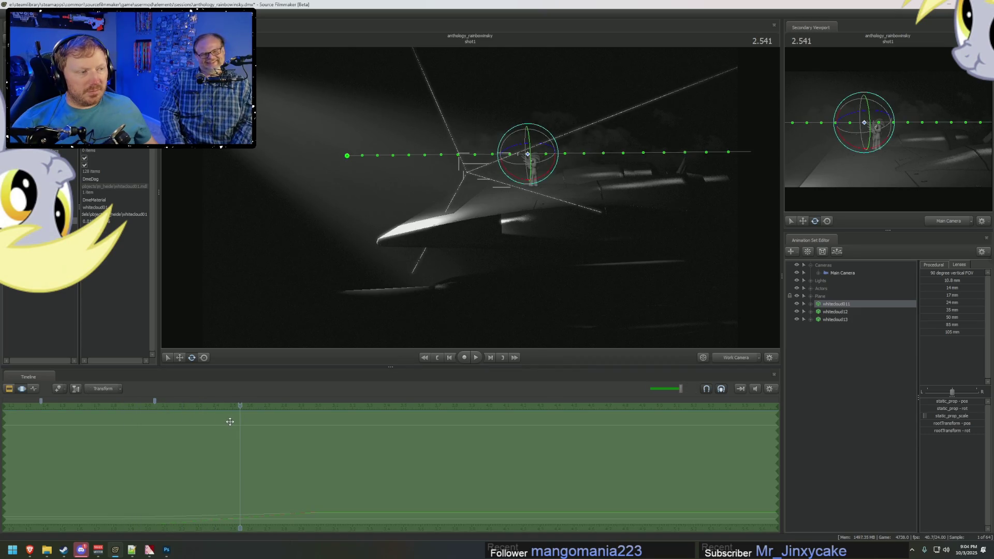
{"action": "key", "text": "F2"}
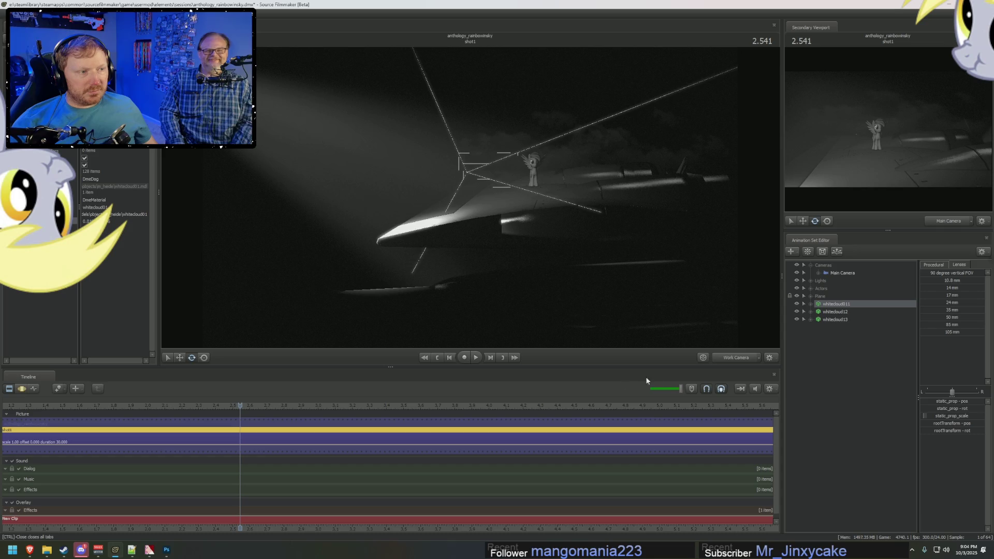
Step: Preview through the main camera up to 3.250 and commit the value 9999998
{"action": "left_click", "coordinate": [745, 358]}
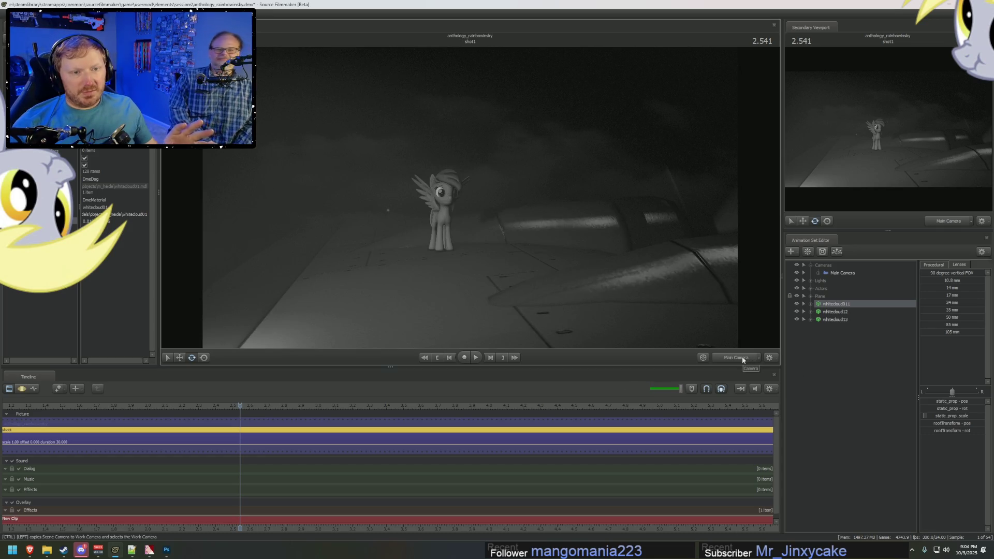
{"action": "key", "text": "space"}
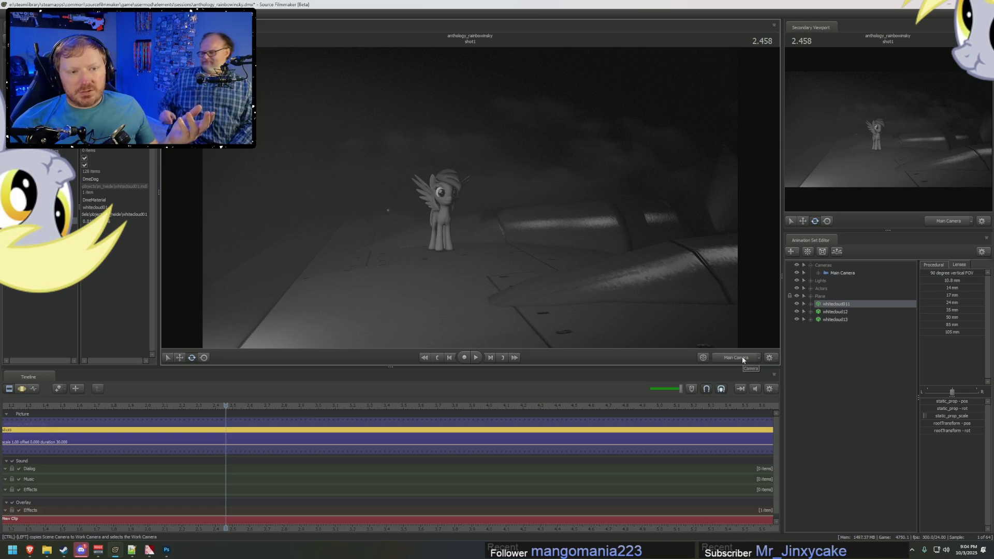
{"action": "key", "text": "space"}
{"action": "key", "text": "space"}
{"action": "right_click", "coordinate": [843, 305]}
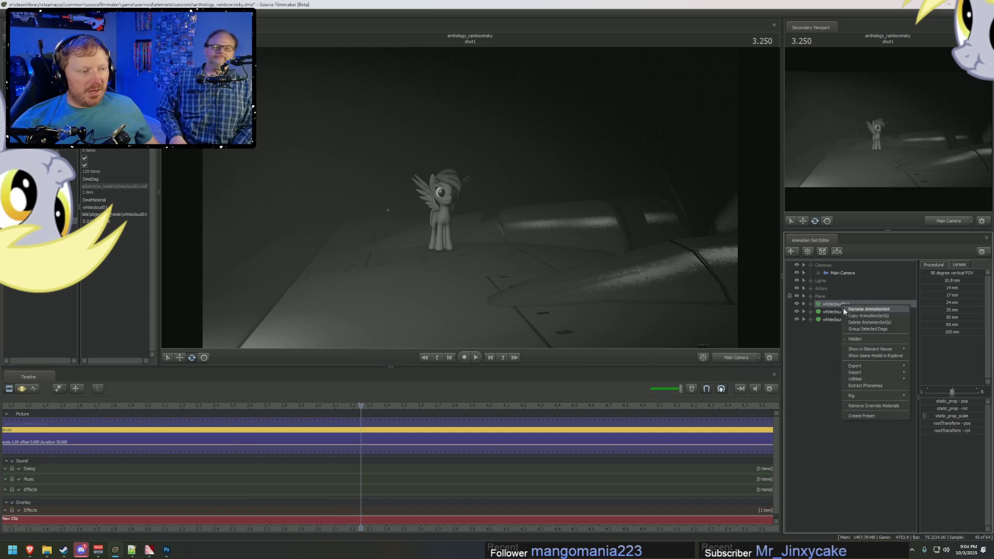
{"action": "left_click", "coordinate": [849, 354]}
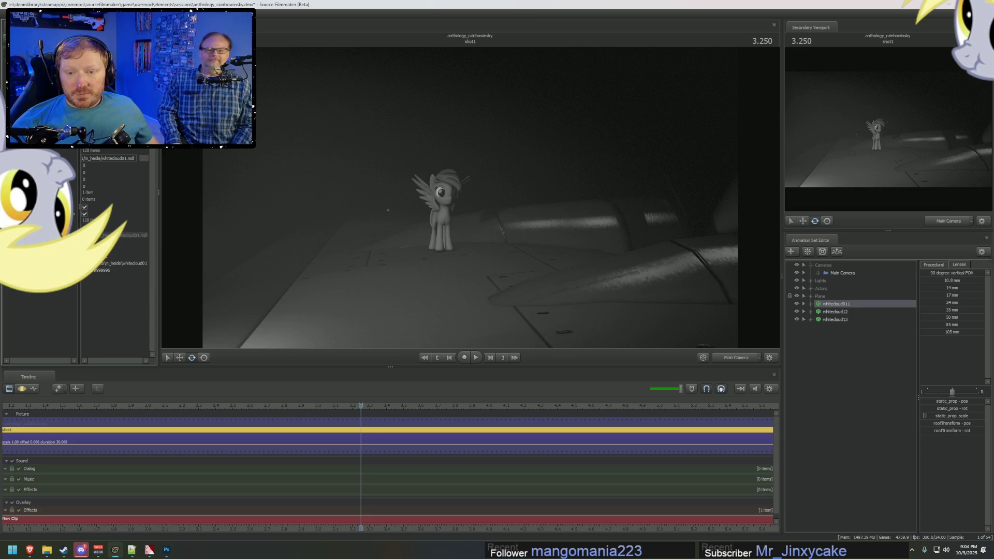
{"action": "key", "text": "Return"}
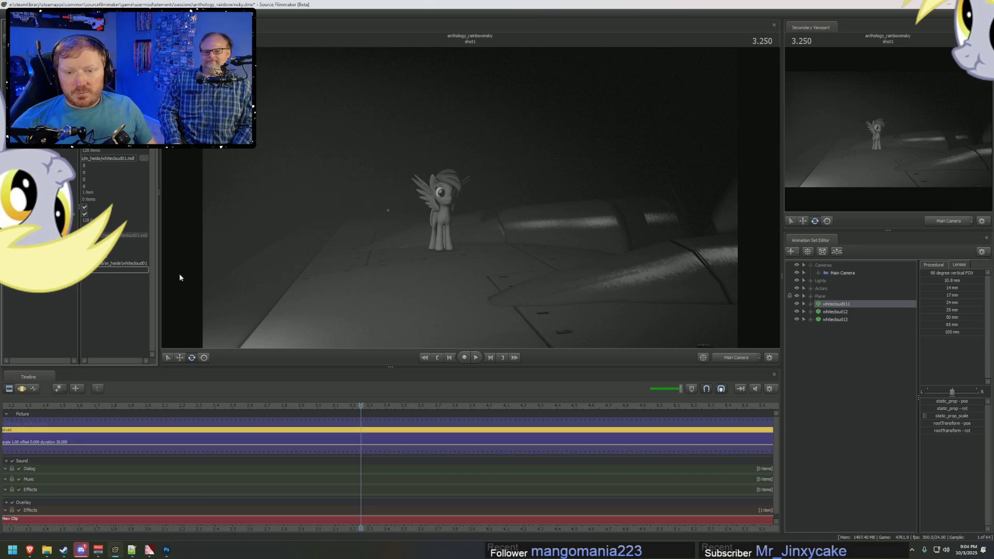
Step: Delete the whitecloud12 and whitecloud13 animation sets from the scene
{"action": "right_click", "coordinate": [832, 319]}
{"action": "left_click", "coordinate": [839, 324]}
{"action": "right_click", "coordinate": [838, 321]}
{"action": "left_click", "coordinate": [859, 369]}
{"action": "right_click", "coordinate": [834, 313]}
{"action": "left_click", "coordinate": [857, 362]}
Step: Copy whitecloud011 and paste it as a new whitecloud12, ready for motion editing
{"action": "right_click", "coordinate": [834, 307]}
{"action": "left_click", "coordinate": [837, 319]}
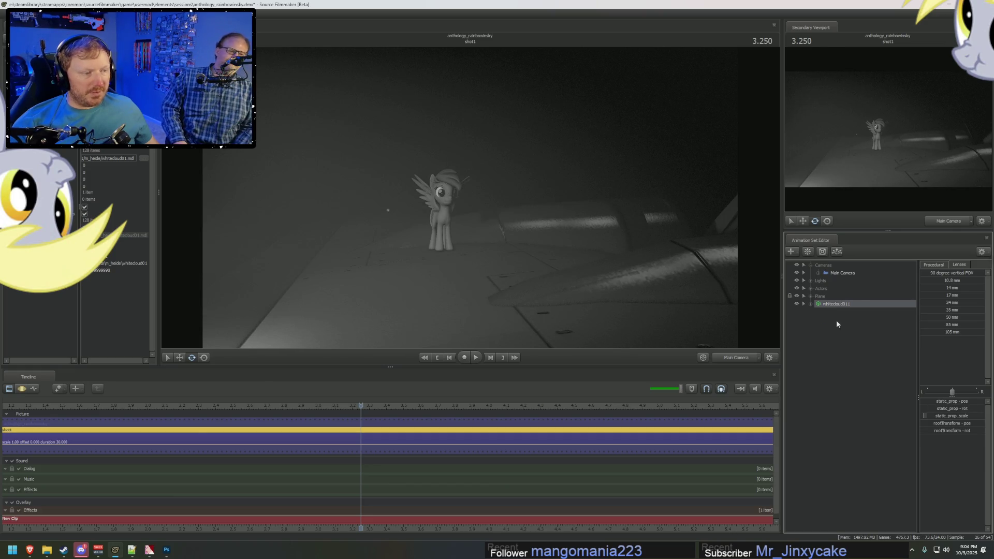
{"action": "right_click", "coordinate": [836, 321]}
{"action": "left_click", "coordinate": [859, 360]}
{"action": "left_click", "coordinate": [828, 311]}
{"action": "key", "text": "F3"}
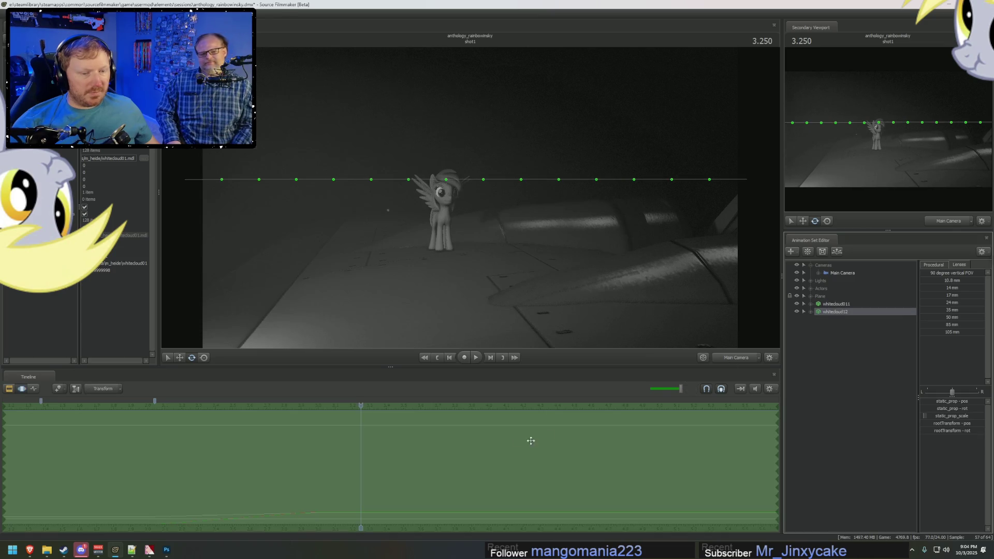
Step: At 2.458, copy the two clouds and paste them as whitecloud13 and whitecloud14
{"action": "key", "text": "F2"}
{"action": "left_click", "coordinate": [162, 404]}
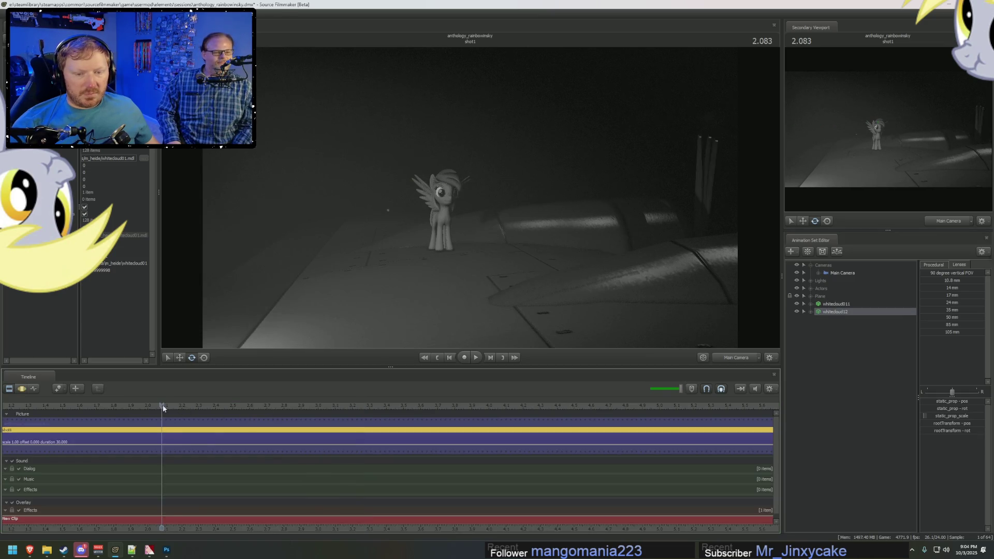
{"action": "left_click", "coordinate": [170, 407]}
{"action": "left_click", "coordinate": [225, 412]}
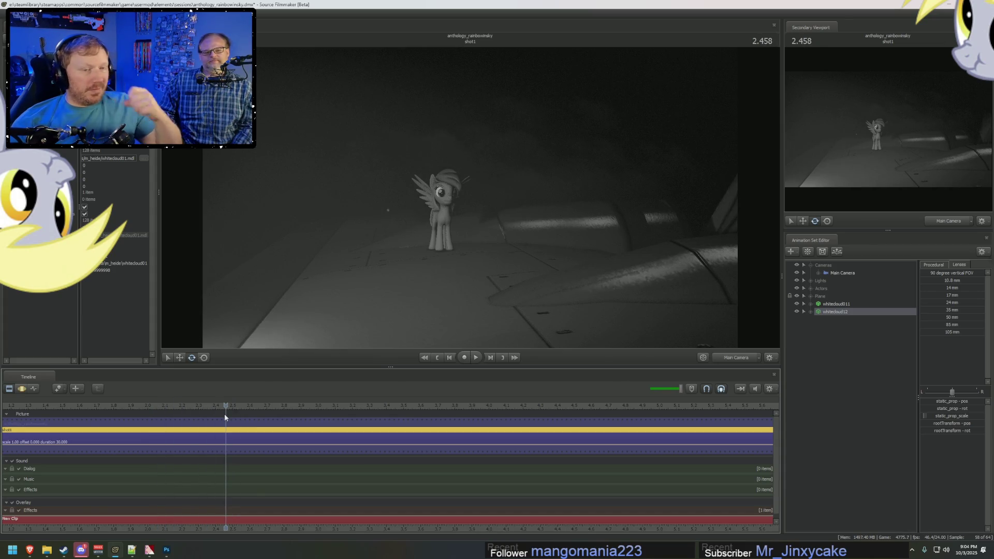
{"action": "right_click", "coordinate": [838, 310]}
{"action": "left_click", "coordinate": [834, 334]}
{"action": "right_click", "coordinate": [834, 334]}
{"action": "left_click", "coordinate": [863, 375]}
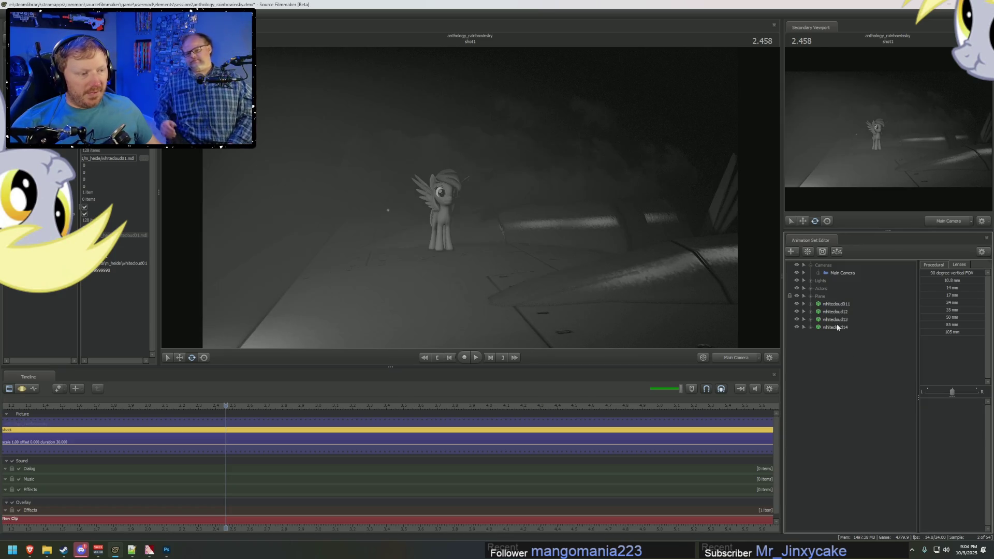
{"action": "left_click", "coordinate": [836, 320]}
{"action": "left_click", "coordinate": [836, 327], "text": "shift"}
Step: Move the new clouds up and left, then rotate their drift in Offset mode
{"action": "mouse_move", "coordinate": [554, 180]}
{"action": "left_mouse_down"}
{"action": "mouse_move", "coordinate": [516, 148]}
{"action": "mouse_move", "coordinate": [535, 139]}
{"action": "left_mouse_up"}
{"action": "key", "text": "e"}
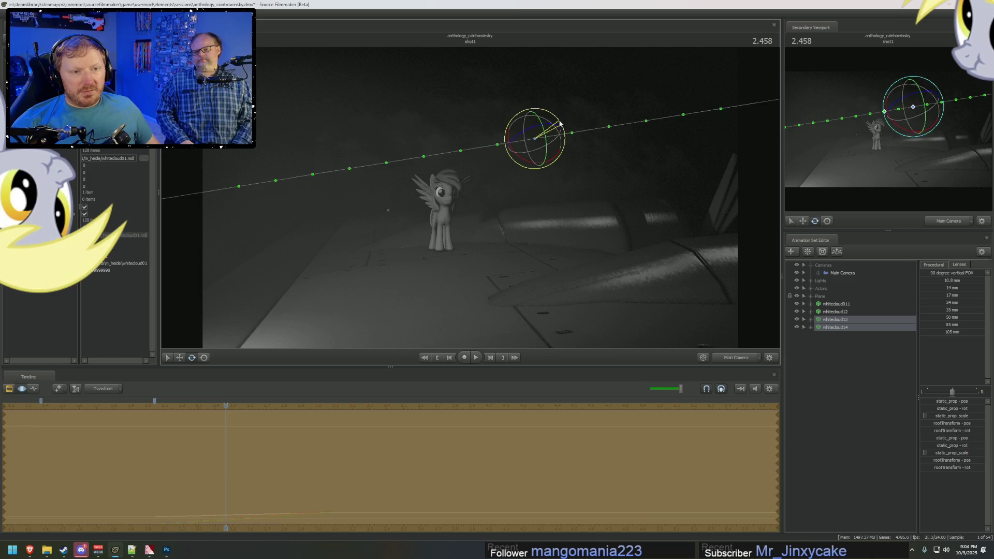
{"action": "right_click", "coordinate": [559, 139]}
{"action": "left_click", "coordinate": [119, 389]}
{"action": "left_click", "coordinate": [101, 409]}
{"action": "left_click_drag", "start_coordinate": [564, 128], "coordinate": [559, 116]}
Step: Preview the clouds around 2.655, then copy all four cloud animation sets
{"action": "left_click", "coordinate": [318, 466]}
{"action": "mouse_move", "coordinate": [252, 471]}
{"action": "left_mouse_down"}
{"action": "mouse_move", "coordinate": [211, 460]}
{"action": "mouse_move", "coordinate": [270, 472]}
{"action": "mouse_move", "coordinate": [292, 454]}
{"action": "left_mouse_up"}
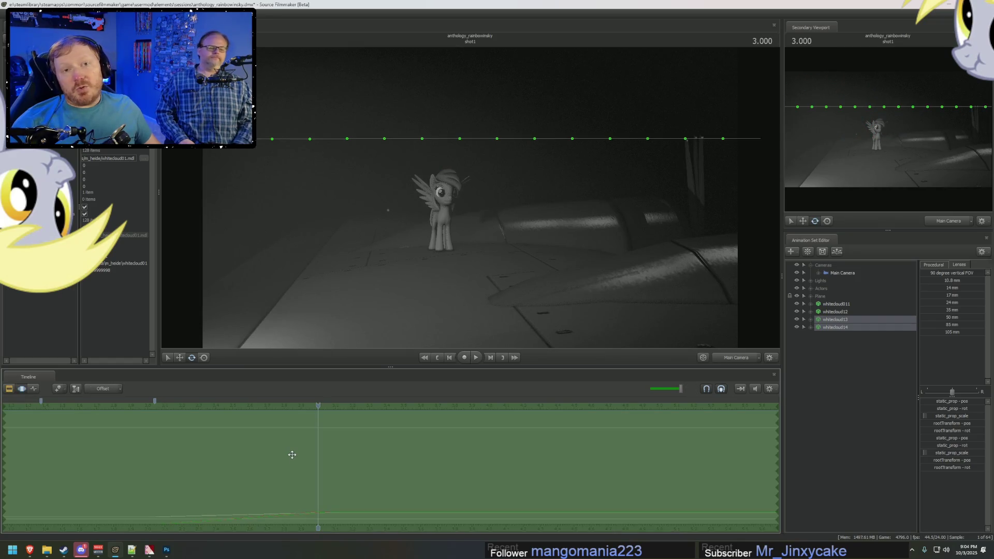
{"action": "left_click", "coordinate": [836, 304]}
{"action": "left_click", "coordinate": [836, 327], "text": "shift"}
{"action": "right_click", "coordinate": [844, 326]}
{"action": "left_click", "coordinate": [848, 341]}
Step: Paste the four clouds as whitecloud15–18 and view them through the Work Camera
{"action": "right_click", "coordinate": [848, 342]}
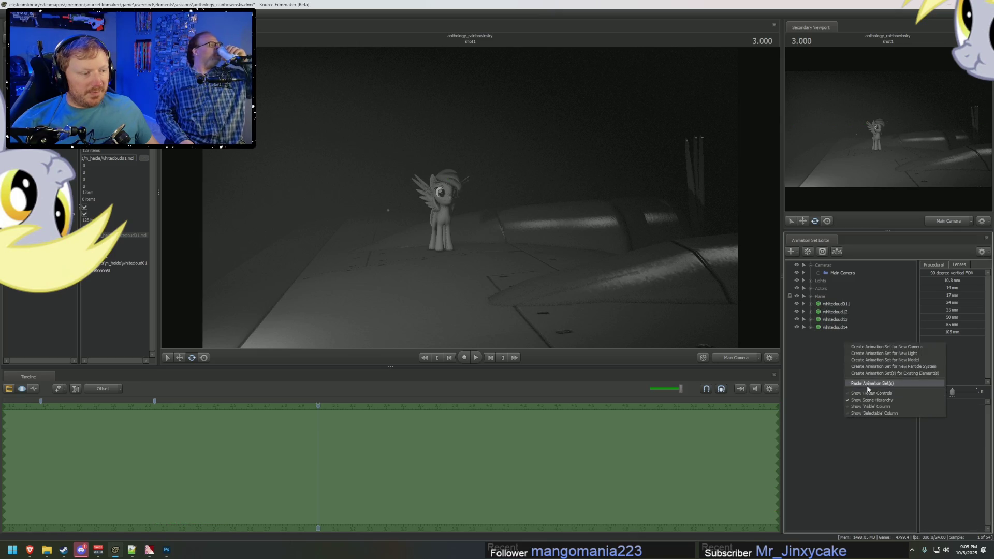
{"action": "left_click", "coordinate": [844, 357]}
{"action": "left_click", "coordinate": [843, 358], "text": "shift"}
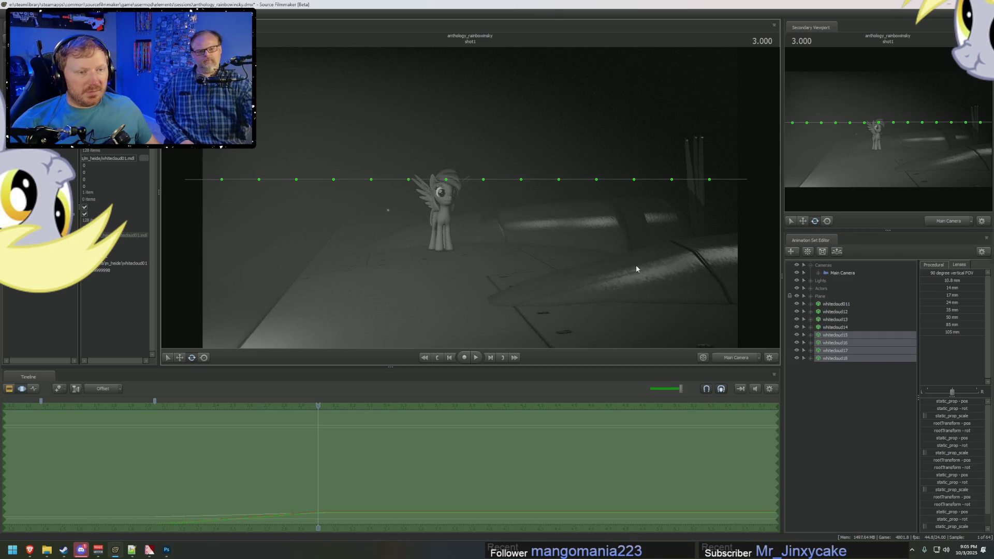
{"action": "left_click", "coordinate": [734, 358], "text": "ctrl"}
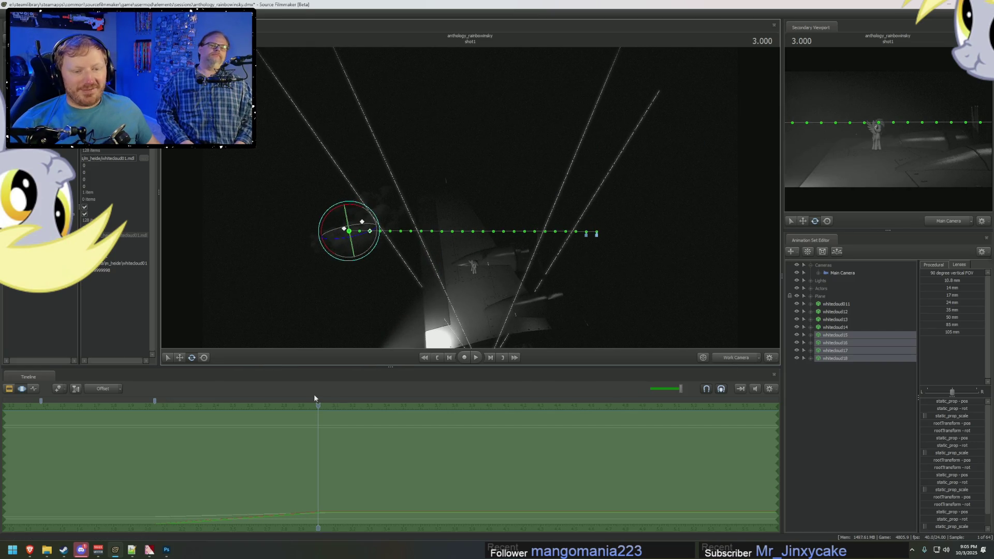
Step: Shift whitecloud15–18's motion earlier in time, around 0.833
{"action": "left_click_drag", "start_coordinate": [317, 405], "coordinate": [183, 405]}
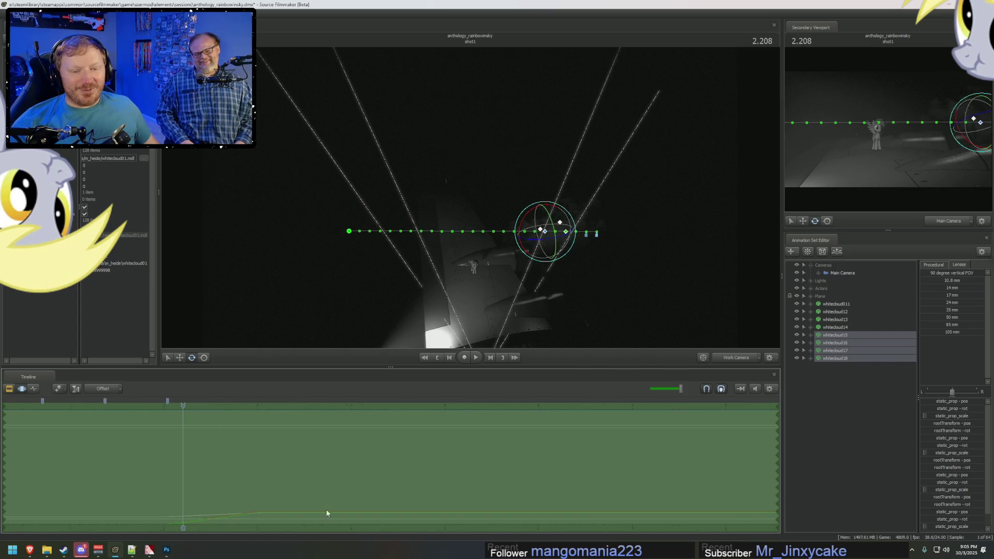
{"action": "key", "text": "F2"}
{"action": "key", "text": "F3"}
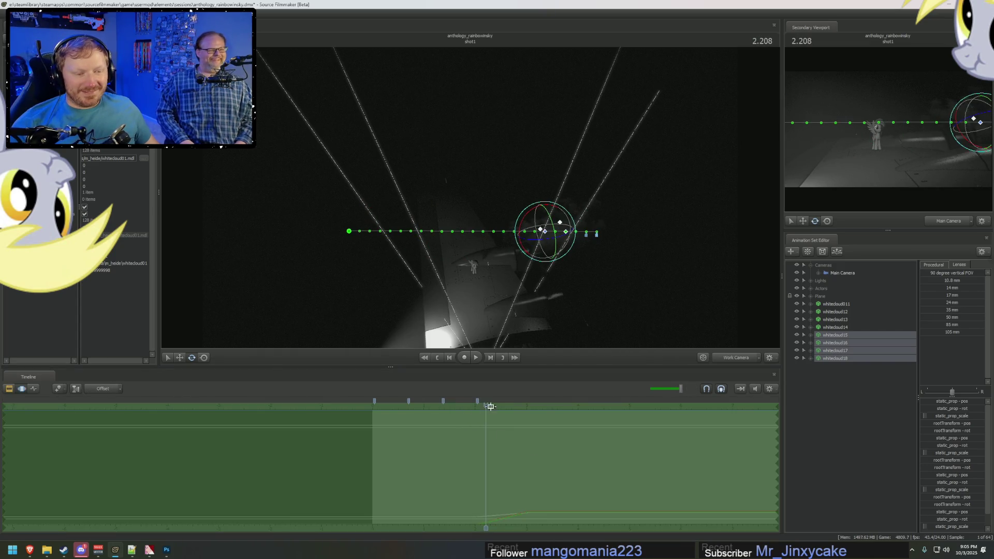
{"action": "left_click_drag", "start_coordinate": [490, 407], "coordinate": [416, 406]}
{"action": "mouse_move", "coordinate": [533, 465]}
{"action": "left_mouse_down"}
{"action": "mouse_move", "coordinate": [492, 466]}
{"action": "mouse_move", "coordinate": [414, 440]}
{"action": "left_mouse_up"}
Step: Play the shot from the start to 2.708 to check the eight clouds
{"action": "key", "text": "F2"}
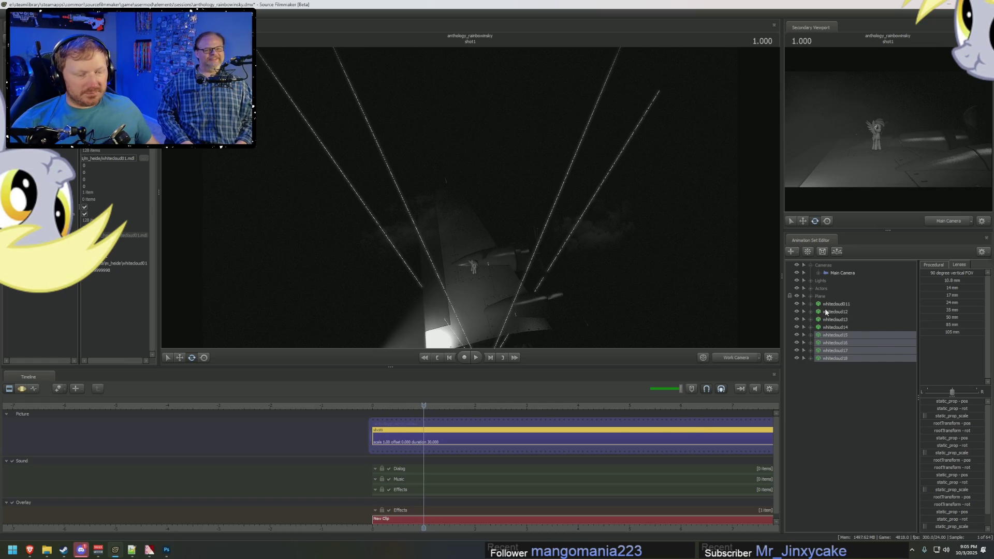
{"action": "key", "text": "F3"}
{"action": "key", "text": "F2"}
{"action": "left_click", "coordinate": [373, 406]}
{"action": "key", "text": "space"}
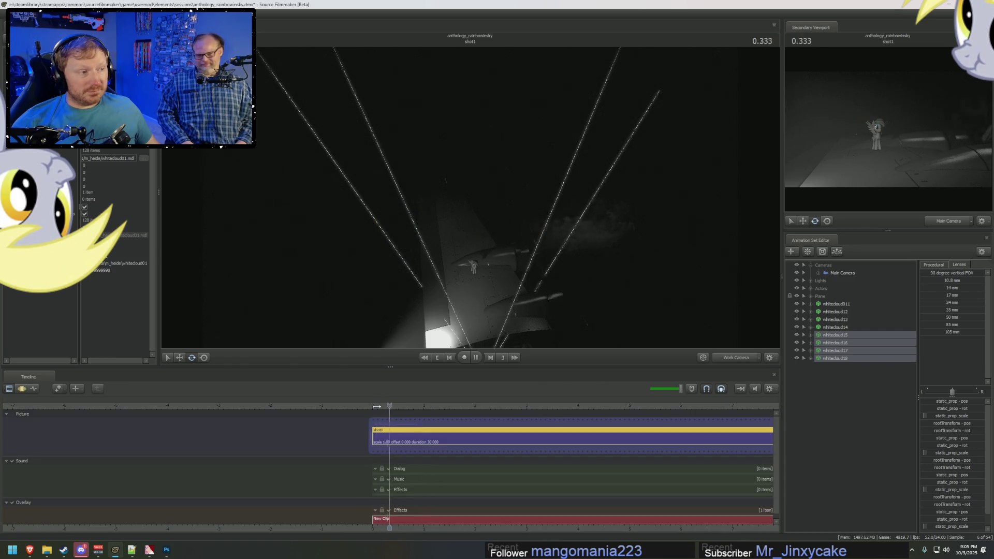
{"action": "key", "text": "space"}
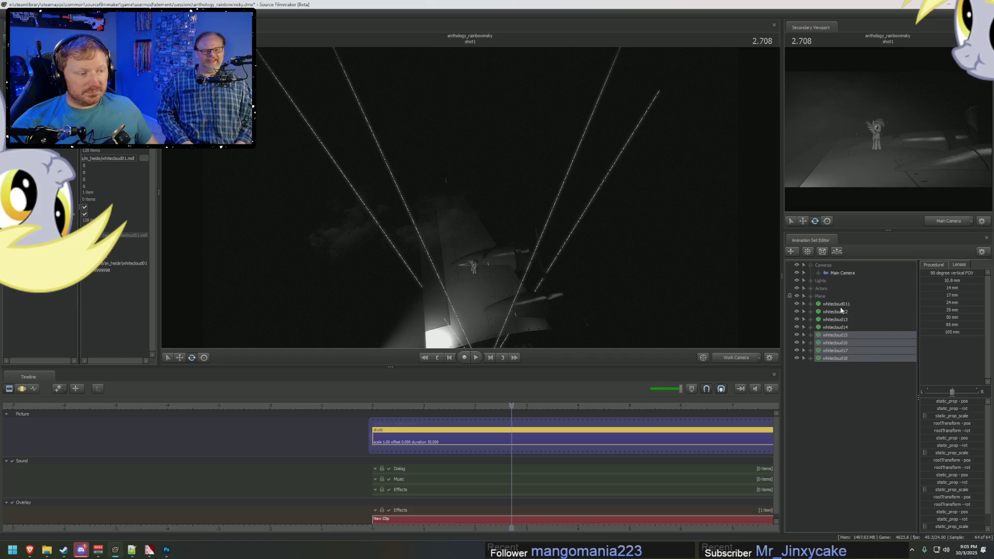
Step: Select whitecloud15–18, then switch the selection to whitecloud011–14
{"action": "left_click", "coordinate": [840, 310]}
{"action": "left_click", "coordinate": [835, 337]}
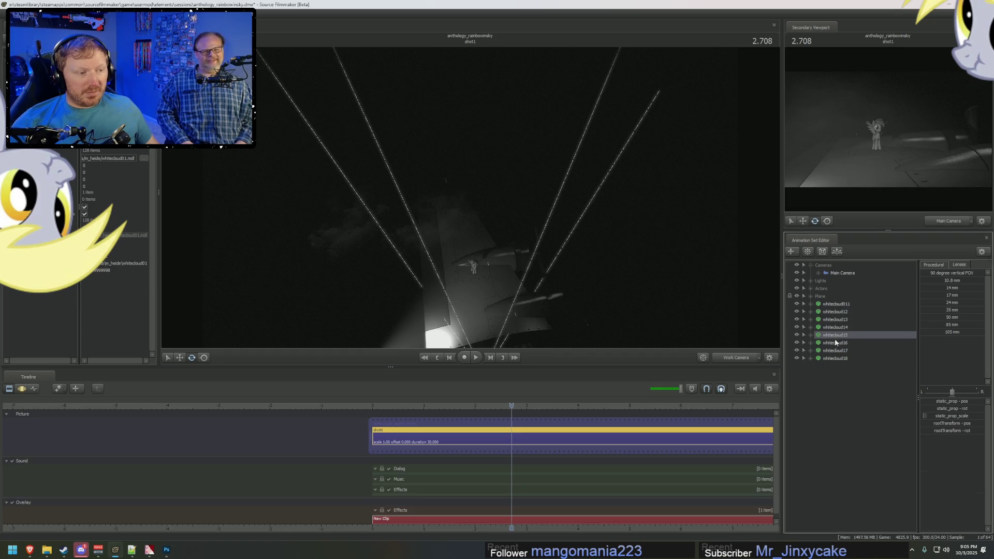
{"action": "left_click", "coordinate": [836, 359], "text": "shift"}
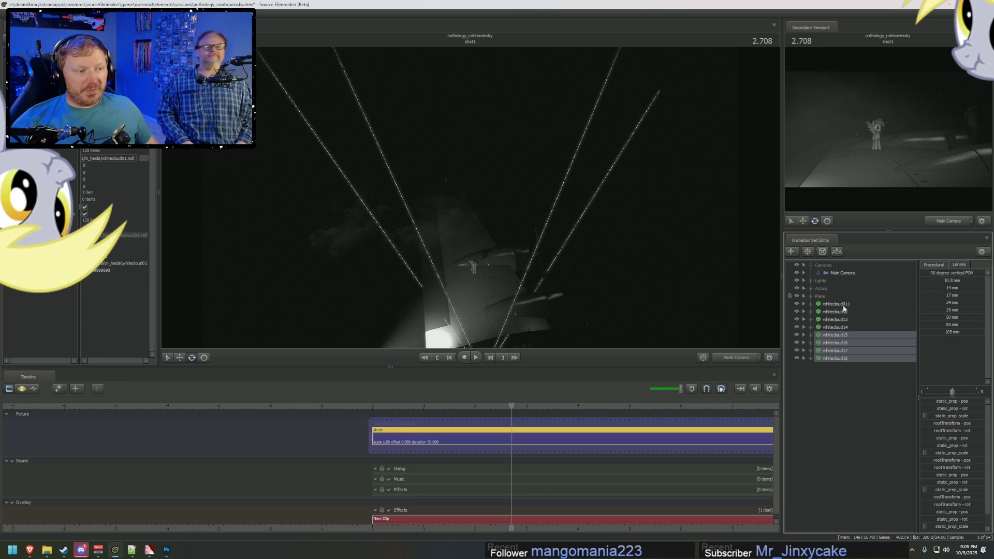
{"action": "left_click", "coordinate": [836, 304]}
{"action": "left_click", "coordinate": [842, 327], "text": "shift"}
Step: Shift the first cloud group's motion about a second earlier and preview it
{"action": "left_click", "coordinate": [422, 494]}
{"action": "left_click_drag", "start_coordinate": [427, 493], "coordinate": [562, 502]}
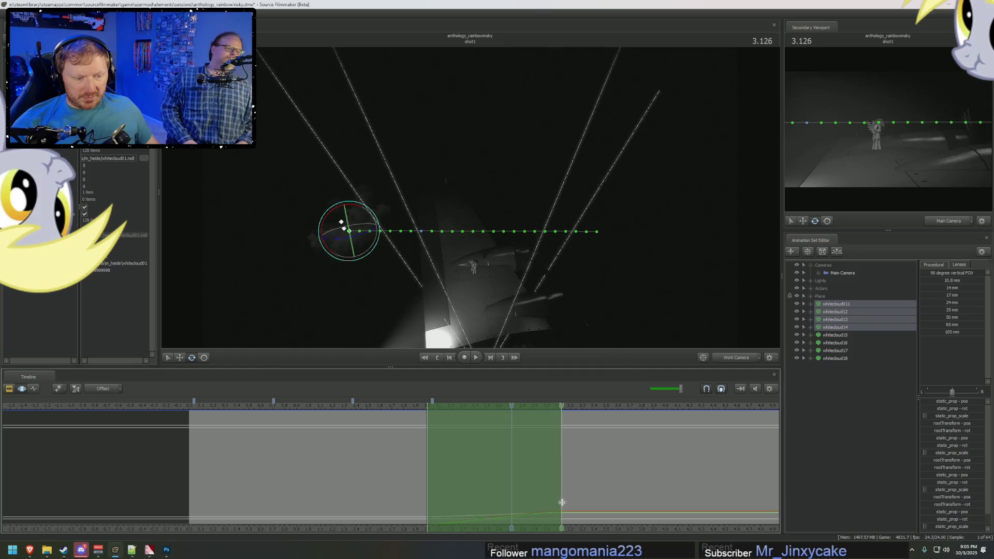
{"action": "left_click", "coordinate": [492, 481]}
{"action": "mouse_move", "coordinate": [513, 459]}
{"action": "left_mouse_down"}
{"action": "mouse_move", "coordinate": [372, 466]}
{"action": "mouse_move", "coordinate": [673, 470]}
{"action": "left_mouse_up"}
{"action": "left_click", "coordinate": [310, 408]}
{"action": "key", "text": "space"}
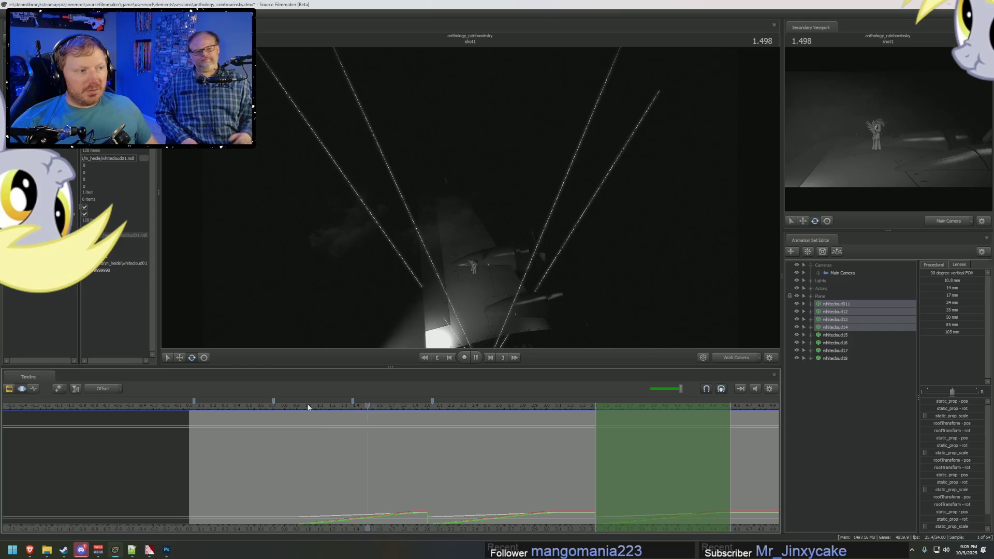
{"action": "left_click_drag", "start_coordinate": [311, 404], "coordinate": [291, 406]}
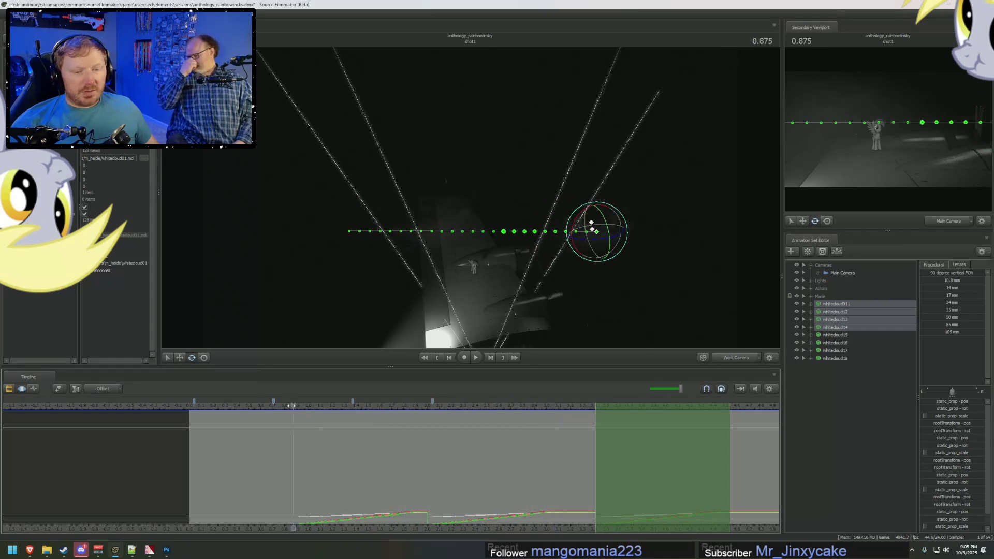
Step: Move the marked time range later to about 4.6 seconds
{"action": "scroll", "coordinate": [379, 530], "scroll_direction": "down", "scroll_amount": 3}
{"action": "mouse_move", "coordinate": [345, 475]}
{"action": "left_mouse_down"}
{"action": "mouse_move", "coordinate": [425, 480]}
{"action": "mouse_move", "coordinate": [108, 470]}
{"action": "mouse_move", "coordinate": [133, 469]}
{"action": "left_mouse_up"}
{"action": "left_click", "coordinate": [424, 480]}
{"action": "left_click", "coordinate": [107, 470]}
Step: Move whitecloud15–18 down and to the right at time 1.265
{"action": "left_click", "coordinate": [835, 335]}
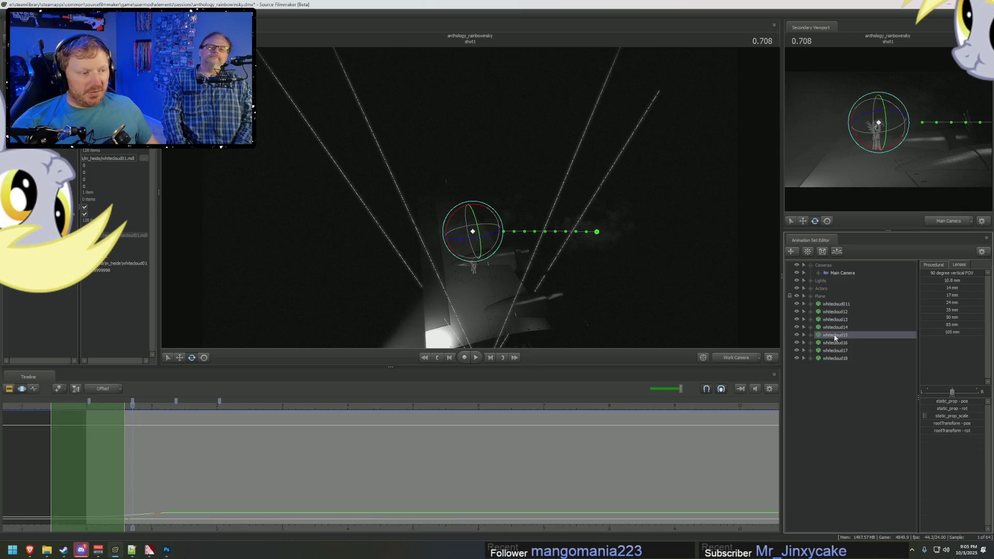
{"action": "left_click", "coordinate": [835, 358], "text": "shift"}
{"action": "mouse_move", "coordinate": [114, 509]}
{"action": "left_mouse_down"}
{"action": "mouse_move", "coordinate": [150, 486]}
{"action": "mouse_move", "coordinate": [238, 464]}
{"action": "left_mouse_up"}
{"action": "key", "text": "w"}
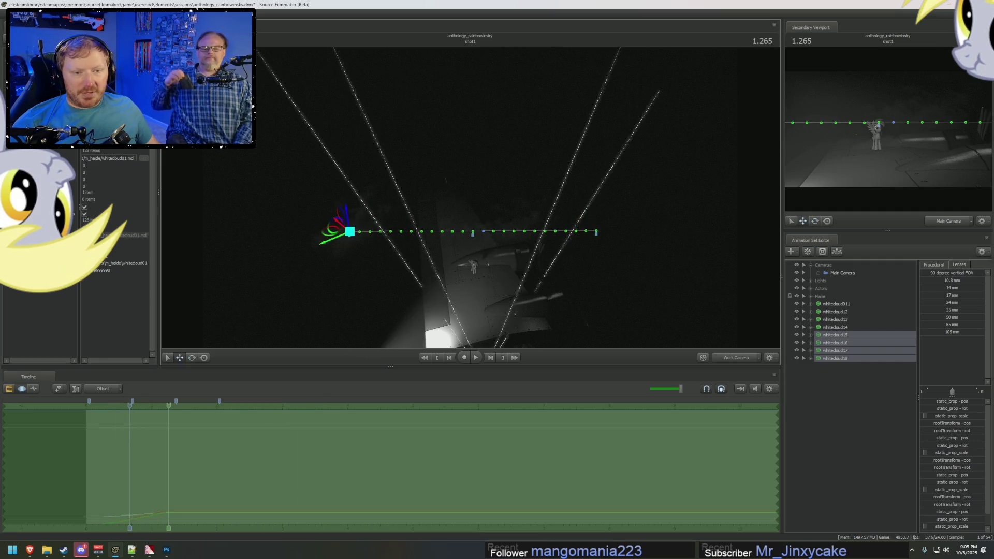
{"action": "mouse_move", "coordinate": [329, 228]}
{"action": "left_mouse_down"}
{"action": "mouse_move", "coordinate": [351, 260]}
{"action": "mouse_move", "coordinate": [378, 271]}
{"action": "mouse_move", "coordinate": [360, 279]}
{"action": "left_mouse_up"}
{"action": "left_click", "coordinate": [424, 359]}
Step: Preview the clouds' drift from 0.208 and clear the marked time range
{"action": "left_click", "coordinate": [9, 388]}
{"action": "left_click", "coordinate": [100, 405]}
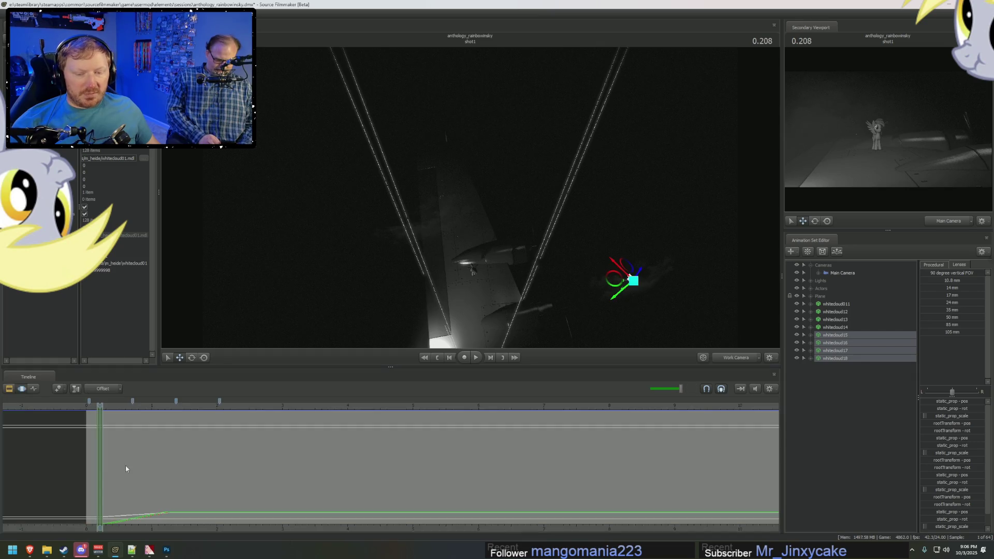
{"action": "key", "text": "space"}
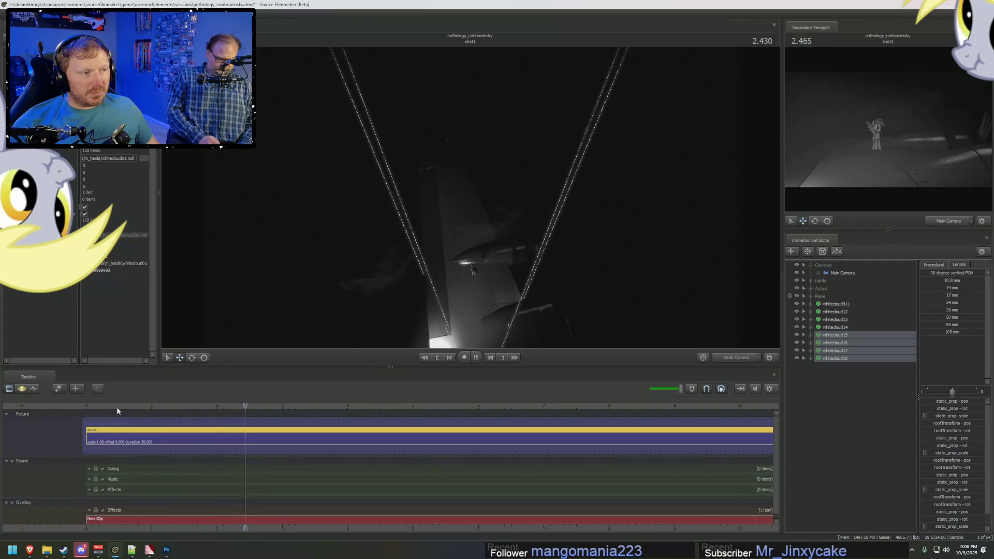
{"action": "key", "text": "space"}
{"action": "left_click", "coordinate": [128, 473]}
{"action": "left_click", "coordinate": [124, 472]}
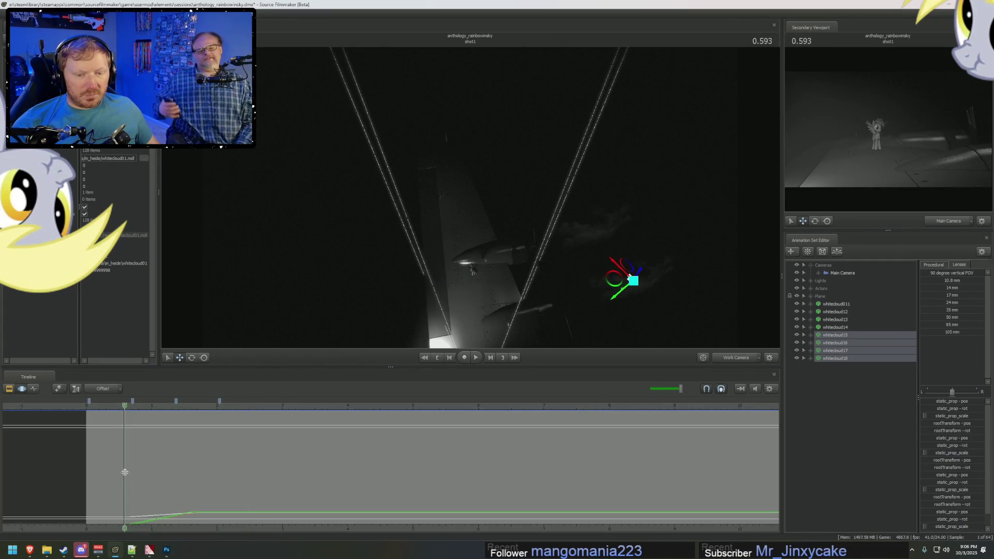
{"action": "key", "text": "space"}
{"action": "key", "text": "space"}
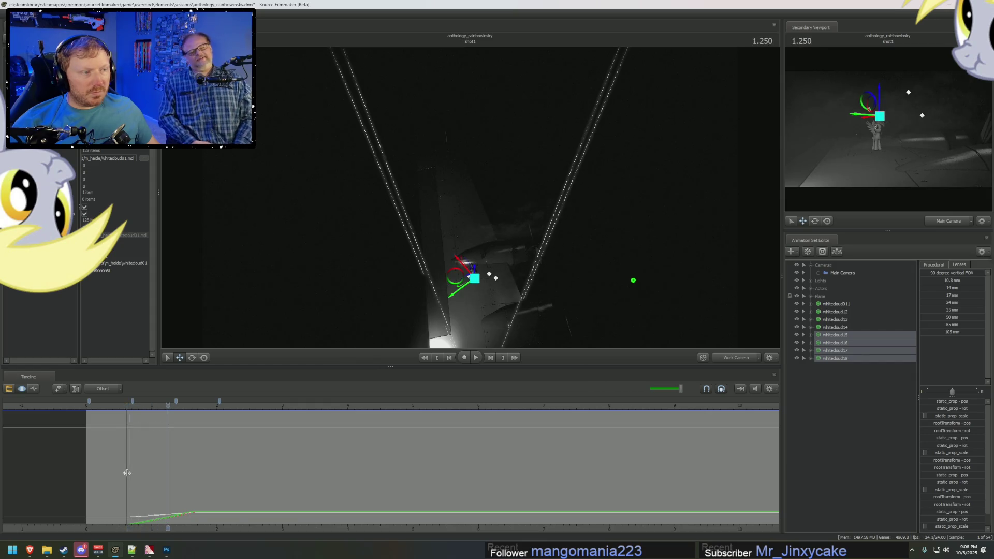
{"action": "key", "text": "space"}
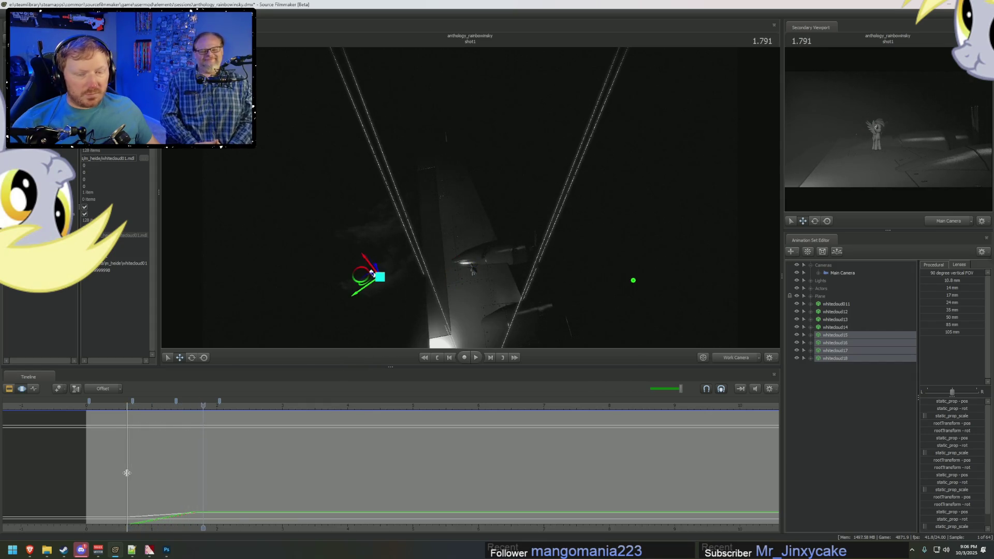
{"action": "left_click", "coordinate": [127, 473]}
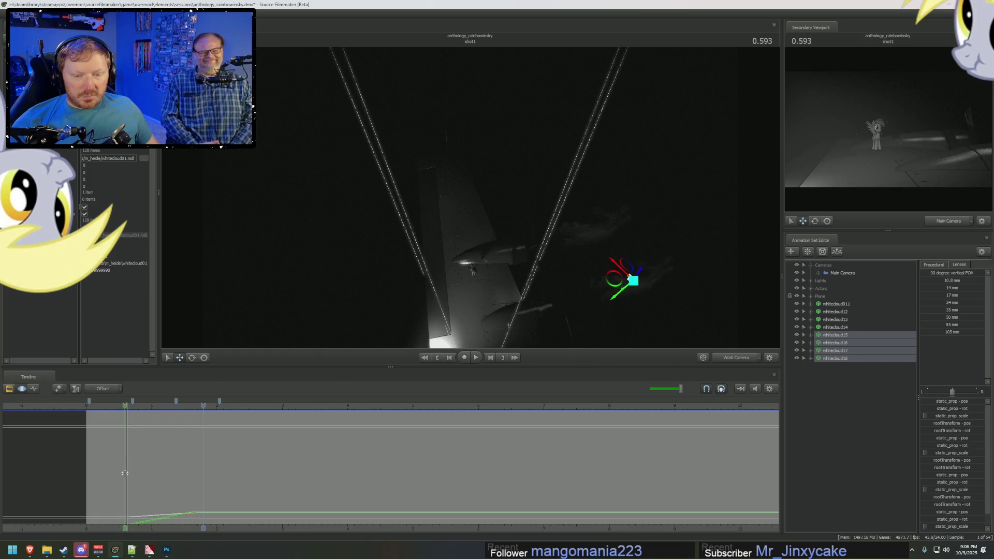
Step: Shift the 0.623–1.208 time range later to about 3.4, then play through Main Camera
{"action": "mouse_move", "coordinate": [125, 472]}
{"action": "left_mouse_down"}
{"action": "mouse_move", "coordinate": [216, 480]}
{"action": "mouse_move", "coordinate": [205, 481]}
{"action": "left_mouse_up"}
{"action": "mouse_move", "coordinate": [139, 470]}
{"action": "left_mouse_down"}
{"action": "mouse_move", "coordinate": [217, 481]}
{"action": "mouse_move", "coordinate": [256, 471]}
{"action": "left_mouse_up"}
{"action": "key", "text": "ctrl+1"}
{"action": "key", "text": "ctrl+2"}
{"action": "left_click_drag", "start_coordinate": [333, 483], "coordinate": [421, 491]}
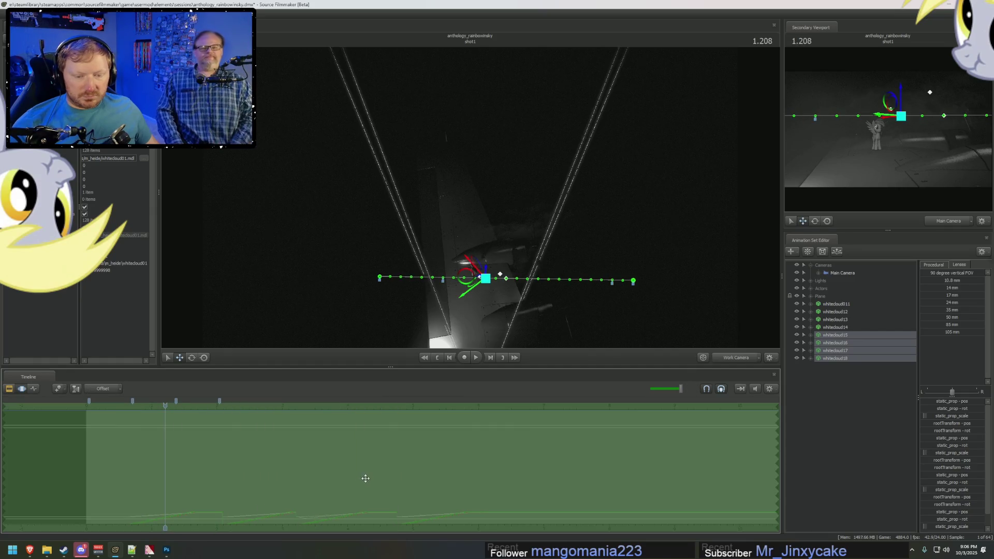
{"action": "key", "text": "ctrl+1"}
{"action": "left_click_drag", "start_coordinate": [108, 407], "coordinate": [89, 405]}
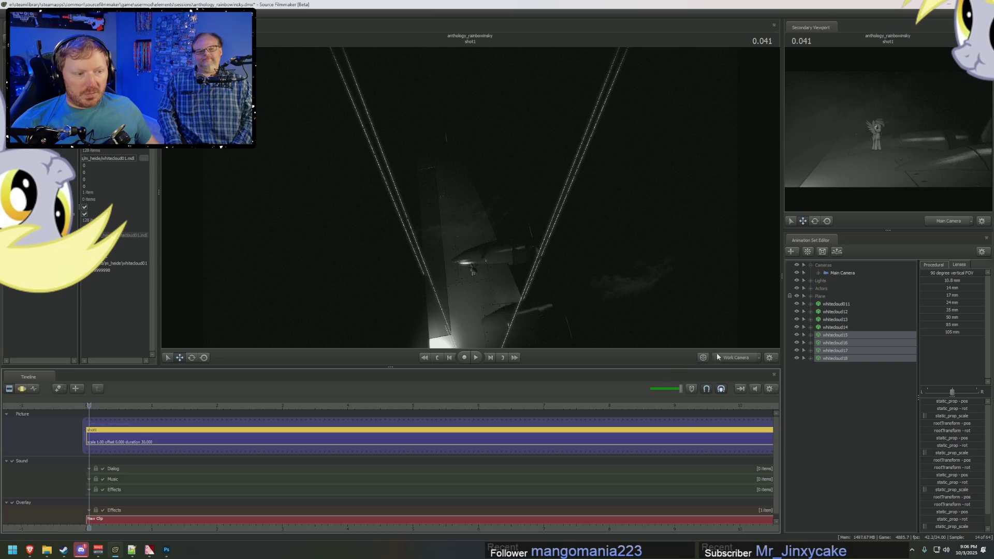
{"action": "left_click", "coordinate": [717, 354]}
{"action": "key", "text": "space"}
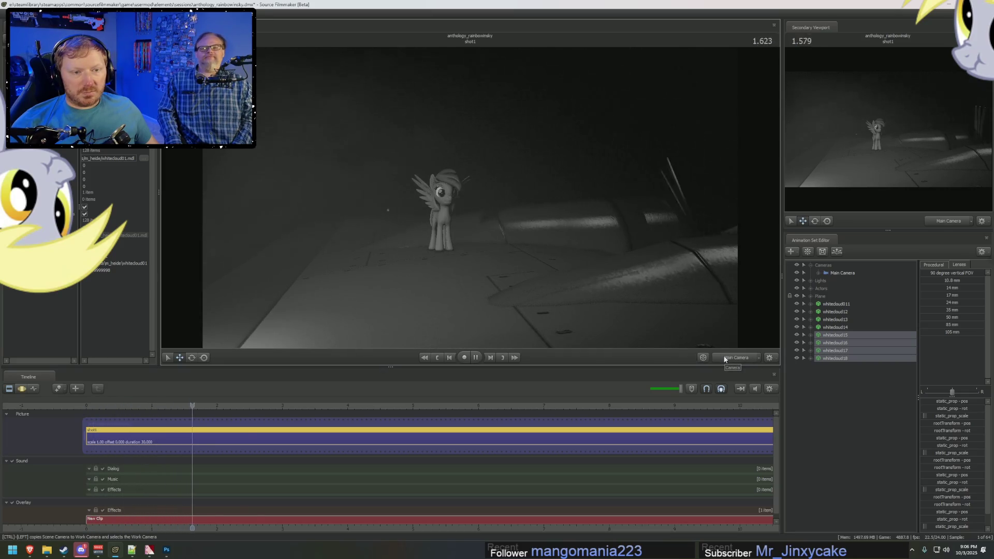
Step: Paste a copy of the selected white cloud animation sets into the scene
{"action": "key", "text": "ctrl+z"}
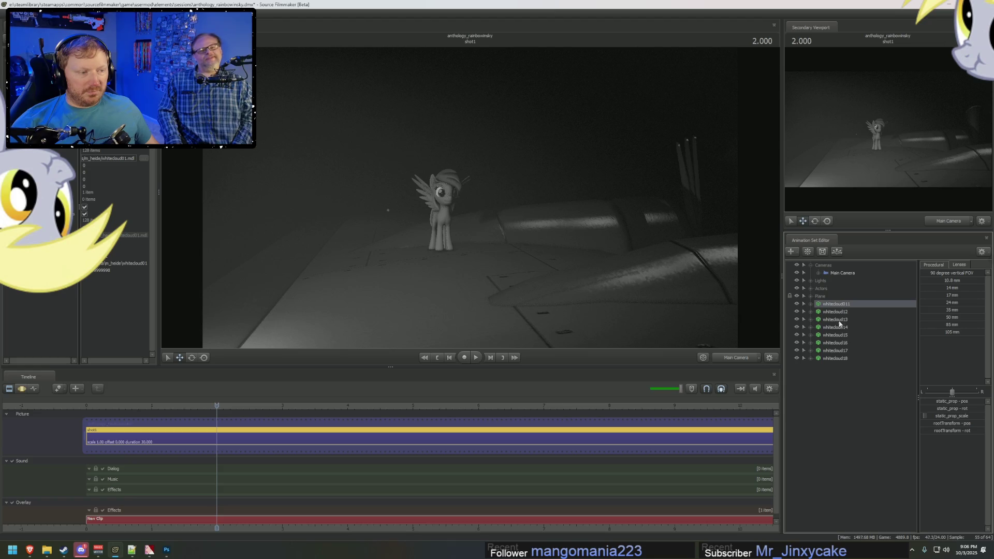
{"action": "left_click", "coordinate": [837, 358], "text": "shift"}
{"action": "right_click", "coordinate": [837, 359]}
{"action": "key", "text": "Escape"}
{"action": "right_click", "coordinate": [843, 395]}
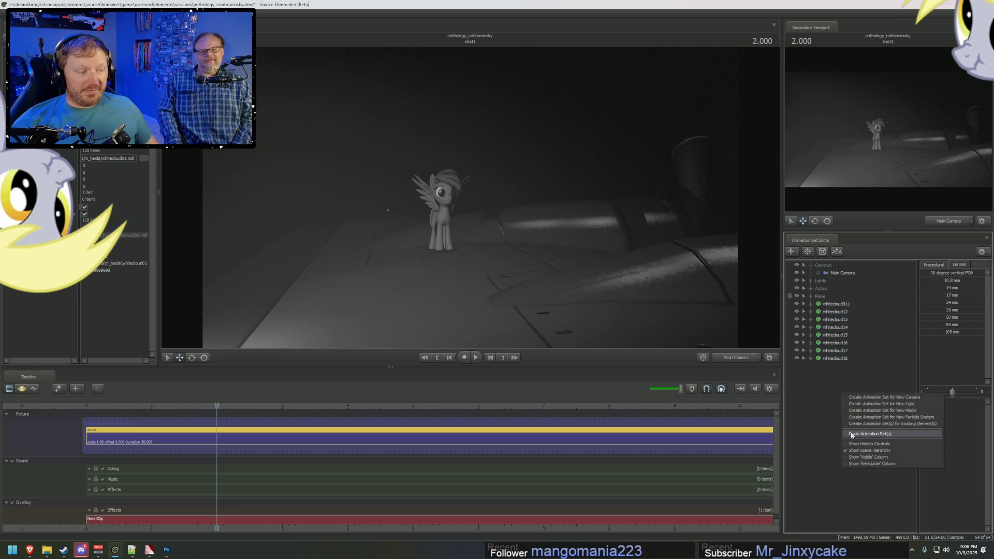
{"action": "left_click", "coordinate": [869, 435]}
Step: Offset pasted clouds whitecloud19–22 along their path in the Motion Editor
{"action": "left_click", "coordinate": [835, 366]}
{"action": "left_click", "coordinate": [834, 390], "text": "shift"}
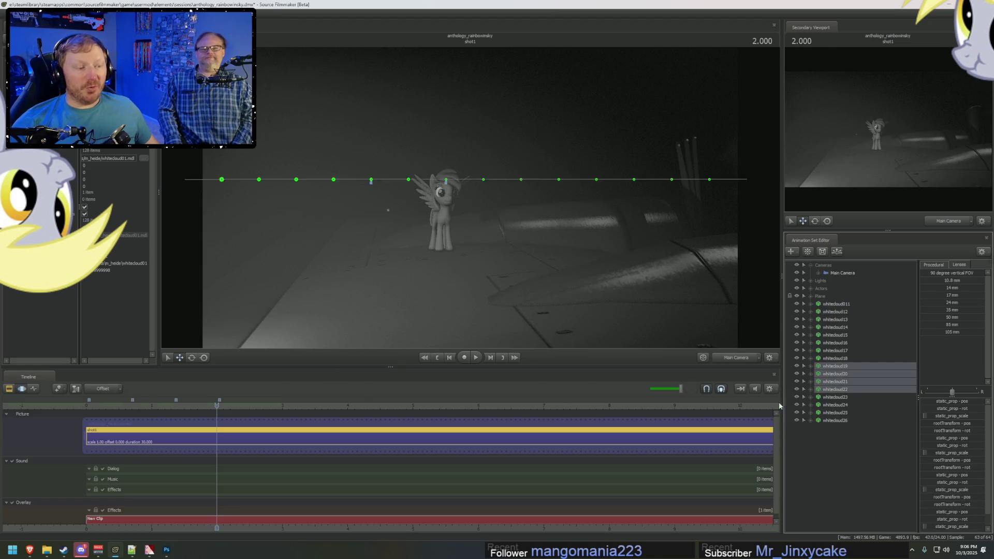
{"action": "key", "text": "F3"}
{"action": "left_click", "coordinate": [735, 357], "text": "ctrl"}
{"action": "left_click_drag", "start_coordinate": [452, 259], "coordinate": [451, 258]}
{"action": "mouse_move", "coordinate": [300, 484]}
{"action": "left_mouse_down"}
{"action": "mouse_move", "coordinate": [269, 507]}
{"action": "mouse_move", "coordinate": [279, 499]}
{"action": "left_mouse_up"}
{"action": "left_click_drag", "start_coordinate": [396, 206], "coordinate": [470, 194]}
{"action": "mouse_move", "coordinate": [382, 180]}
{"action": "left_mouse_down"}
{"action": "mouse_move", "coordinate": [421, 275]}
{"action": "mouse_move", "coordinate": [434, 253]}
{"action": "mouse_move", "coordinate": [366, 244]}
{"action": "mouse_move", "coordinate": [382, 252]}
{"action": "left_mouse_up"}
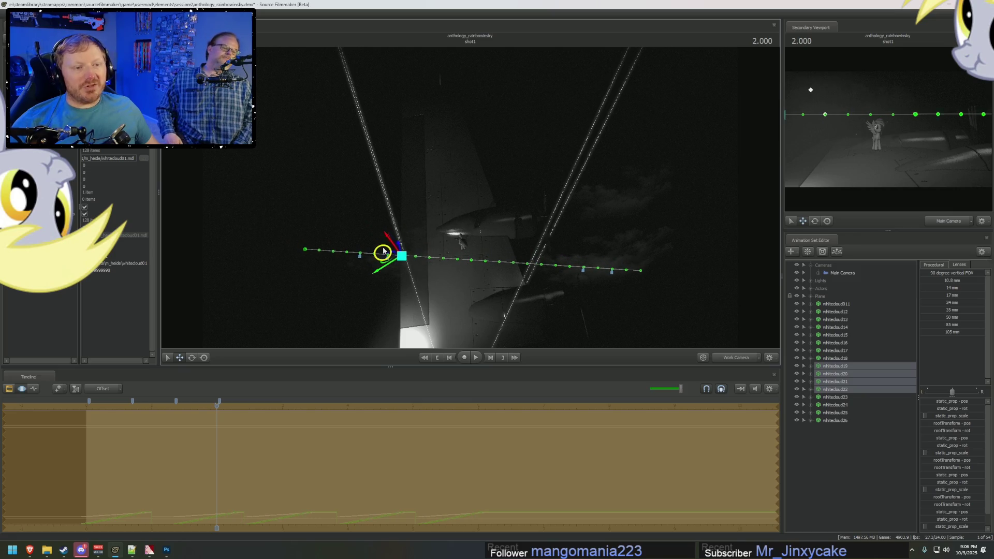
Step: Play the shot from near the start through the main camera to check the clouds
{"action": "key", "text": "F2"}
{"action": "key", "text": "F3"}
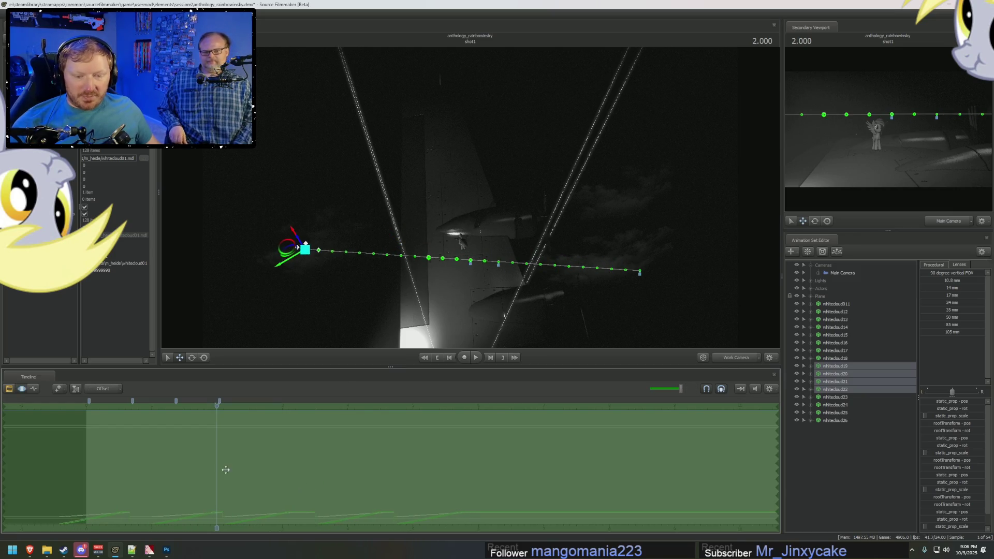
{"action": "key", "text": "F2"}
{"action": "left_click", "coordinate": [99, 403]}
{"action": "left_click", "coordinate": [741, 360]}
{"action": "key", "text": "space"}
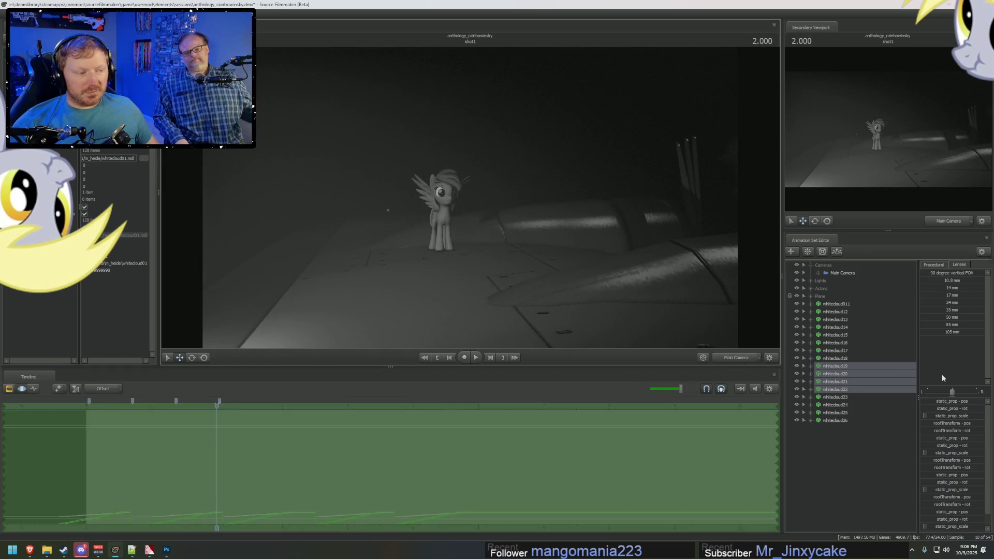
Step: Lower whitecloud23–26 and their motion path, then replay the shot
{"action": "left_click", "coordinate": [839, 397]}
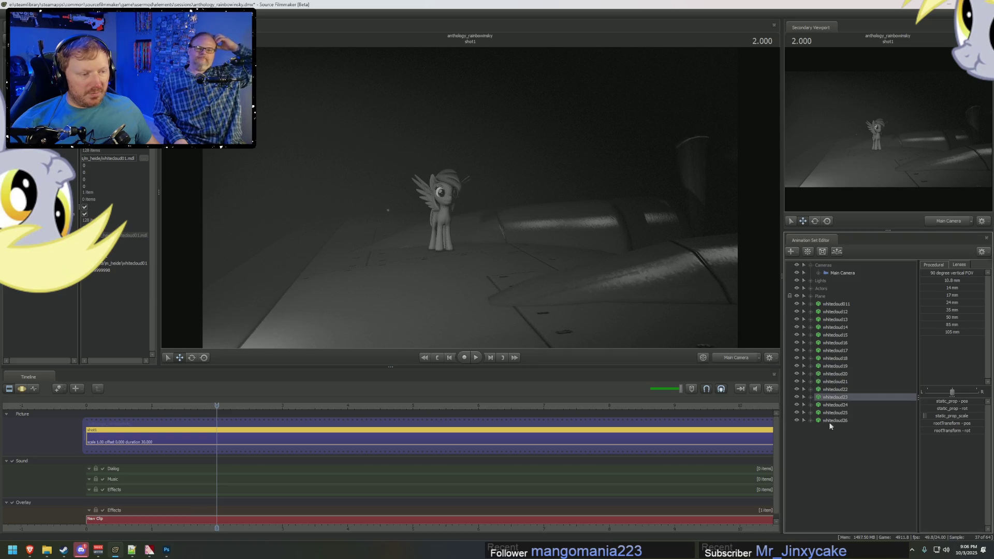
{"action": "left_click", "coordinate": [828, 420], "text": "shift"}
{"action": "left_click", "coordinate": [740, 358]}
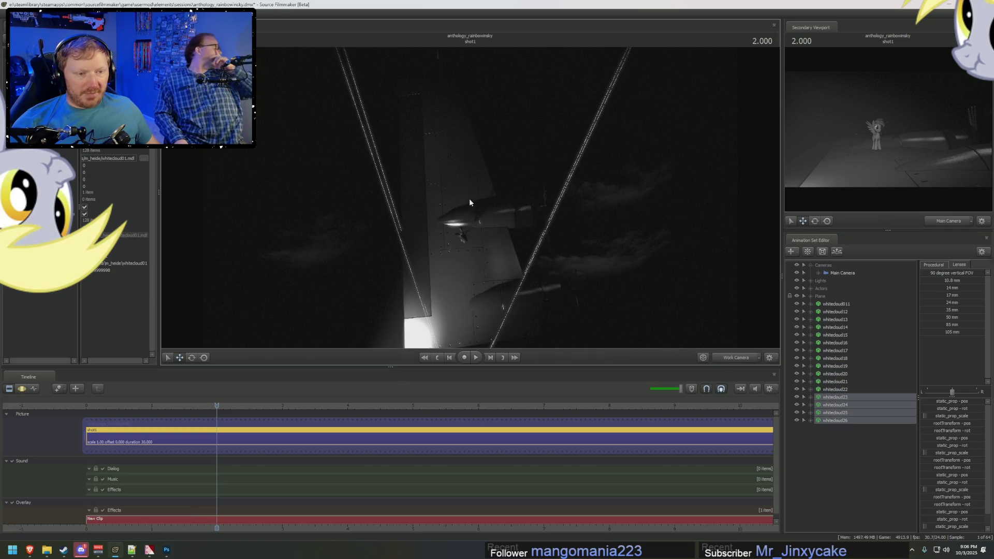
{"action": "key", "text": "F3"}
{"action": "left_click_drag", "start_coordinate": [562, 258], "coordinate": [558, 306]}
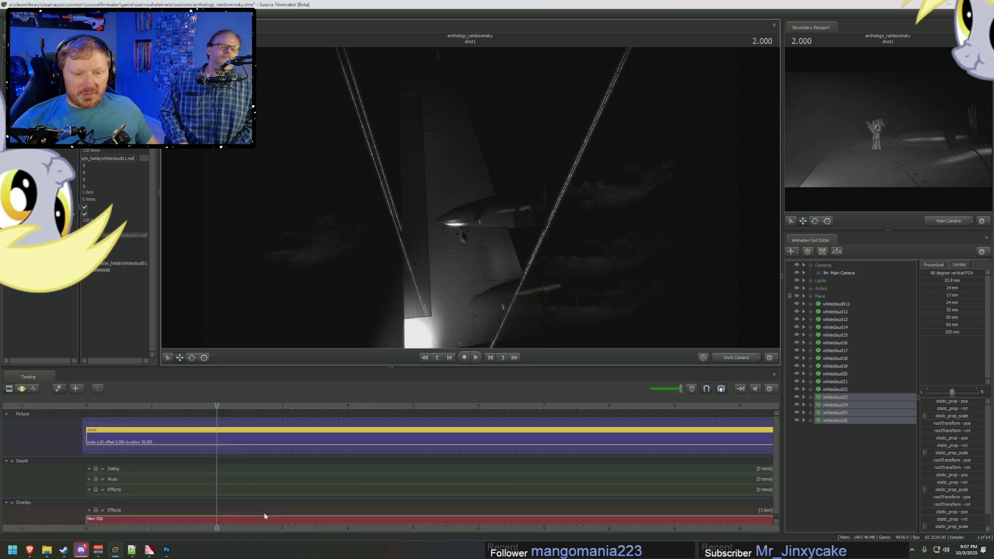
{"action": "key", "text": "F2"}
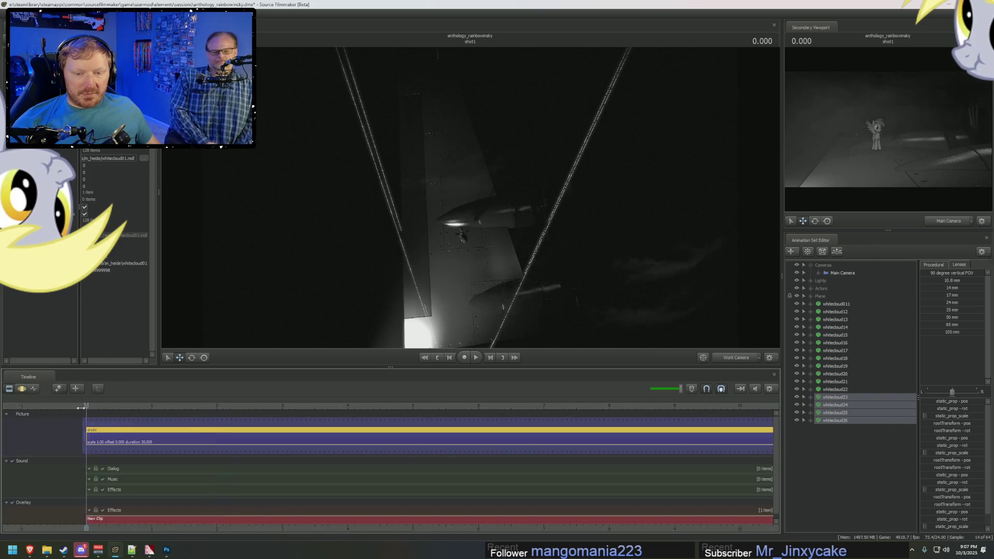
{"action": "key", "text": "space"}
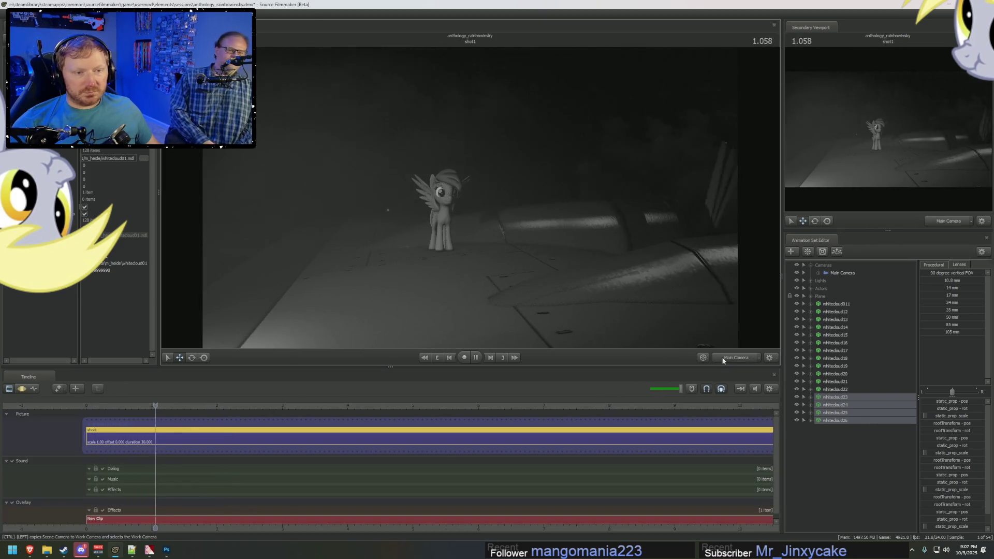
{"action": "key", "text": "space"}
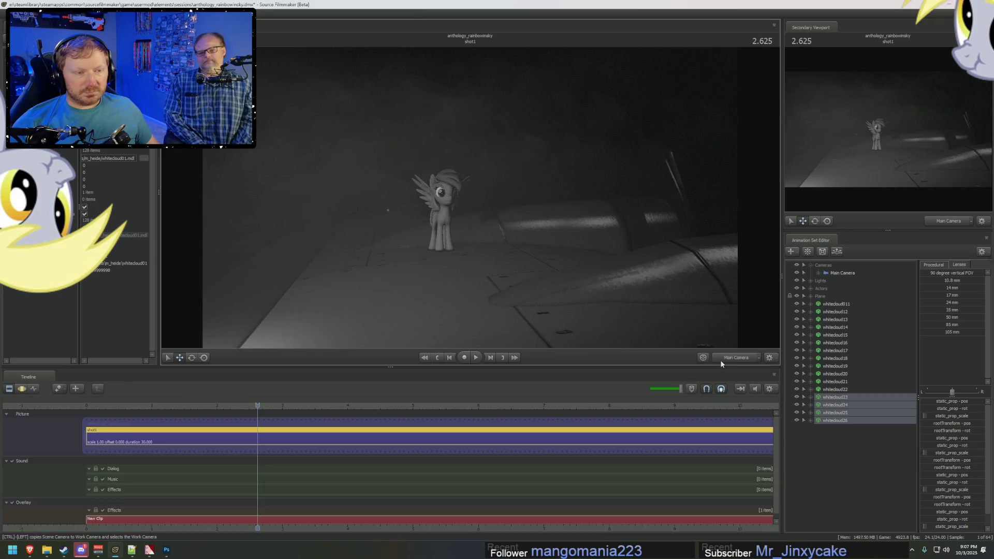
Step: Paste another batch of cloud sets and delete the extra whitecloud31–34
{"action": "right_click", "coordinate": [833, 456]}
{"action": "left_click", "coordinate": [862, 493]}
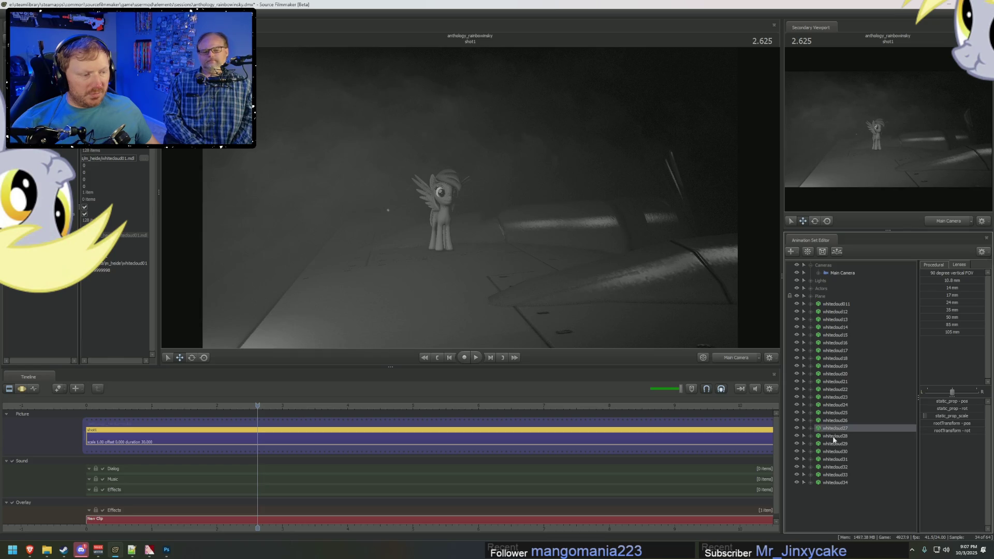
{"action": "key", "text": "F3"}
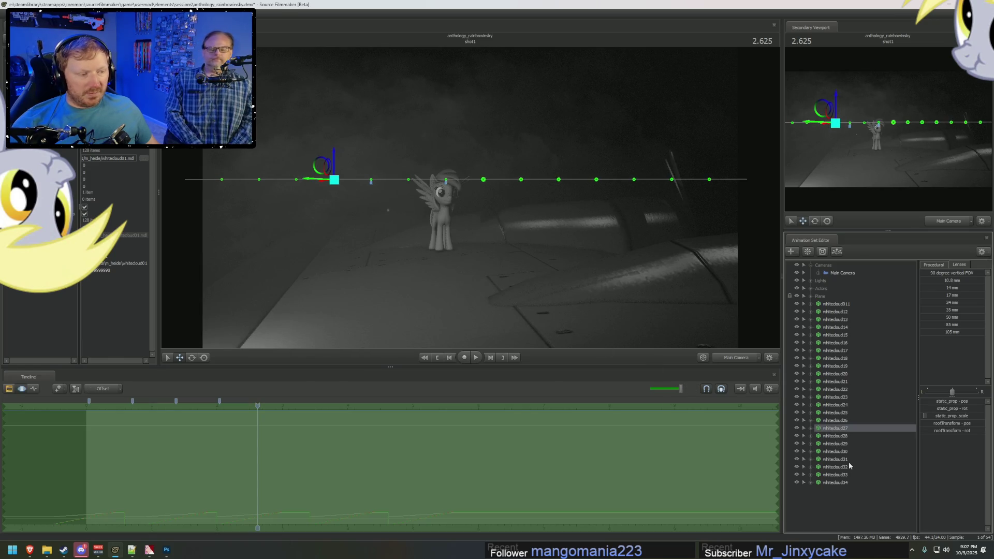
{"action": "left_click", "coordinate": [849, 462]}
{"action": "left_click", "coordinate": [844, 483], "text": "shift"}
{"action": "right_click", "coordinate": [844, 482]}
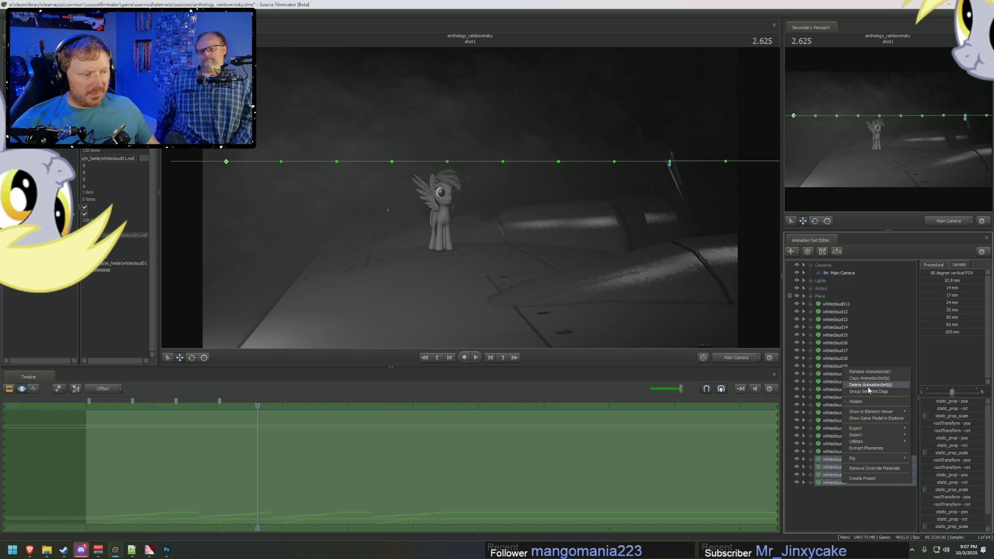
{"action": "left_click", "coordinate": [870, 385]}
{"action": "left_click", "coordinate": [845, 429]}
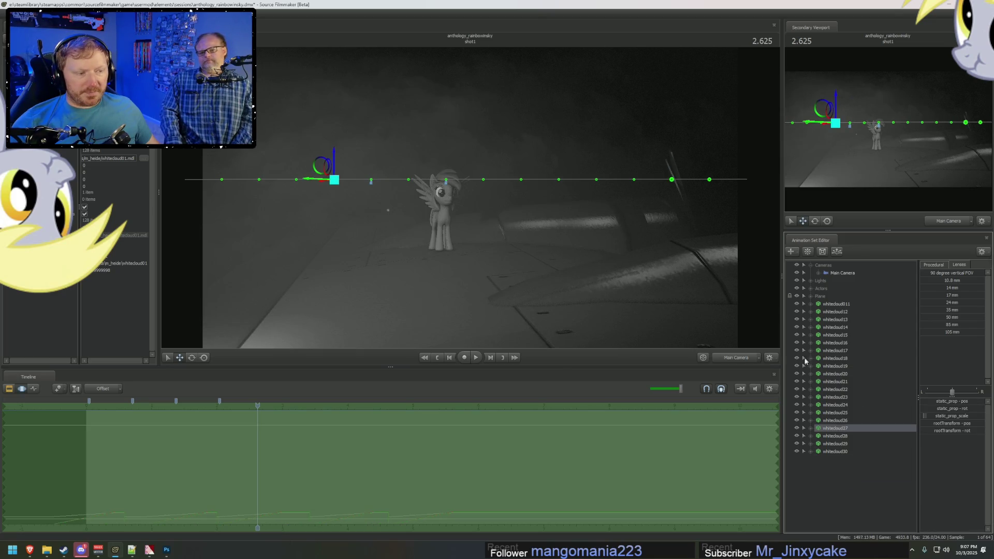
Step: Group whitecloud011 through whitecloud26 into one new group and begin renaming it
{"action": "left_click", "coordinate": [835, 421]}
{"action": "left_click", "coordinate": [836, 304], "text": "shift"}
{"action": "right_click", "coordinate": [836, 305]}
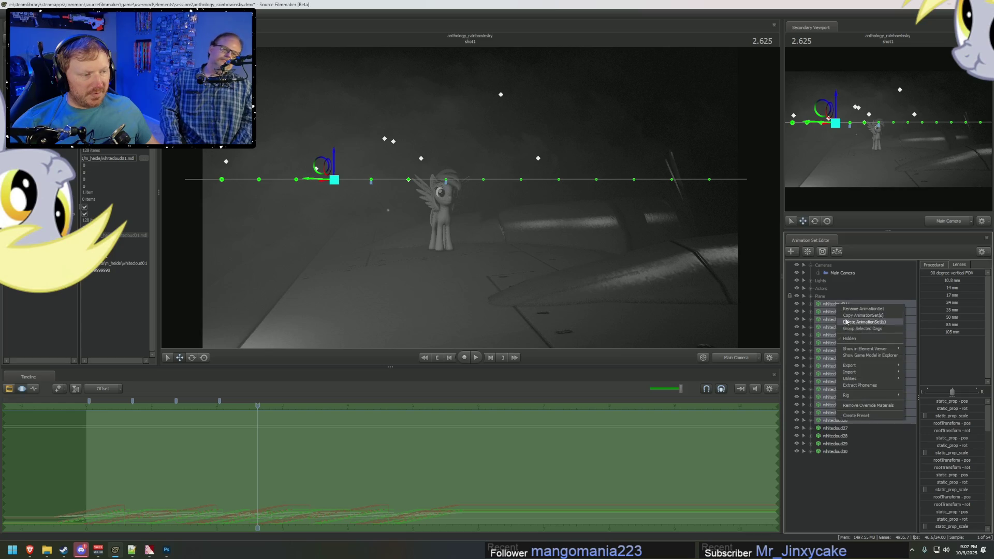
{"action": "left_click", "coordinate": [837, 319]}
{"action": "double_click", "coordinate": [837, 305]}
{"action": "type", "text": "Passing Clouds"}
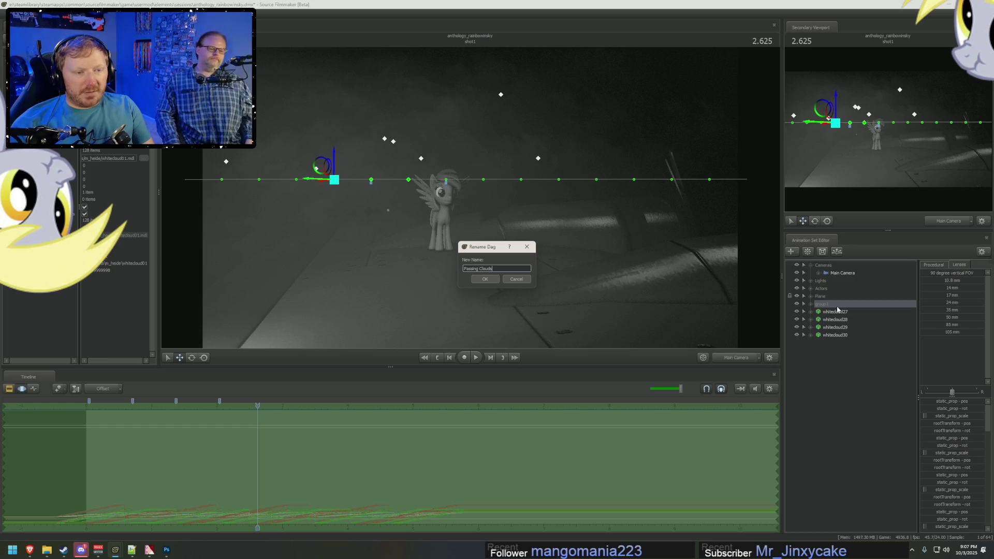
Step: Name the group Passing Clouds and hide it
{"action": "key", "text": "Return"}
{"action": "left_click", "coordinate": [835, 312]}
{"action": "key", "text": "f"}
{"action": "left_click_drag", "start_coordinate": [673, 290], "coordinate": [729, 303]}
{"action": "left_click", "coordinate": [796, 304]}
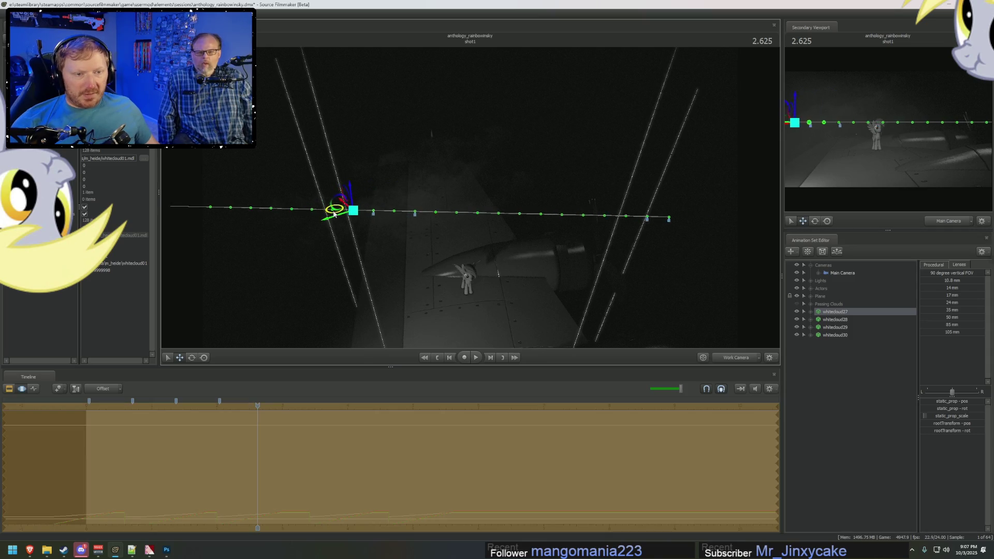
Step: Shift whitecloud28 and whitecloud29 down-right along the track and preview through the main camera
{"action": "left_click", "coordinate": [835, 320]}
{"action": "left_click_drag", "start_coordinate": [425, 207], "coordinate": [451, 217]}
{"action": "left_click", "coordinate": [823, 328]}
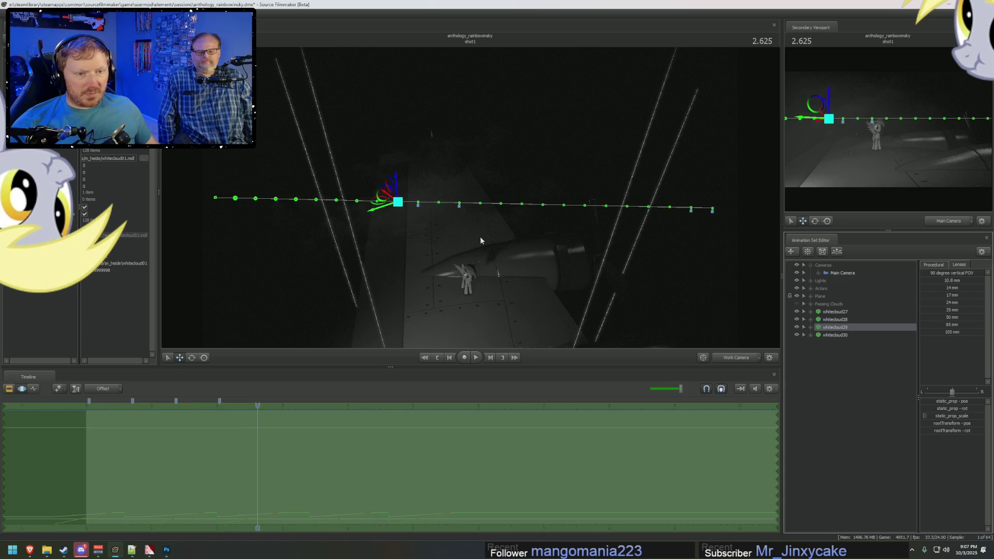
{"action": "left_click_drag", "start_coordinate": [373, 204], "coordinate": [390, 211]}
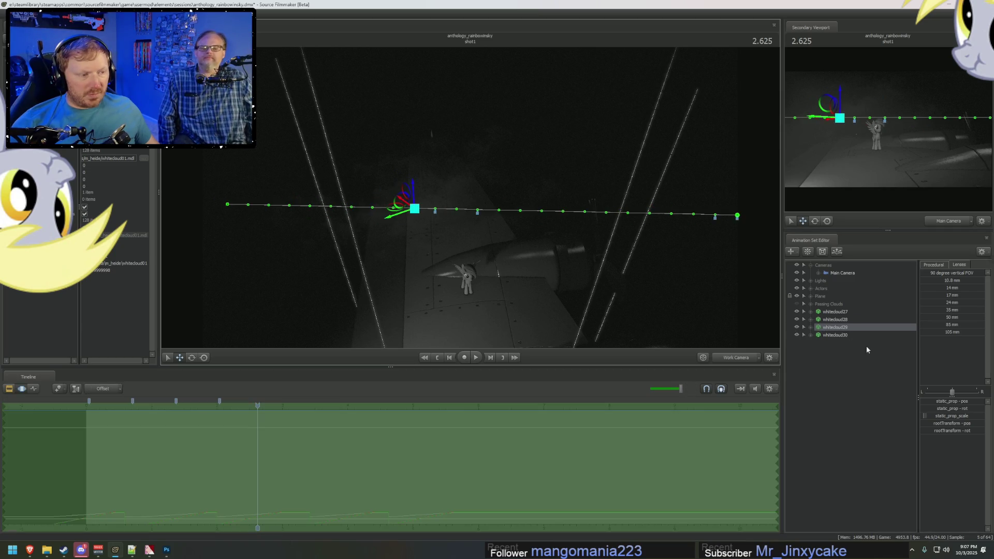
{"action": "left_click", "coordinate": [841, 335]}
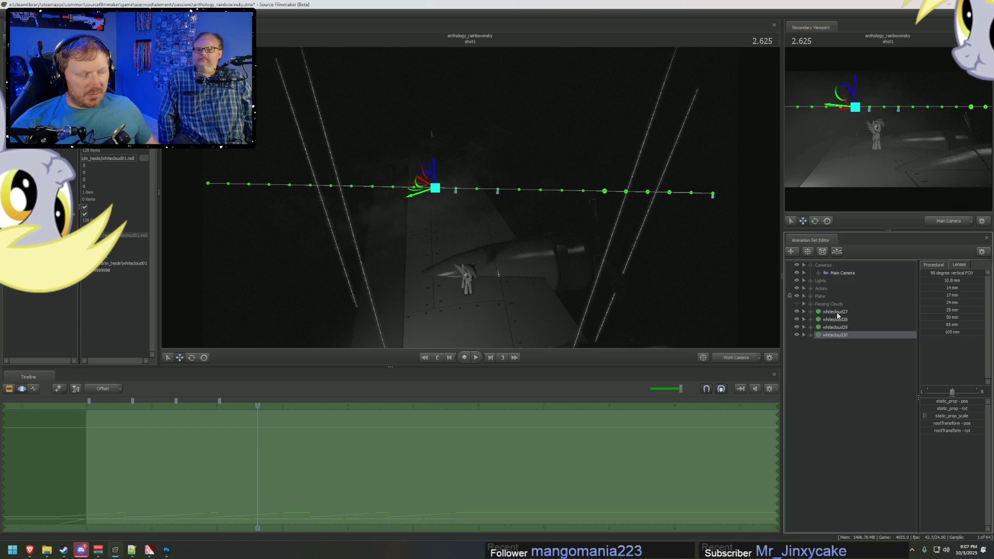
{"action": "left_click", "coordinate": [724, 357]}
{"action": "mouse_move", "coordinate": [207, 455]}
{"action": "middle_mouse_down"}
{"action": "mouse_move", "coordinate": [178, 455]}
{"action": "mouse_move", "coordinate": [204, 457]}
{"action": "middle_mouse_up"}
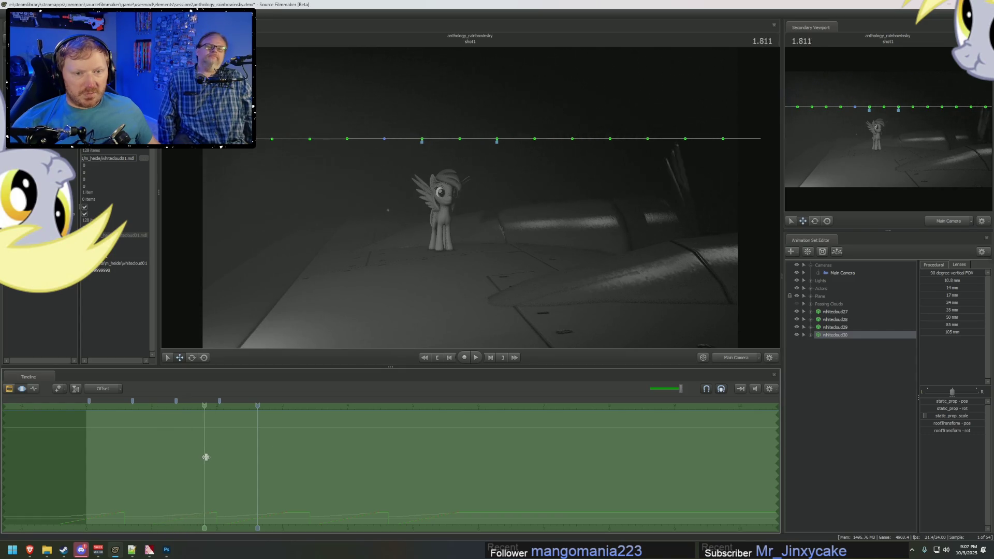
{"action": "left_click", "coordinate": [844, 312]}
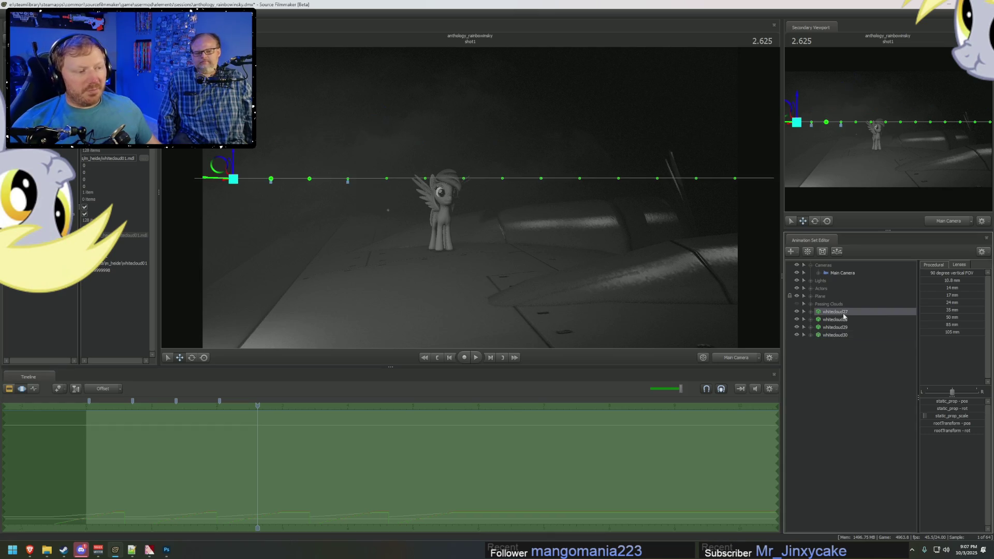
Step: Rename the Passing Clouds group to Passing Clouds (Low)
{"action": "right_click", "coordinate": [847, 314]}
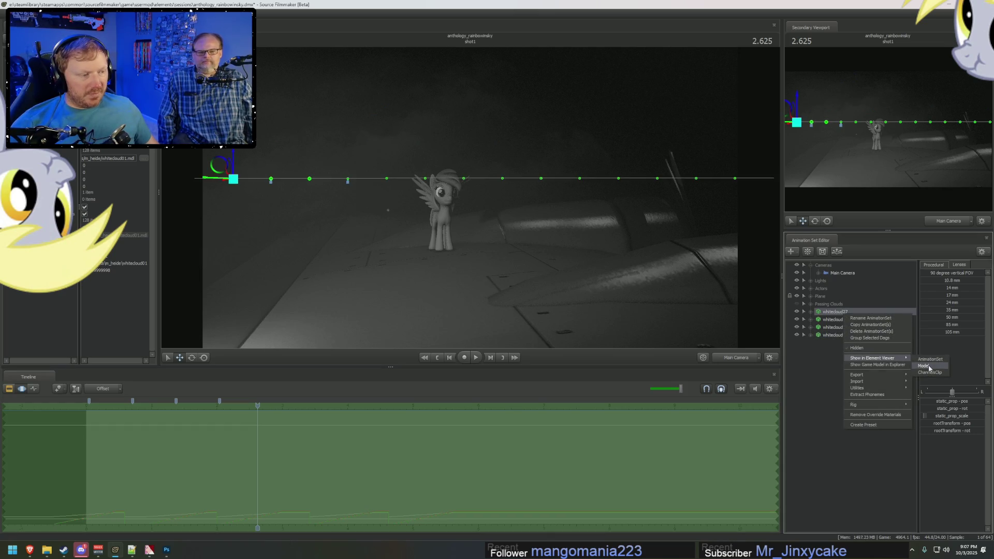
{"action": "left_click", "coordinate": [829, 303]}
{"action": "right_click", "coordinate": [832, 304]}
{"action": "left_click", "coordinate": [854, 307]}
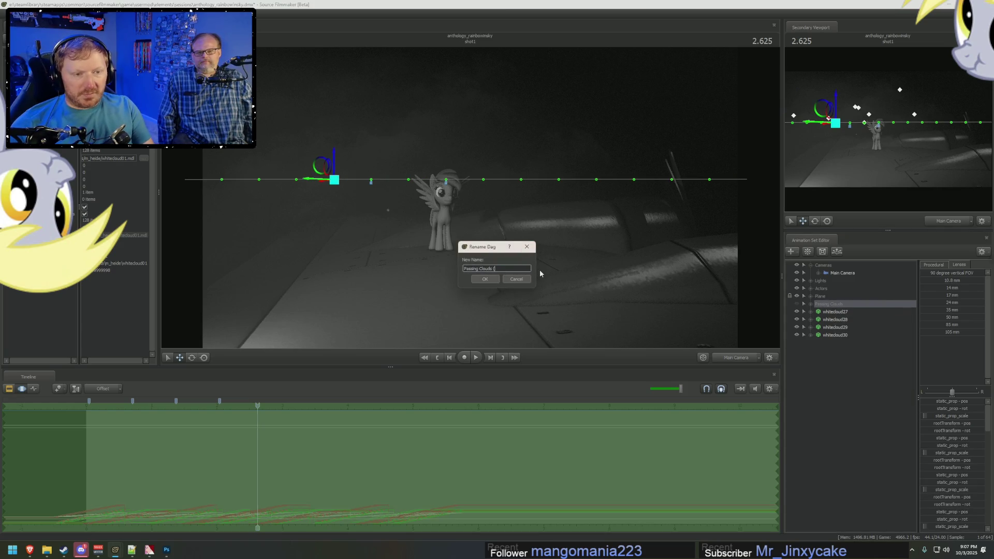
{"action": "type", "text": "Low)"}
{"action": "key", "text": "Return"}
Step: Group whitecloud27–30 together and name the group Passing Clouds (High)
{"action": "left_click", "coordinate": [836, 310]}
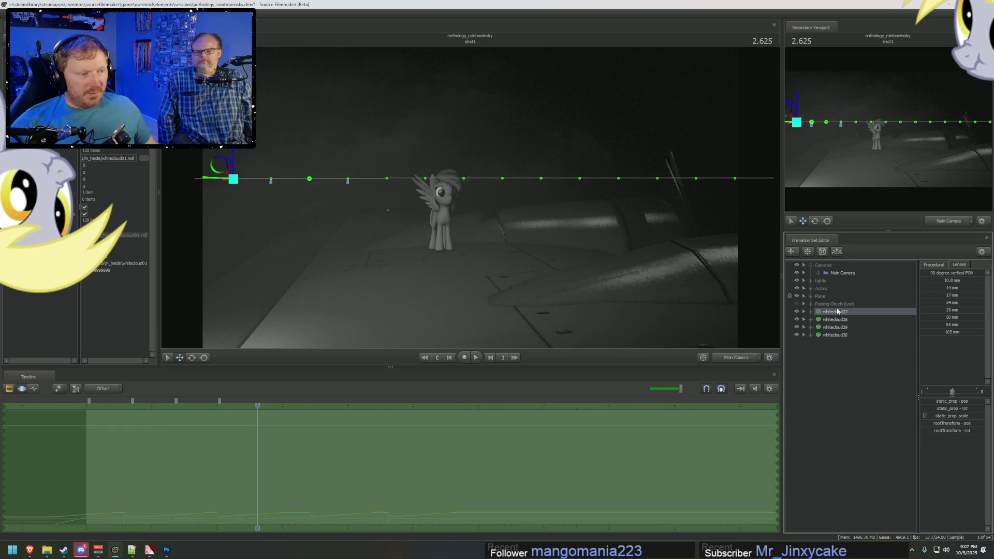
{"action": "right_click", "coordinate": [837, 308]}
{"action": "left_click", "coordinate": [826, 336], "text": "shift"}
{"action": "right_click", "coordinate": [826, 329]}
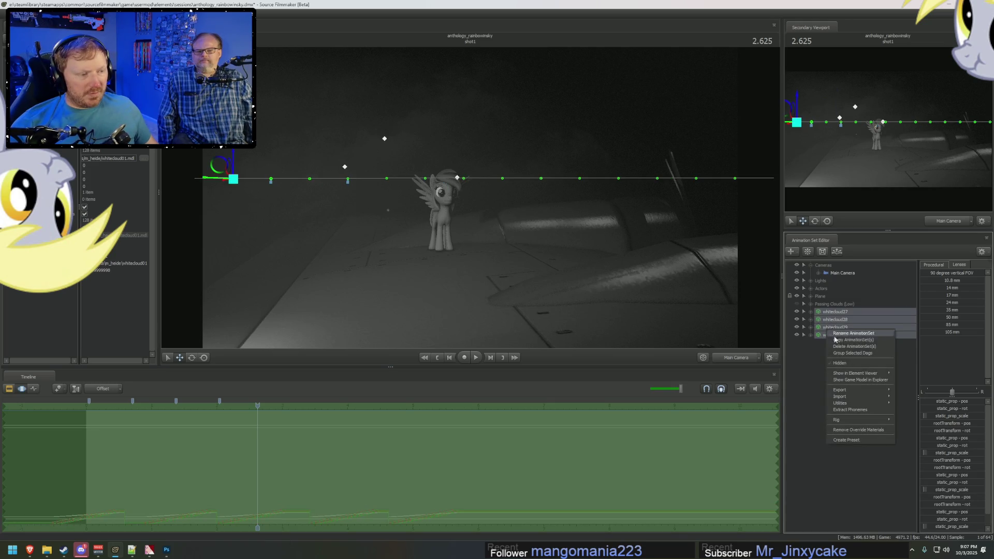
{"action": "left_click", "coordinate": [835, 350]}
{"action": "right_click", "coordinate": [822, 313]}
{"action": "left_click", "coordinate": [823, 317]}
{"action": "type", "text": "Passing Clouds (High"}
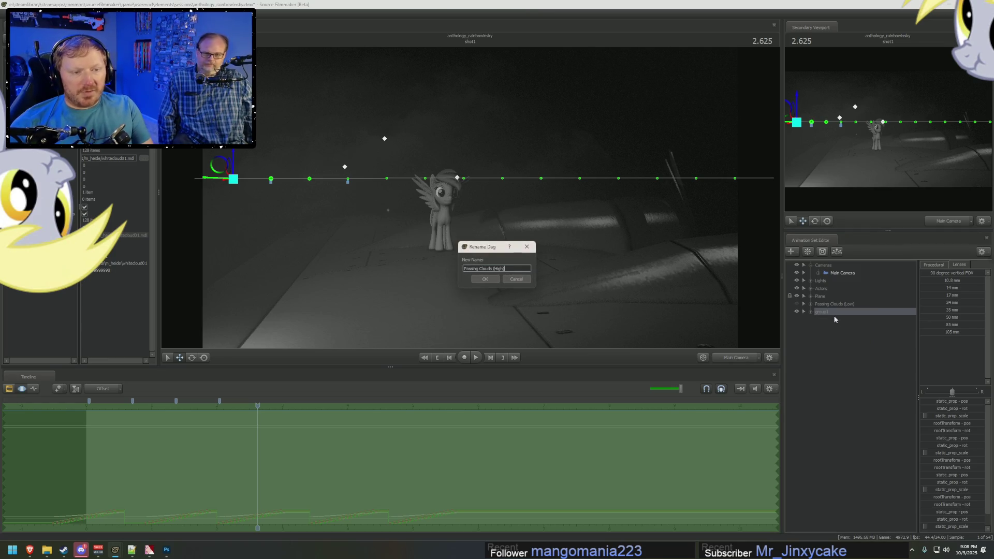
{"action": "key", "text": "Return"}
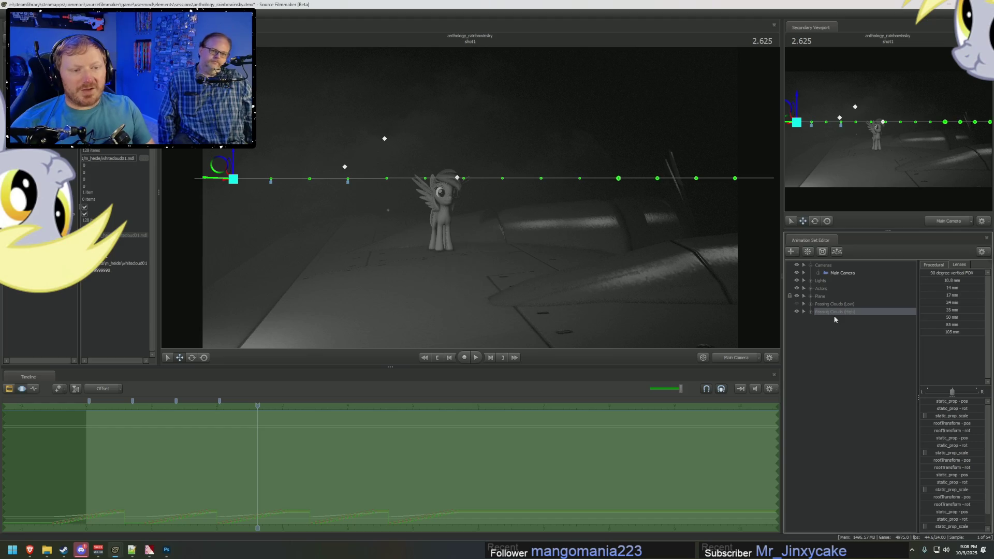
Step: Expand Passing Clouds (High) and bring up whitecloud27's options
{"action": "left_click", "coordinate": [811, 311]}
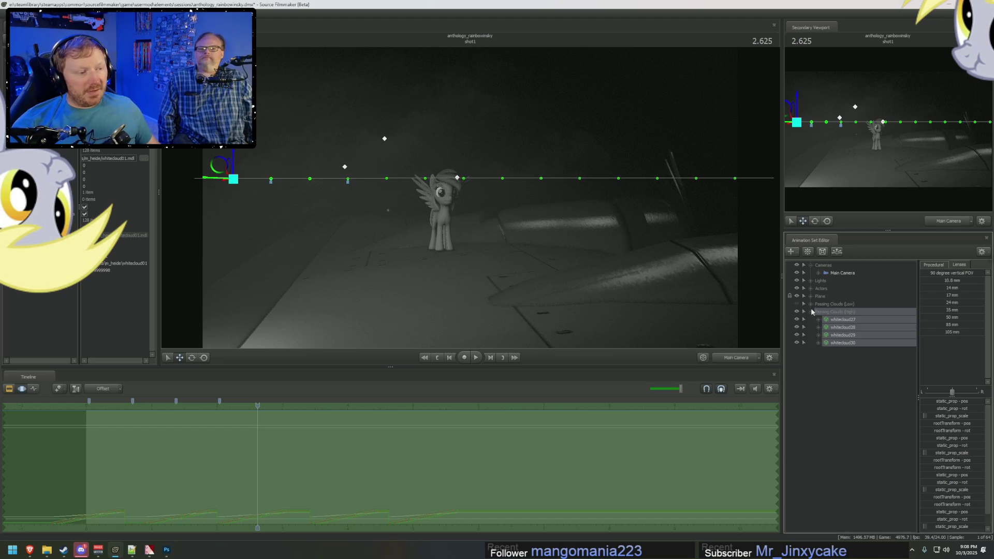
{"action": "left_click", "coordinate": [841, 319]}
{"action": "right_click", "coordinate": [840, 320]}
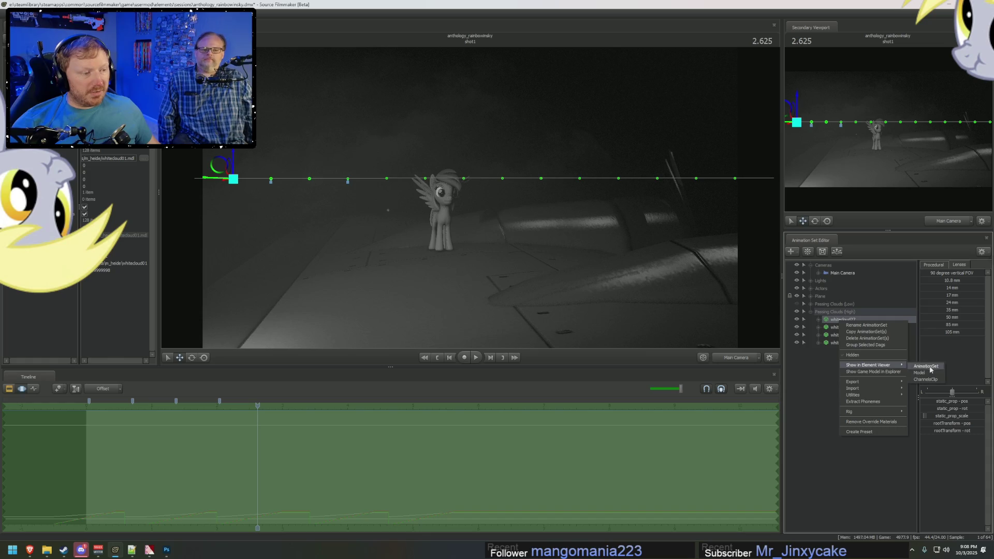
Step: Inspect the element data of whitecloud27, 28, 29 and 30 in turn
{"action": "left_click", "coordinate": [930, 367]}
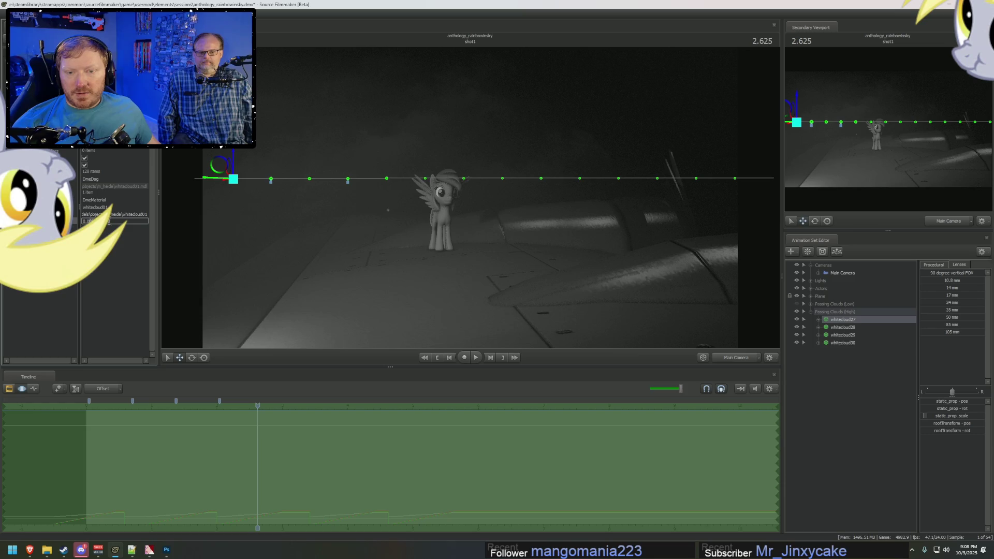
{"action": "left_click", "coordinate": [837, 327]}
{"action": "right_click", "coordinate": [840, 328]}
{"action": "left_click", "coordinate": [919, 378]}
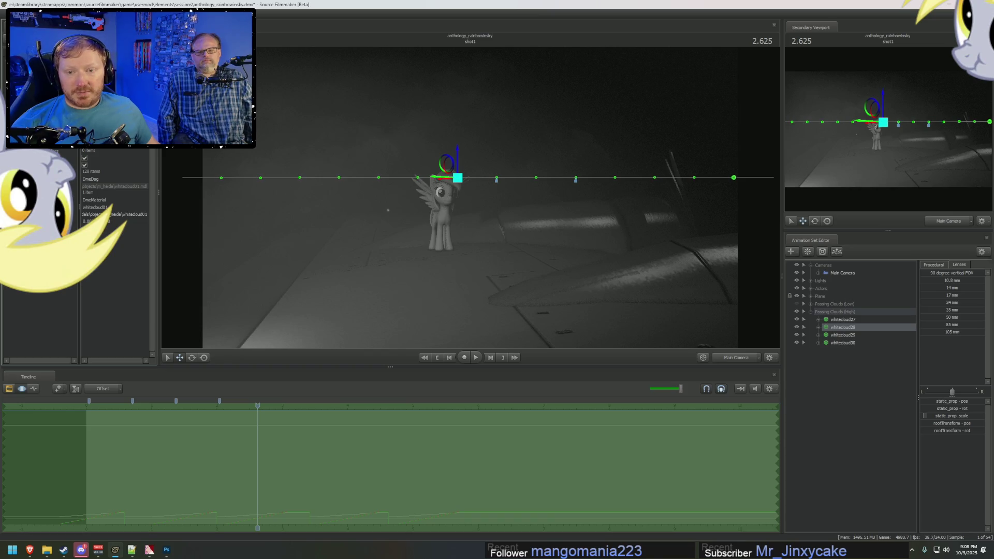
{"action": "right_click", "coordinate": [841, 336]}
{"action": "left_click", "coordinate": [918, 387]}
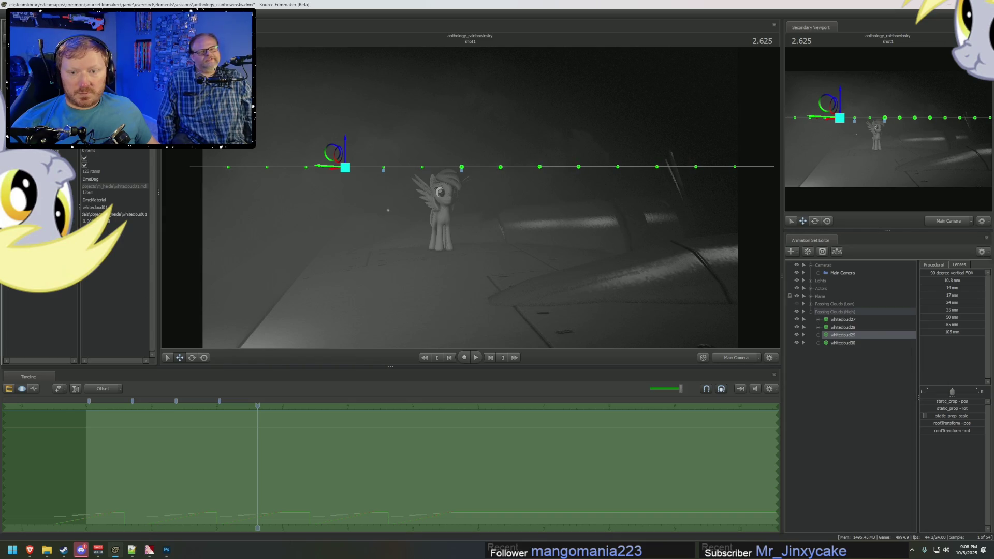
{"action": "right_click", "coordinate": [859, 341]}
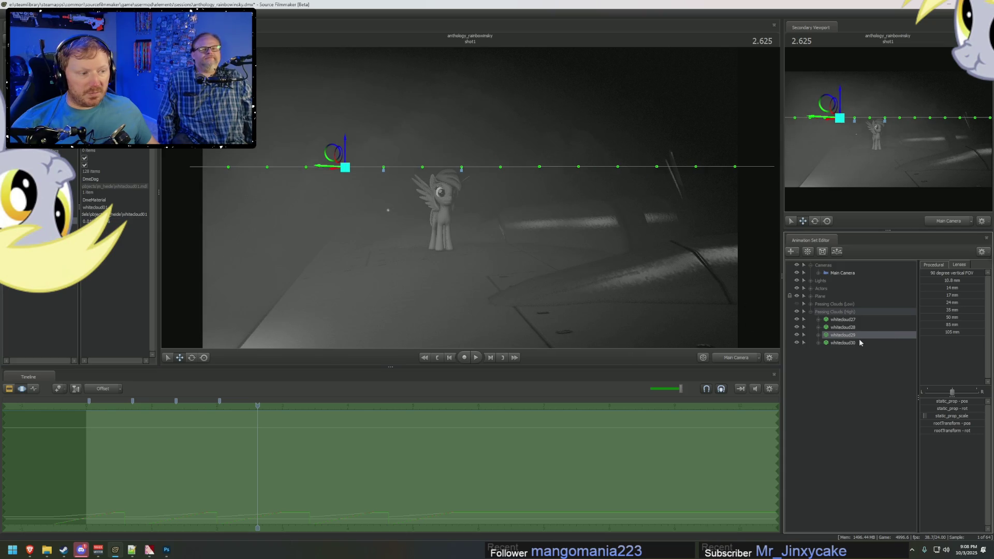
{"action": "left_click", "coordinate": [940, 393]}
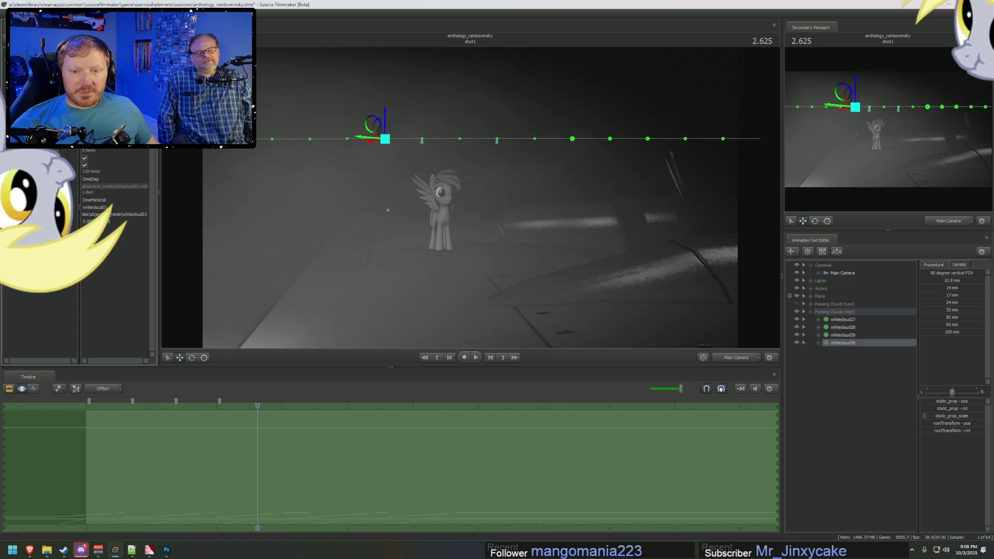
Step: Confirm the edited element value and select the whole Passing Clouds (High) group
{"action": "key", "text": "Return"}
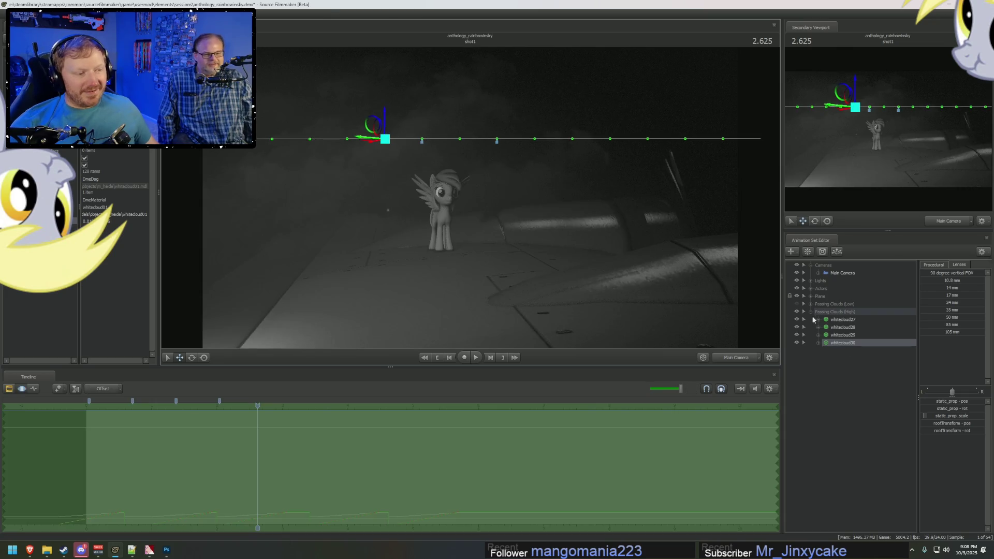
{"action": "left_click", "coordinate": [828, 312]}
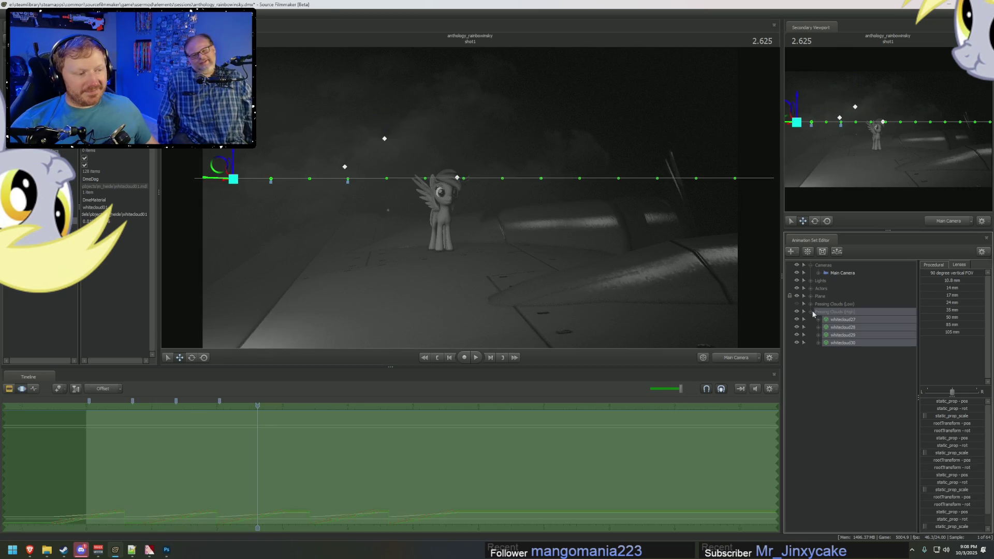
{"action": "left_click", "coordinate": [811, 312]}
Step: Mark the time range from shot start to 2 seconds in the Motion Editor
{"action": "key", "text": "F3"}
{"action": "mouse_move", "coordinate": [167, 403]}
{"action": "left_mouse_down"}
{"action": "mouse_move", "coordinate": [214, 403]}
{"action": "mouse_move", "coordinate": [180, 411]}
{"action": "left_mouse_up"}
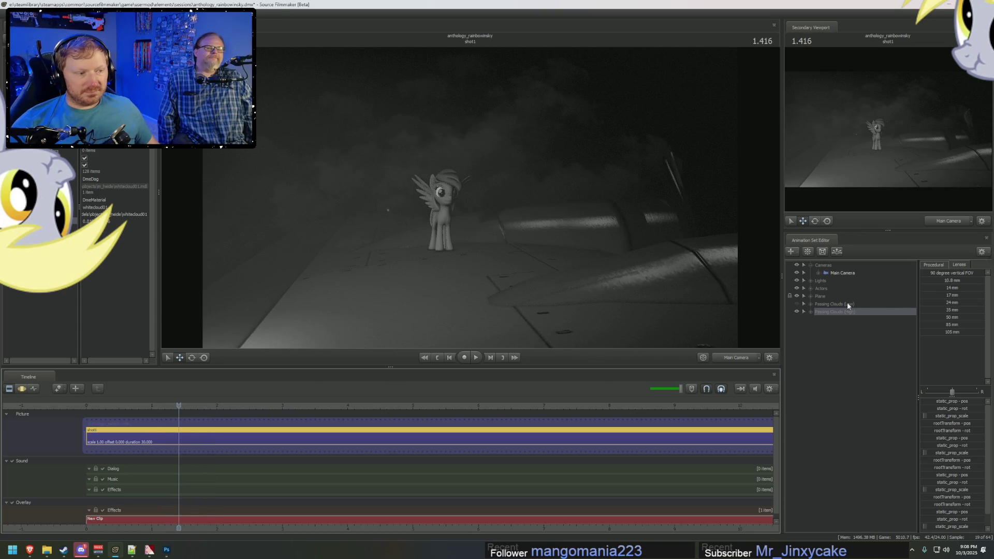
{"action": "left_click_drag", "start_coordinate": [683, 293], "coordinate": [481, 225], "text": "ctrl"}
{"action": "left_click_drag", "start_coordinate": [462, 272], "coordinate": [442, 208]}
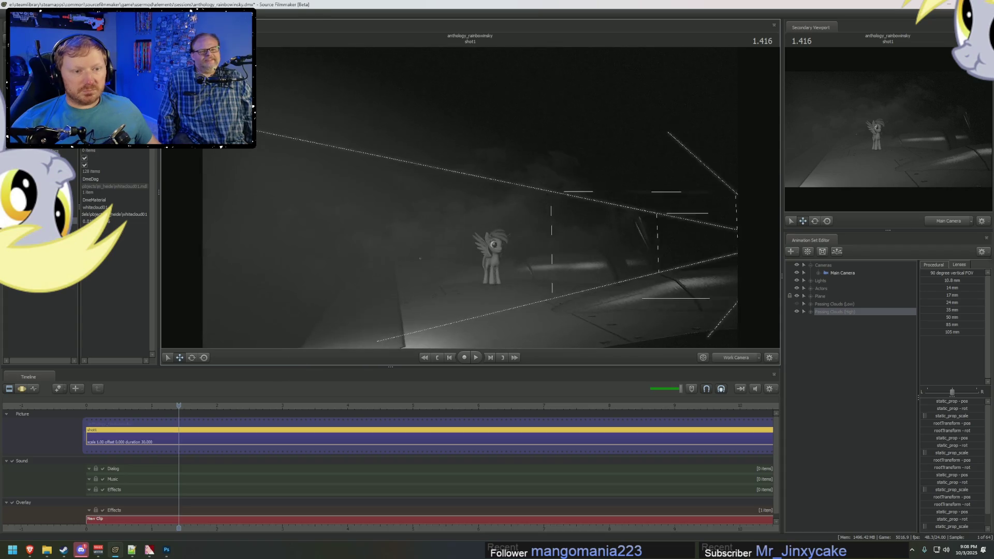
{"action": "key", "text": "F3"}
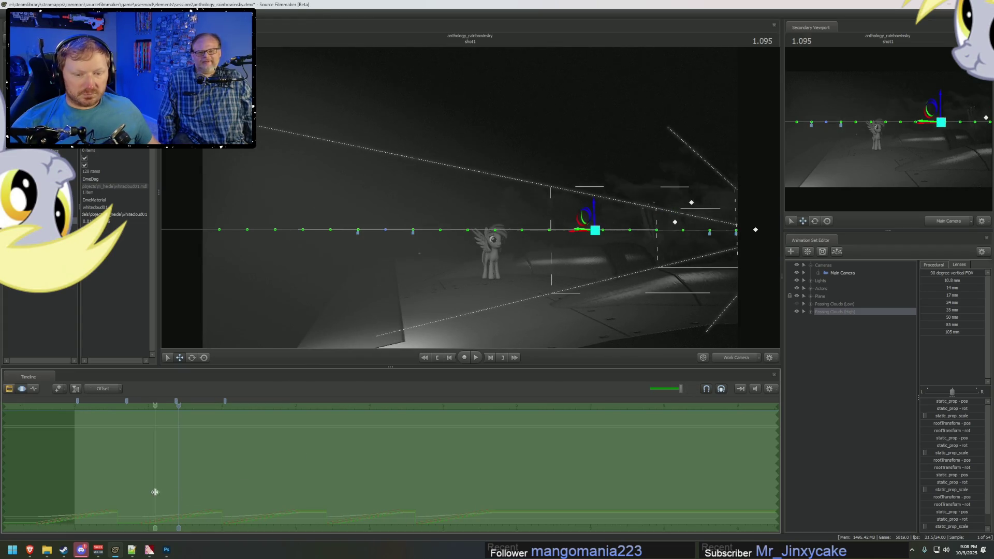
{"action": "left_click", "coordinate": [223, 505]}
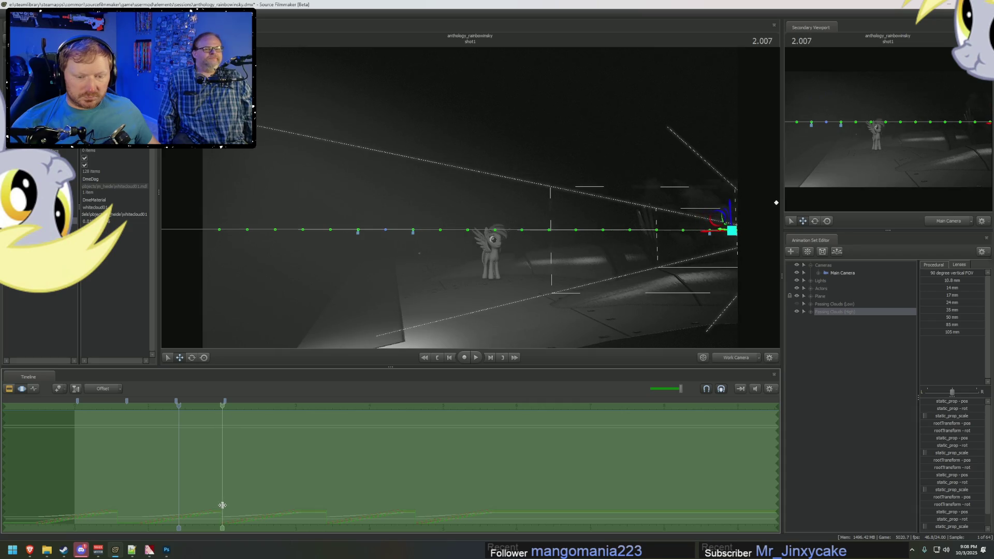
{"action": "left_click_drag", "start_coordinate": [222, 505], "coordinate": [78, 505]}
Step: Apply the Procedural In and Out presets over that range, then scrub to about 1.9 seconds
{"action": "left_click", "coordinate": [933, 265]}
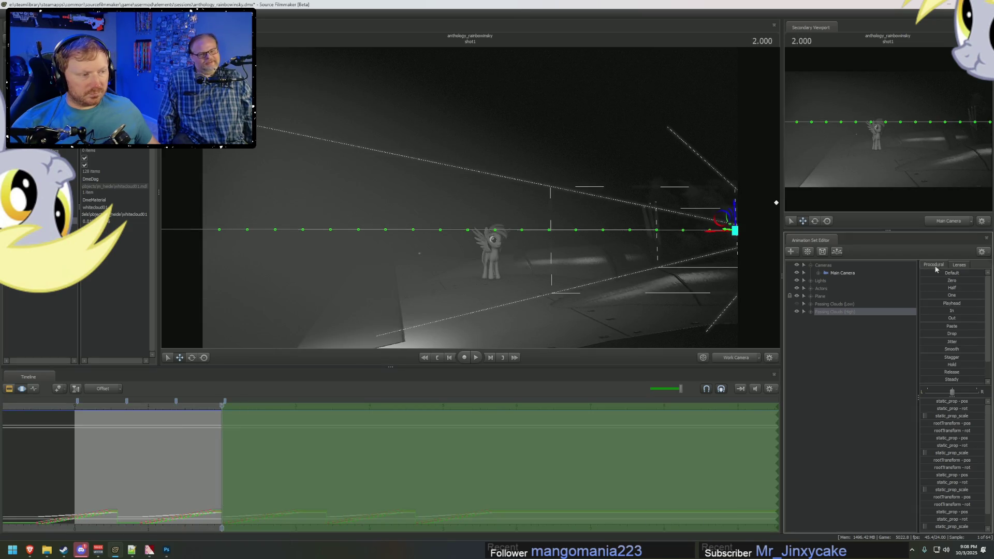
{"action": "left_click", "coordinate": [932, 309]}
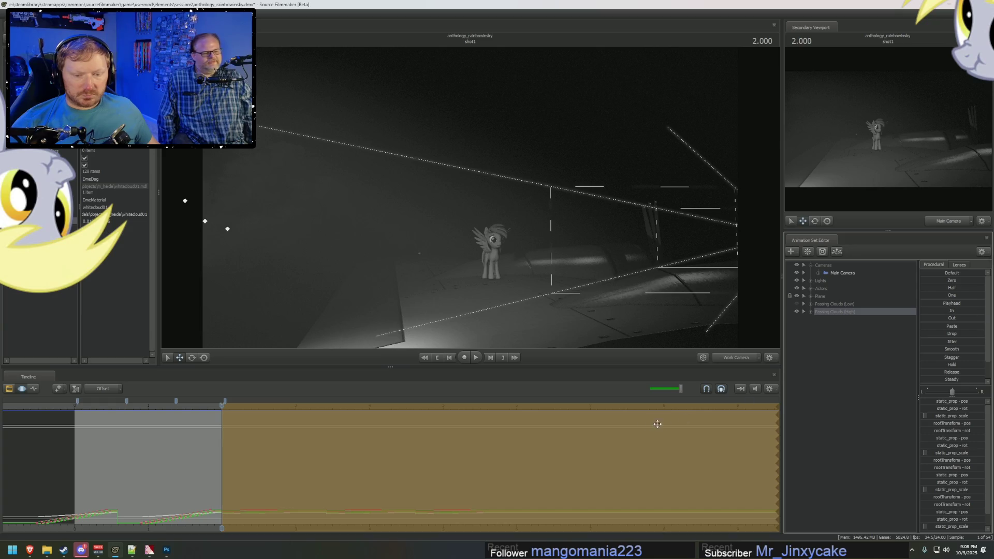
{"action": "left_click_drag", "start_coordinate": [640, 425], "coordinate": [650, 428]}
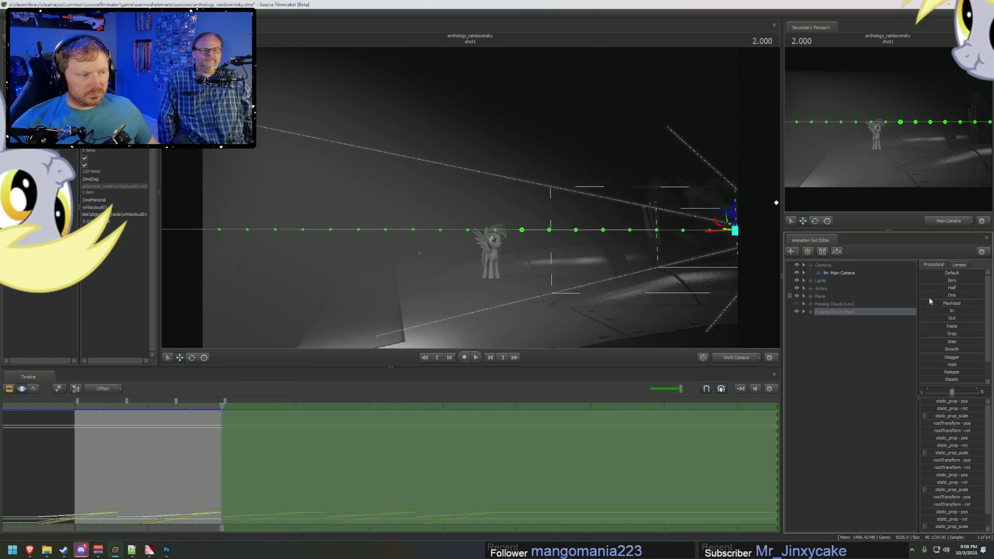
{"action": "left_click", "coordinate": [923, 318]}
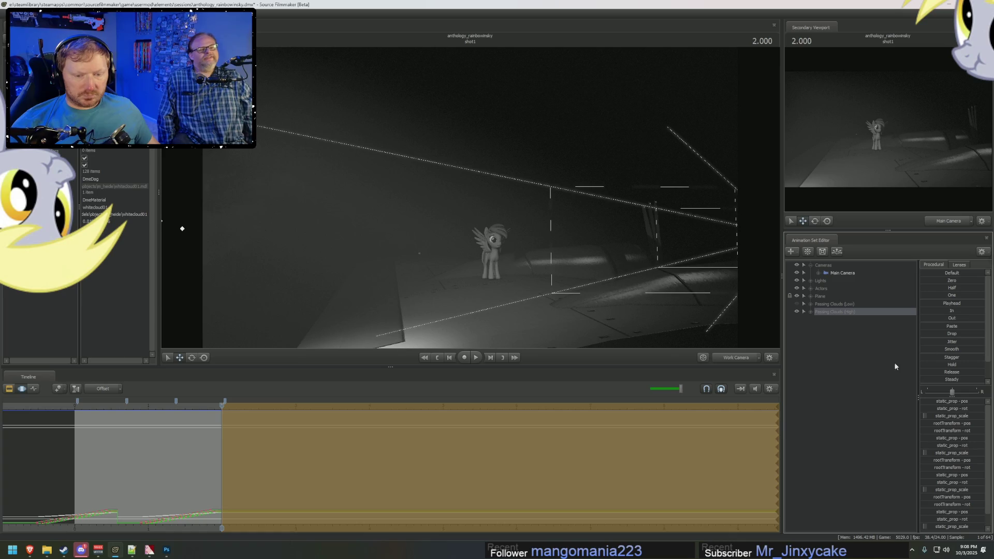
{"action": "left_click_drag", "start_coordinate": [808, 359], "coordinate": [638, 375]}
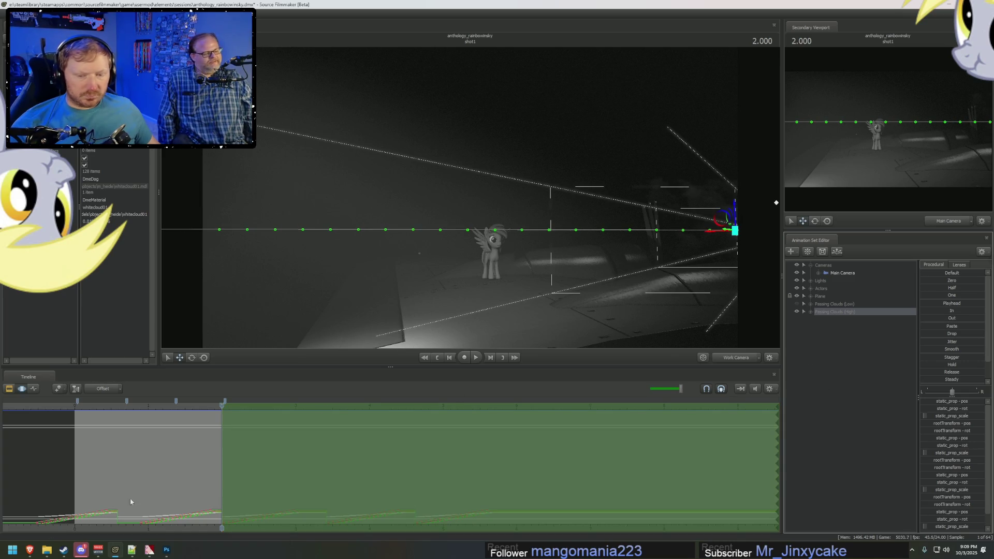
{"action": "left_click", "coordinate": [10, 410]}
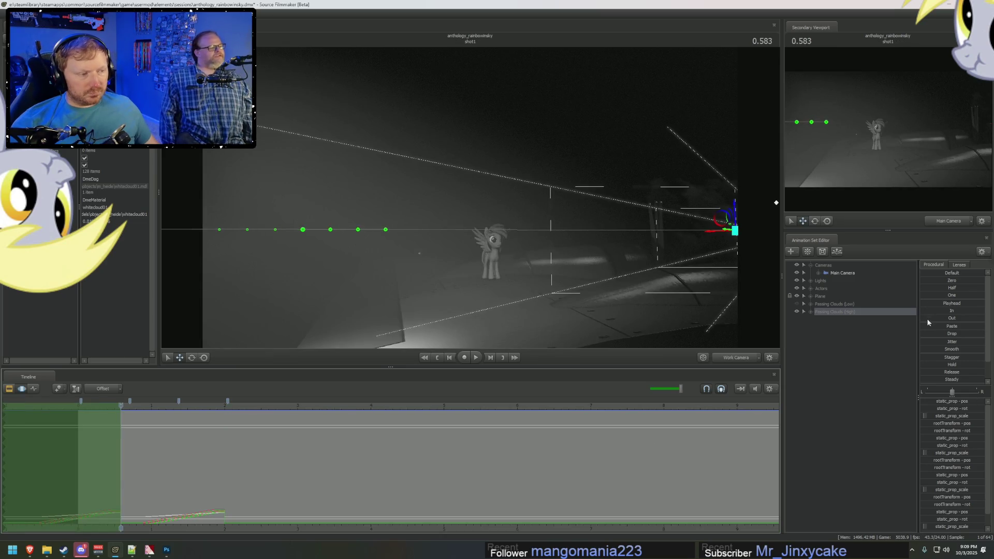
{"action": "mouse_move", "coordinate": [144, 474]}
{"action": "left_mouse_down"}
{"action": "mouse_move", "coordinate": [444, 483]}
{"action": "mouse_move", "coordinate": [237, 491]}
{"action": "left_mouse_up"}
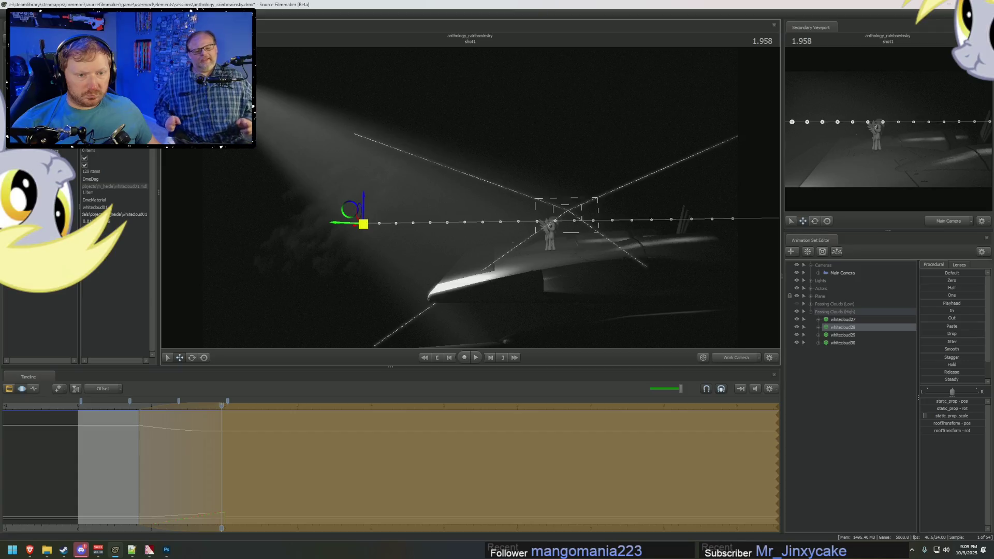
Step: Adjust whitecloud30 and play back the cloud motion through the main camera
{"action": "left_click", "coordinate": [863, 336]}
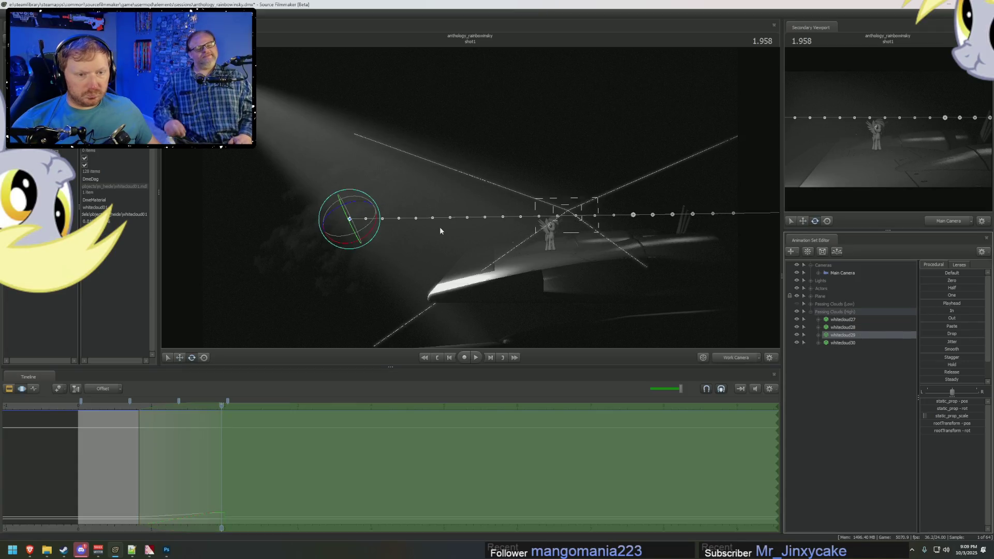
{"action": "mouse_move", "coordinate": [362, 225]}
{"action": "left_mouse_down"}
{"action": "mouse_move", "coordinate": [445, 213]}
{"action": "mouse_move", "coordinate": [407, 217]}
{"action": "mouse_move", "coordinate": [454, 191]}
{"action": "mouse_move", "coordinate": [378, 185]}
{"action": "mouse_move", "coordinate": [403, 174]}
{"action": "left_mouse_up"}
{"action": "left_click", "coordinate": [844, 343]}
{"action": "key", "text": "e"}
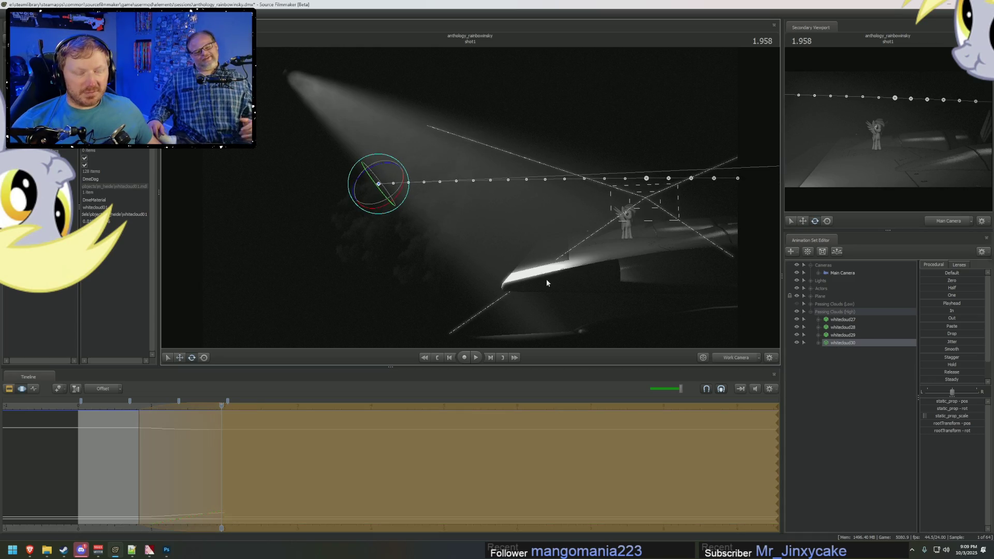
{"action": "left_click", "coordinate": [156, 447]}
{"action": "key", "text": "space"}
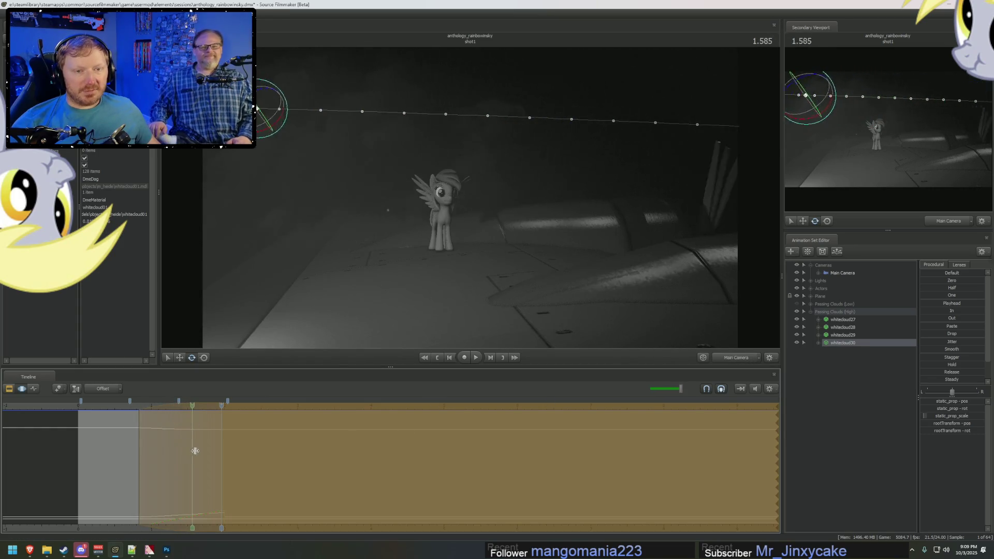
{"action": "left_click", "coordinate": [113, 409]}
{"action": "key", "text": "space"}
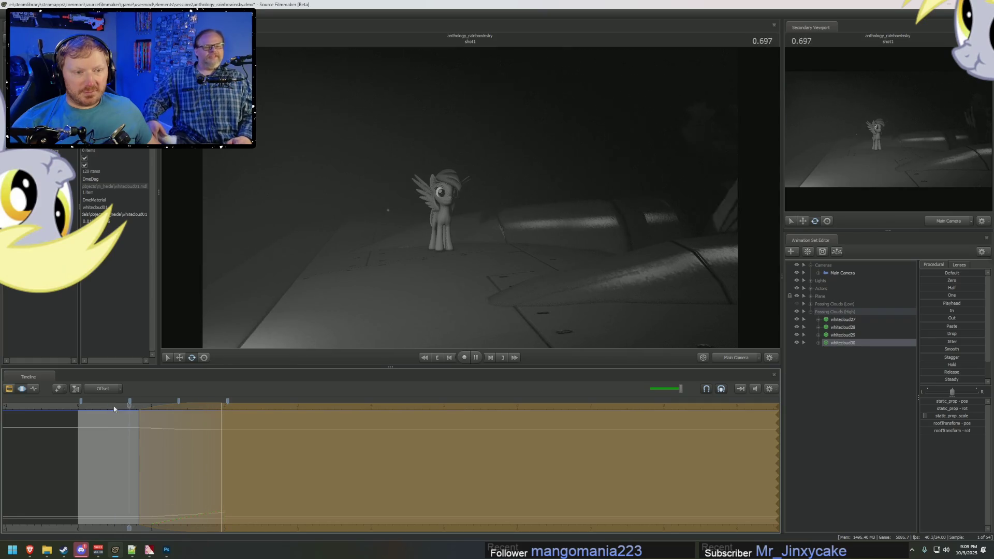
{"action": "key", "text": "space"}
{"action": "mouse_move", "coordinate": [187, 437]}
{"action": "left_mouse_down"}
{"action": "mouse_move", "coordinate": [210, 441]}
{"action": "mouse_move", "coordinate": [192, 440]}
{"action": "left_mouse_up"}
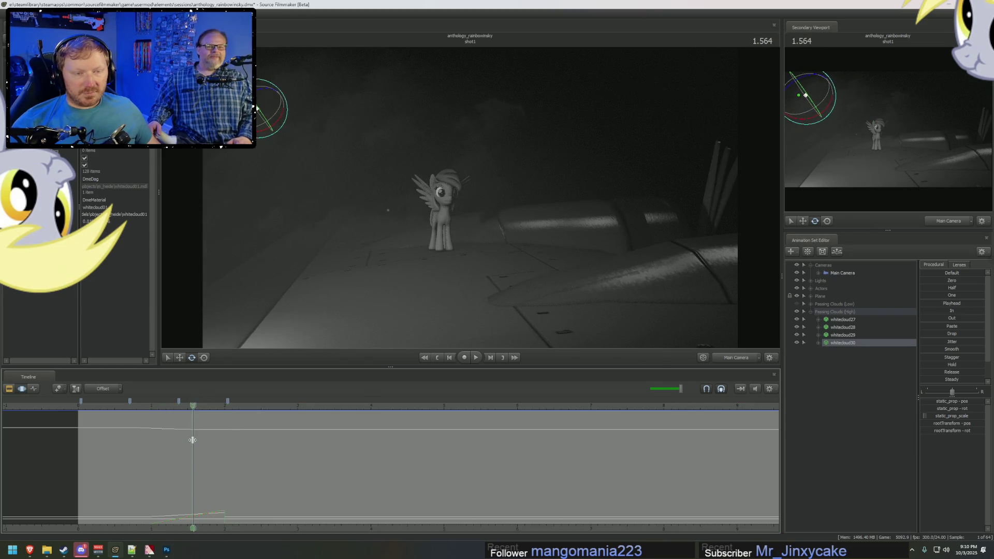
Step: Paste a copied cloud animation set as whitecloud31
{"action": "left_click", "coordinate": [847, 335]}
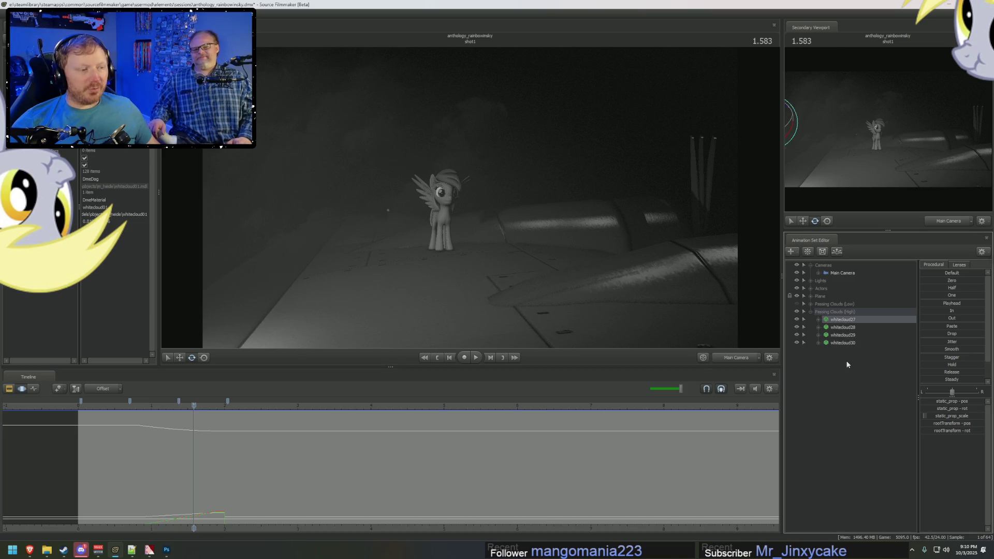
{"action": "right_click", "coordinate": [847, 365]}
{"action": "left_click", "coordinate": [842, 328]}
{"action": "right_click", "coordinate": [842, 328]}
{"action": "left_click", "coordinate": [847, 362]}
{"action": "right_click", "coordinate": [847, 362]}
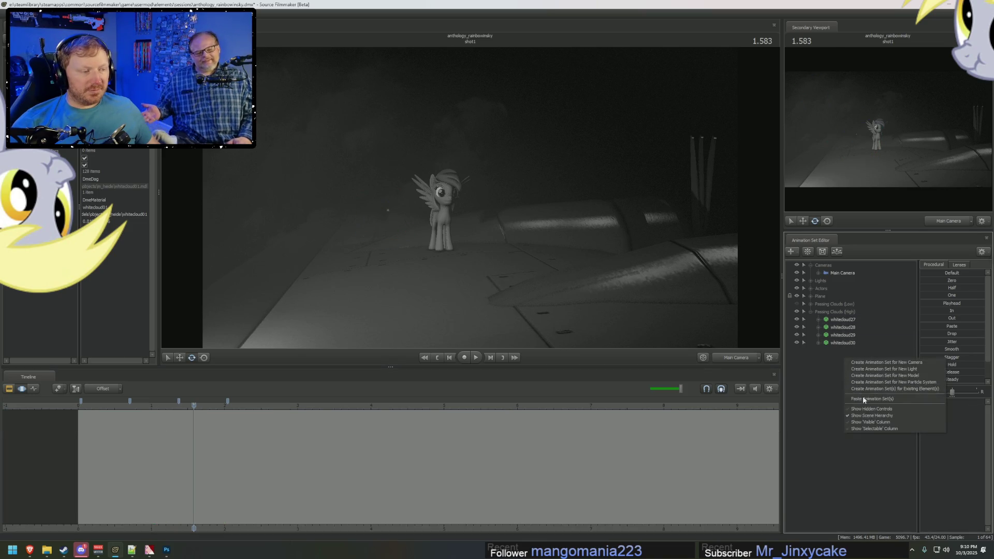
{"action": "left_click", "coordinate": [863, 398]}
Step: At about 1.29 seconds, move whitecloud31 up and to the left
{"action": "left_click_drag", "start_coordinate": [194, 405], "coordinate": [174, 407]}
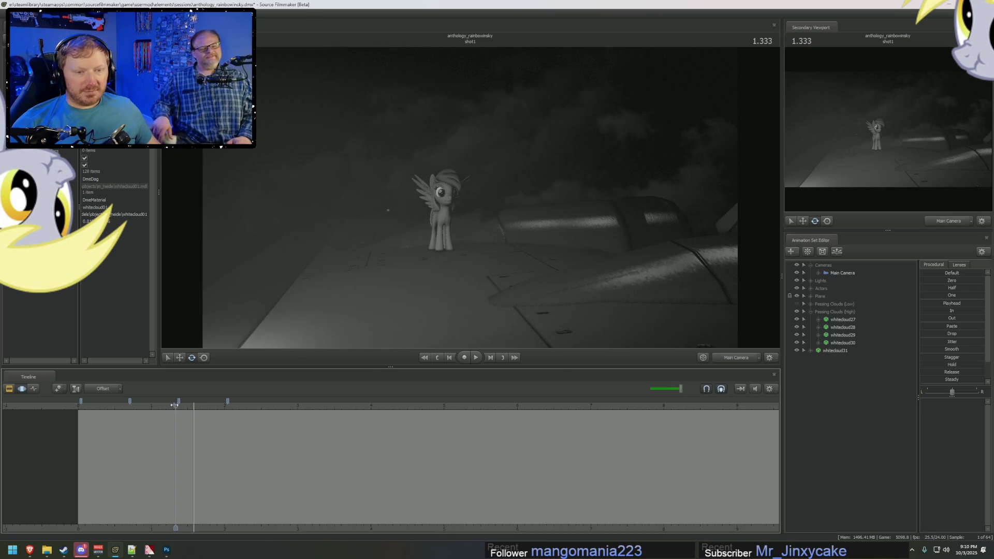
{"action": "left_click", "coordinate": [836, 351]}
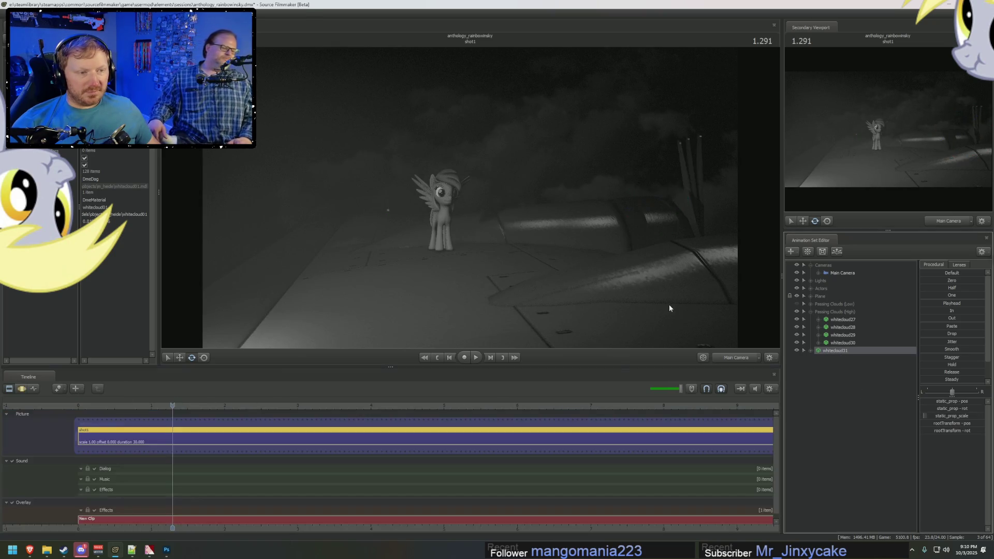
{"action": "left_click", "coordinate": [659, 208]}
{"action": "left_click_drag", "start_coordinate": [659, 206], "coordinate": [547, 164]}
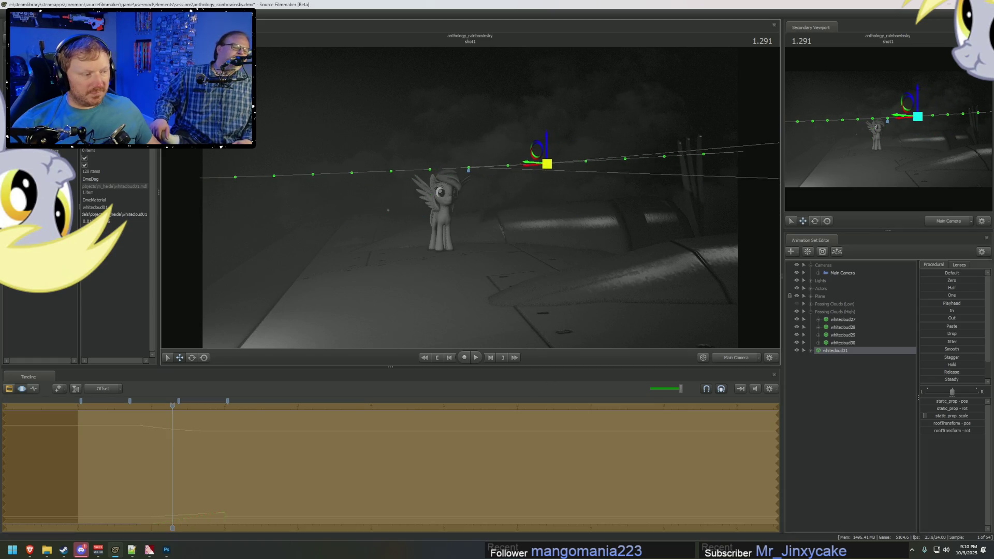
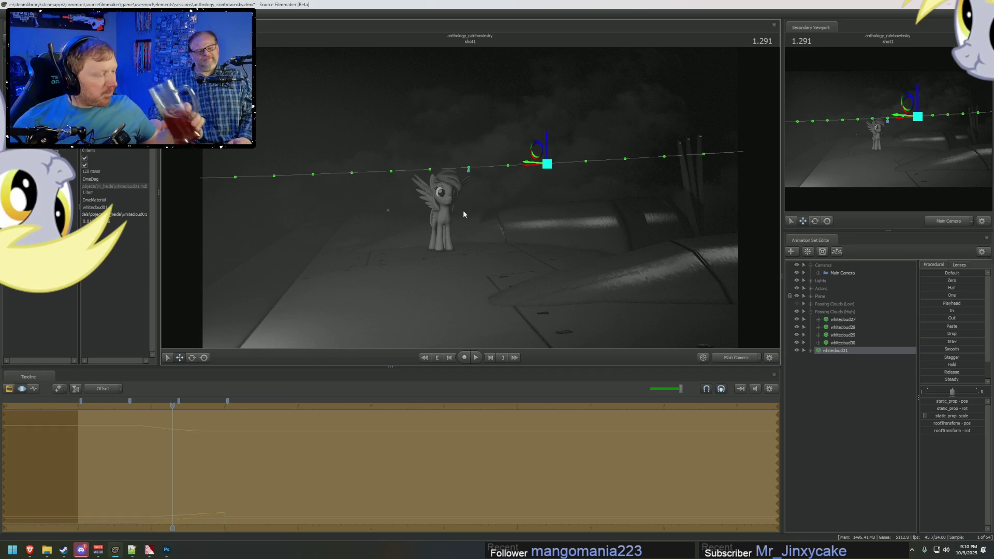
Step: Set a time selection for whitecloud31 in the Motion Editor and slide the cloud along its path
{"action": "key", "text": "F3"}
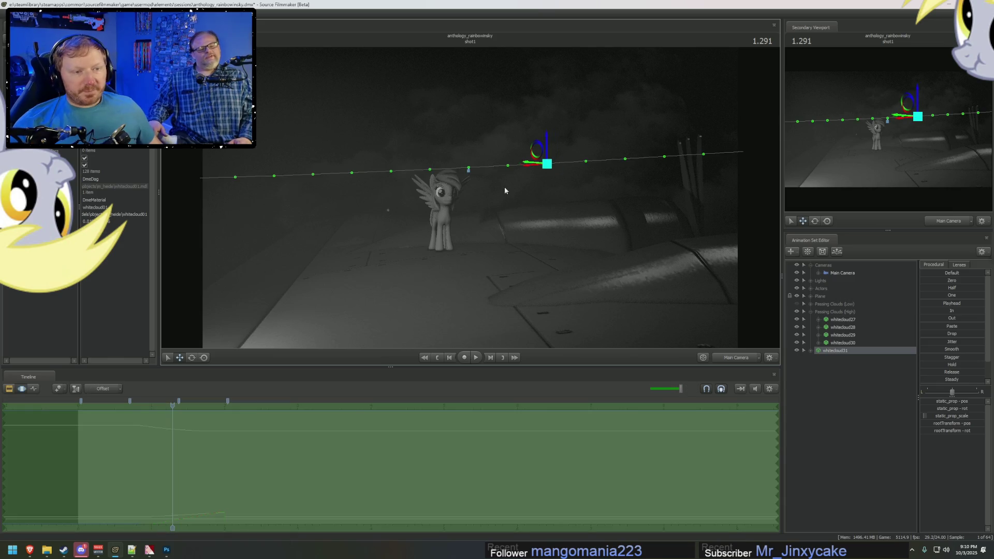
{"action": "key", "text": "F2"}
{"action": "key", "text": "F3"}
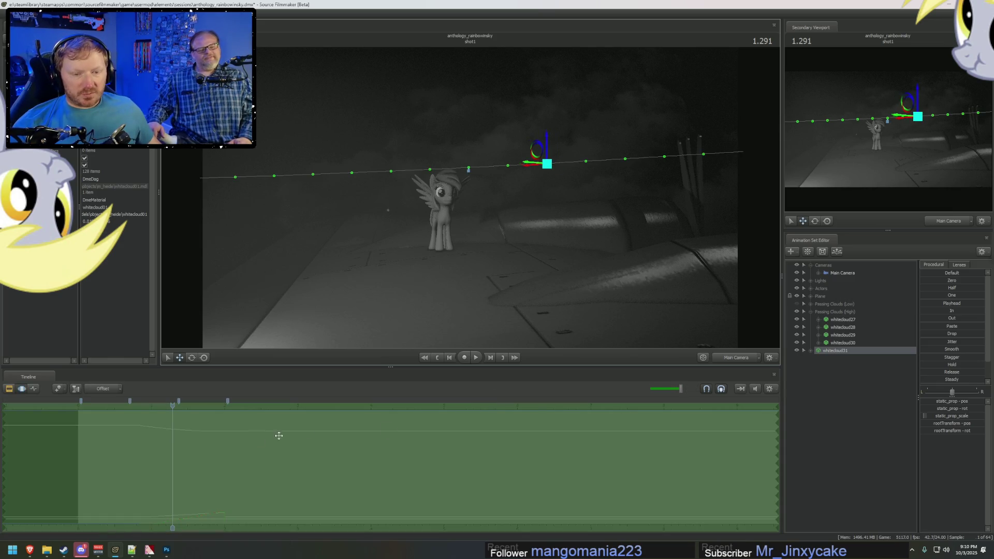
{"action": "left_click", "coordinate": [191, 447]}
{"action": "left_click_drag", "start_coordinate": [190, 448], "coordinate": [222, 453]}
{"action": "left_click", "coordinate": [259, 459]}
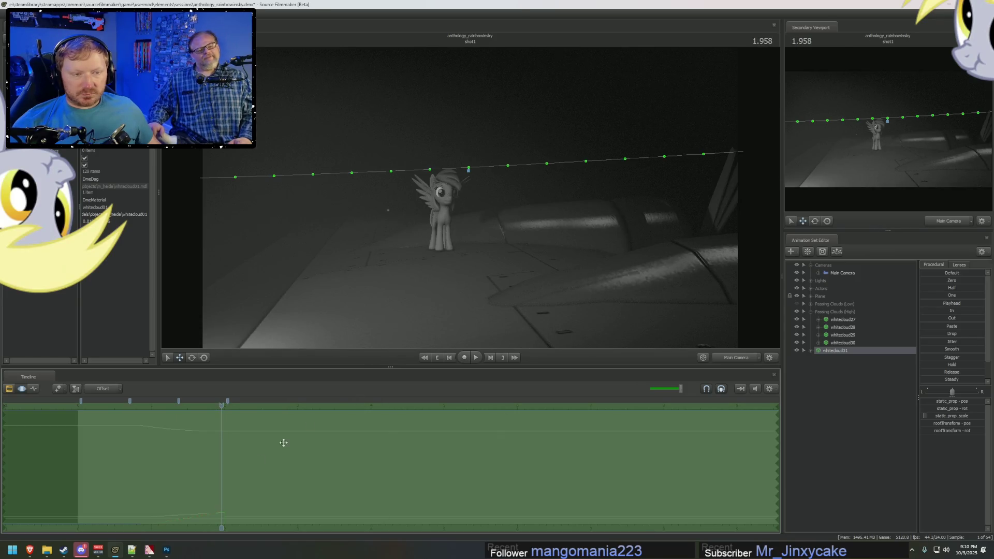
{"action": "left_click_drag", "start_coordinate": [226, 422], "coordinate": [172, 421]}
{"action": "left_click_drag", "start_coordinate": [549, 164], "coordinate": [662, 166]}
Step: Redo the cloud's time selection with a shorter full-strength part and check it from Main Camera at 1.140
{"action": "key", "text": "F2"}
{"action": "key", "text": "F3"}
{"action": "left_click", "coordinate": [223, 506]}
{"action": "left_click_drag", "start_coordinate": [222, 507], "coordinate": [145, 508]}
{"action": "mouse_move", "coordinate": [466, 207]}
{"action": "left_mouse_down"}
{"action": "mouse_move", "coordinate": [511, 221]}
{"action": "mouse_move", "coordinate": [428, 234]}
{"action": "left_mouse_up"}
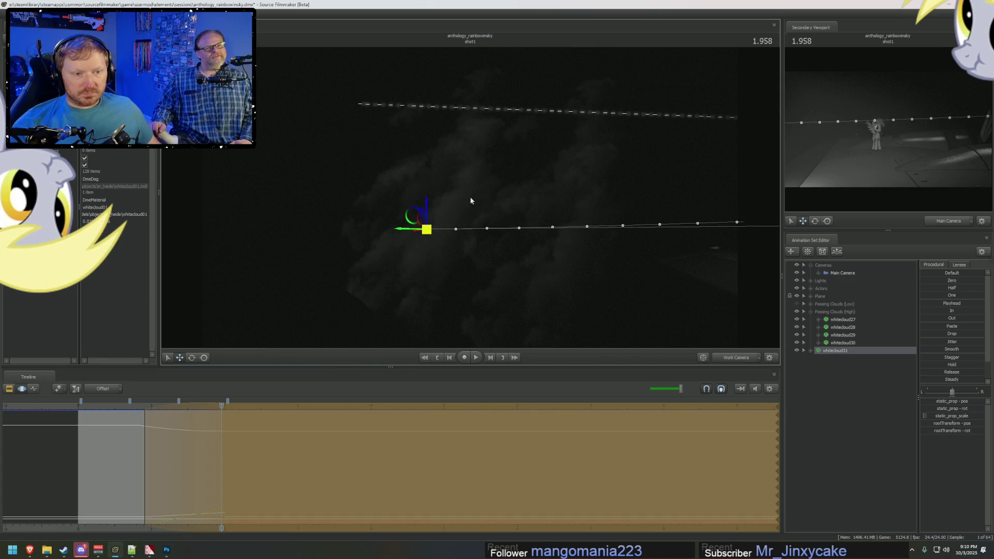
{"action": "left_click", "coordinate": [736, 357]}
{"action": "mouse_move", "coordinate": [169, 483]}
{"action": "middle_mouse_down"}
{"action": "mouse_move", "coordinate": [144, 466]}
{"action": "mouse_move", "coordinate": [195, 465]}
{"action": "mouse_move", "coordinate": [147, 457]}
{"action": "mouse_move", "coordinate": [191, 421]}
{"action": "middle_mouse_up"}
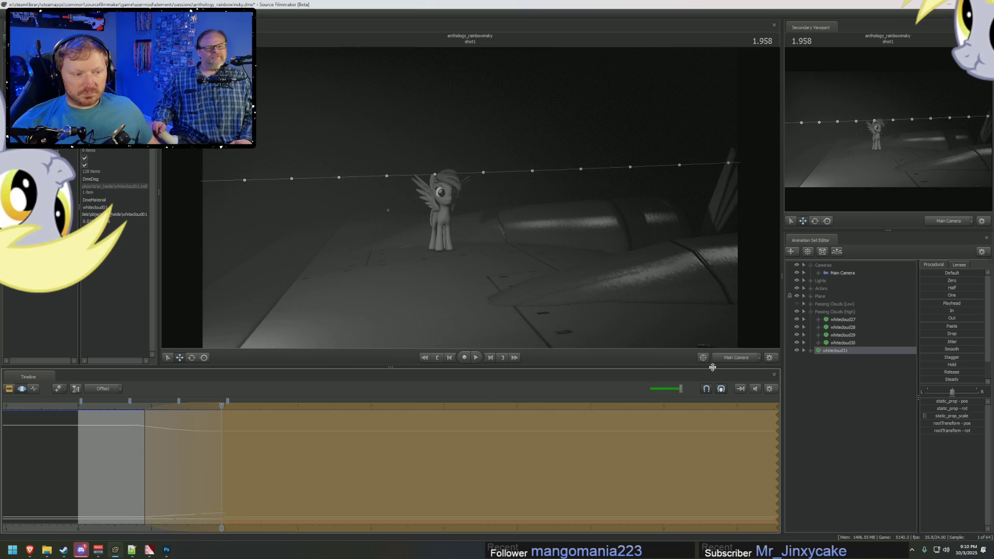
Step: Push whitecloud31 and its motion path further left in the Work Camera, then review it from Main Camera at 1.958
{"action": "left_click", "coordinate": [735, 358]}
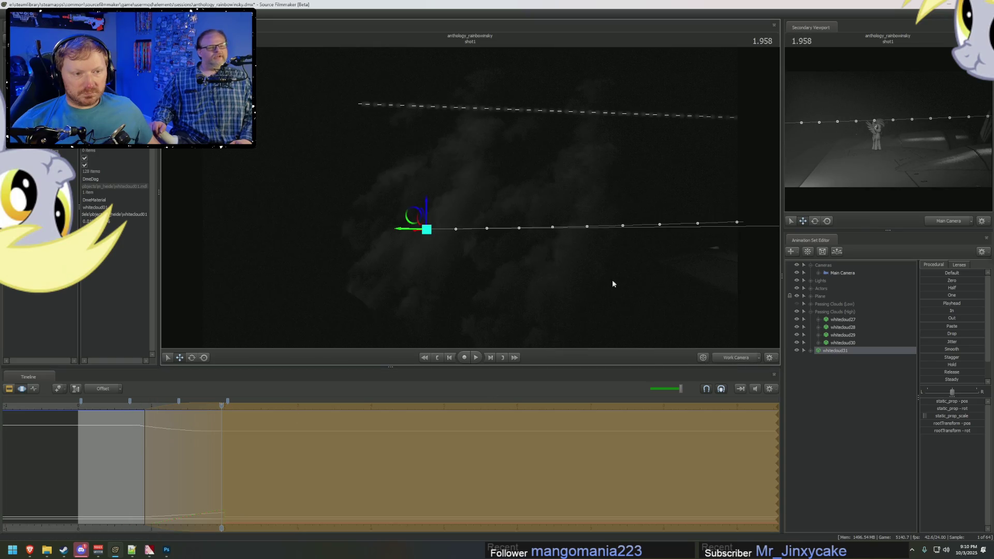
{"action": "middle_click_drag", "start_coordinate": [541, 195], "coordinate": [476, 195]}
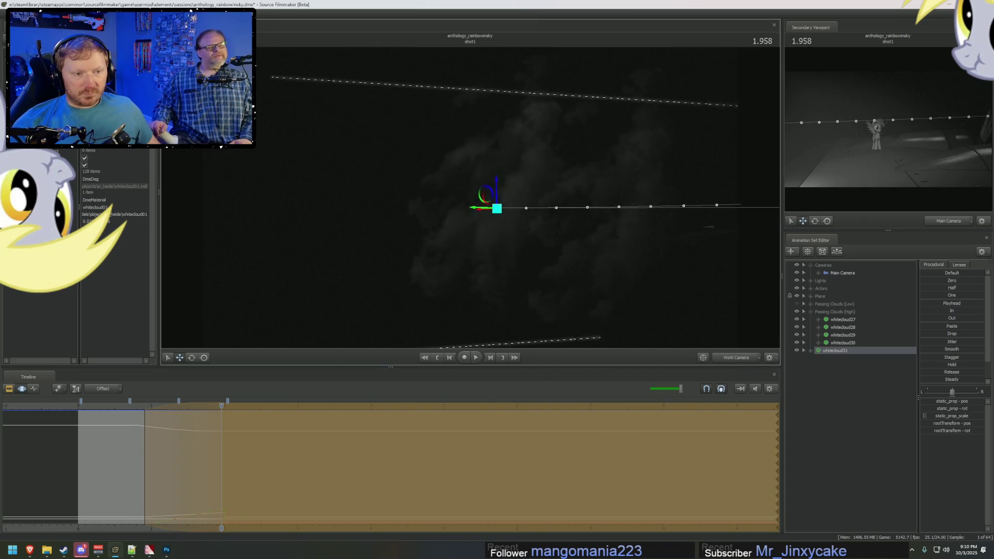
{"action": "left_click_drag", "start_coordinate": [494, 211], "coordinate": [435, 207]}
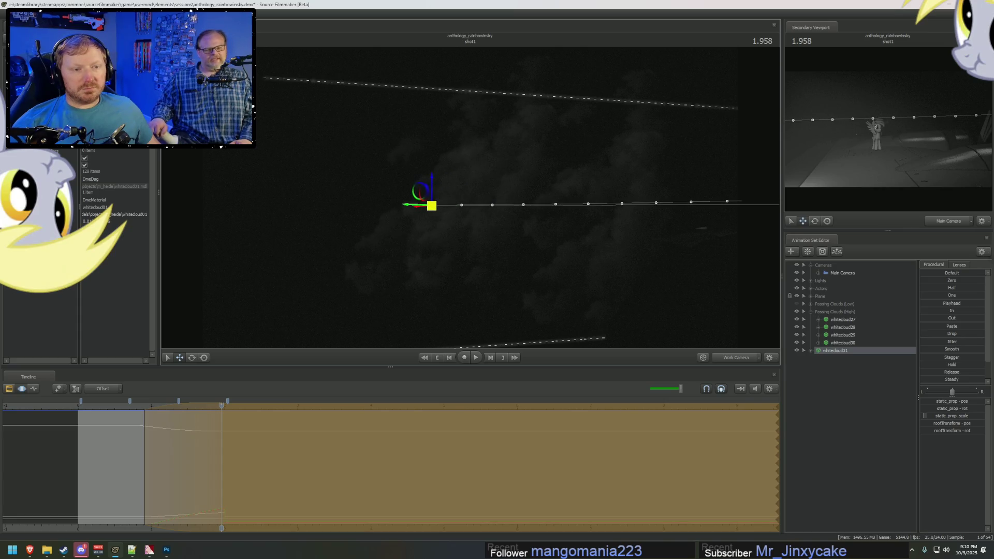
{"action": "left_click", "coordinate": [735, 357]}
{"action": "left_click", "coordinate": [175, 445]}
{"action": "left_click_drag", "start_coordinate": [175, 444], "coordinate": [231, 458]}
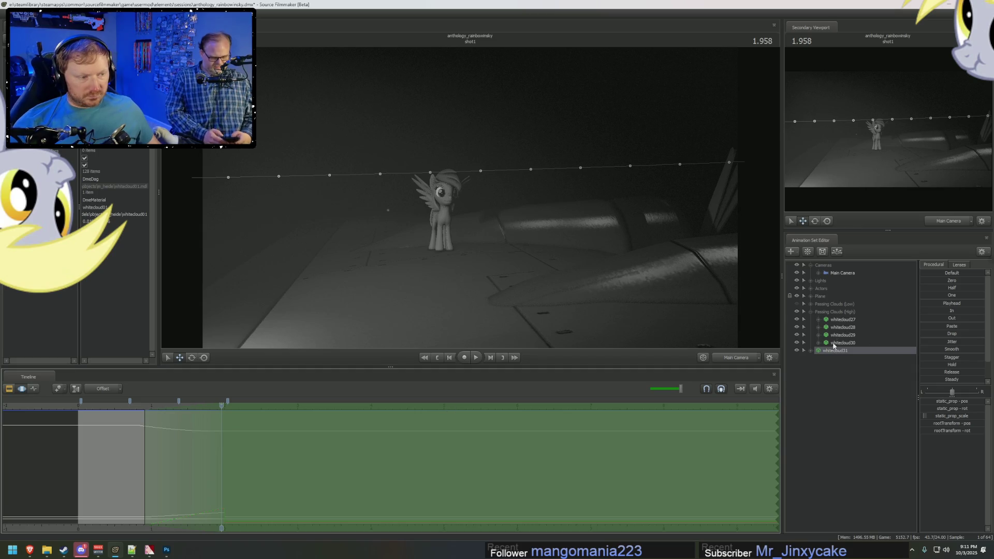
Step: Select all Passing Clouds (High) clouds, mark a time range over their motion and play back the shot
{"action": "left_click", "coordinate": [834, 311]}
{"action": "left_click", "coordinate": [842, 351], "text": "shift"}
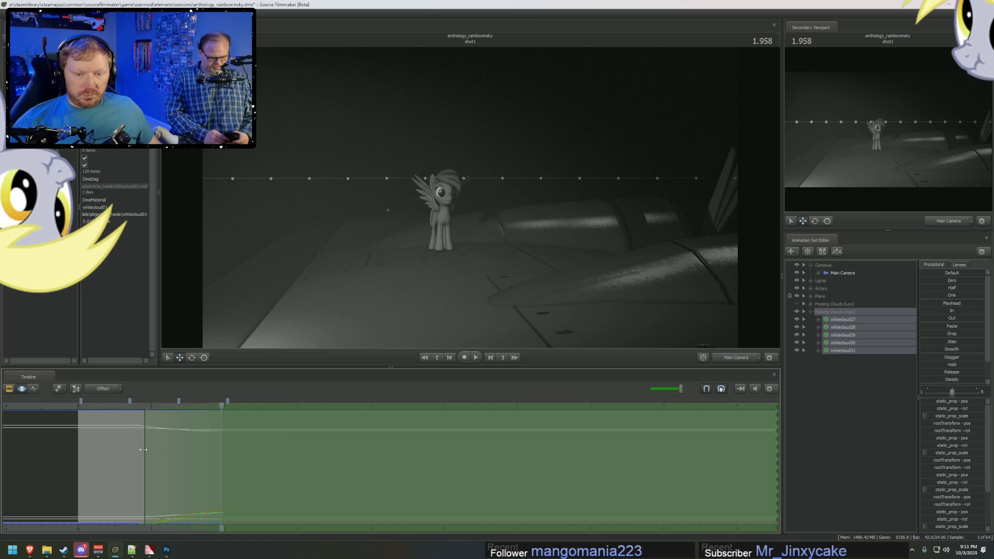
{"action": "mouse_move", "coordinate": [137, 450]}
{"action": "left_mouse_down"}
{"action": "mouse_move", "coordinate": [313, 469]}
{"action": "mouse_move", "coordinate": [296, 470]}
{"action": "mouse_move", "coordinate": [475, 475]}
{"action": "left_mouse_up"}
{"action": "left_click_drag", "start_coordinate": [397, 477], "coordinate": [377, 475]}
{"action": "key", "text": "F2"}
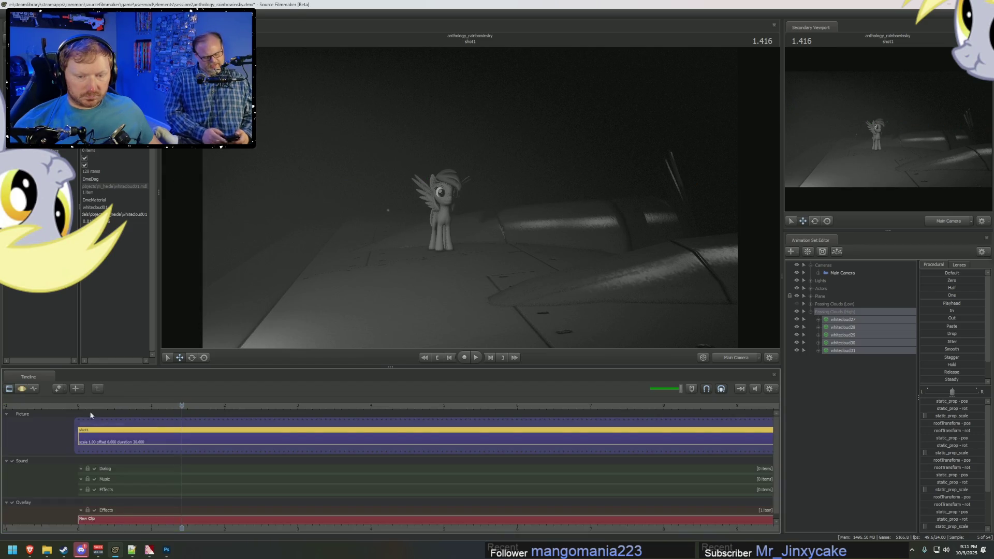
{"action": "left_click", "coordinate": [93, 406]}
{"action": "key", "text": "space"}
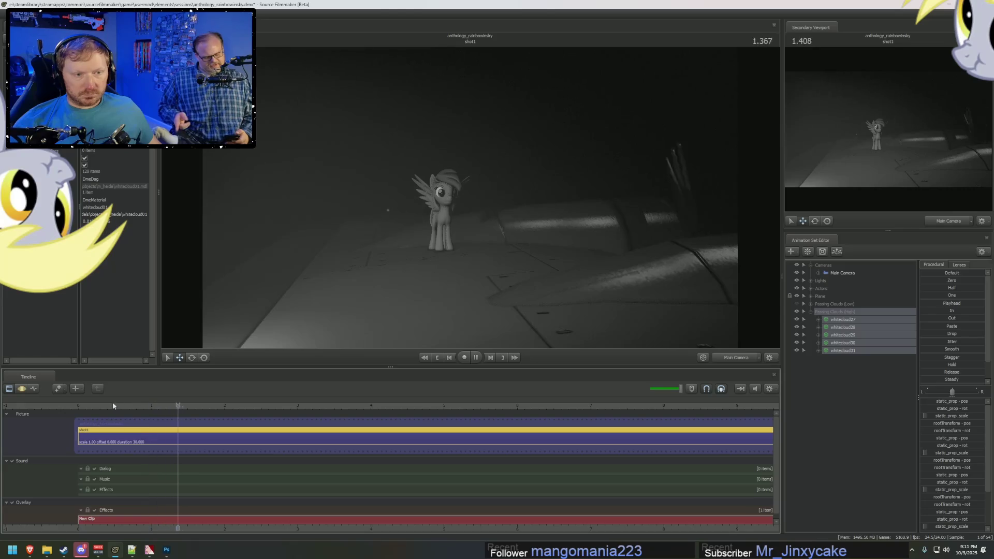
{"action": "key", "text": "space"}
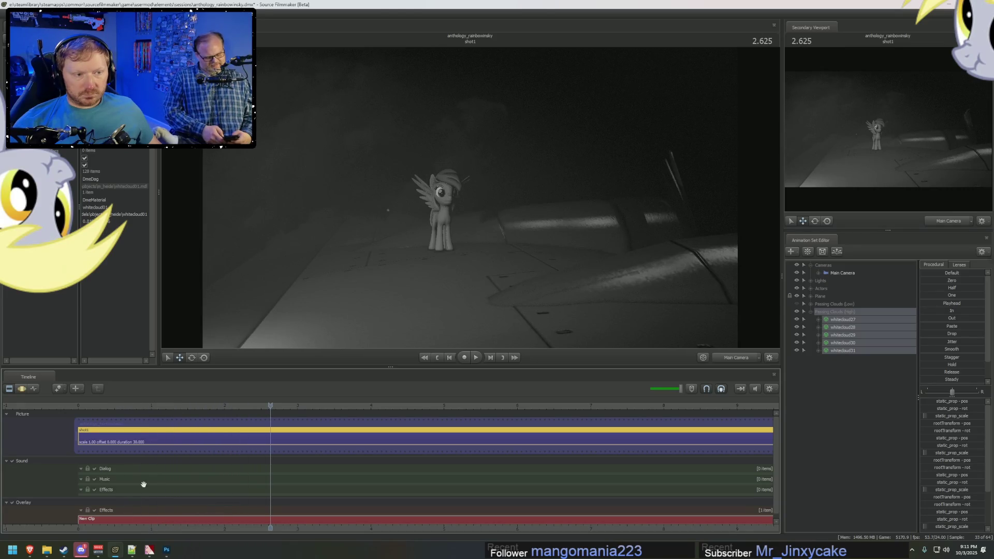
{"action": "key", "text": "F3"}
{"action": "mouse_move", "coordinate": [120, 473]}
{"action": "middle_mouse_down"}
{"action": "mouse_move", "coordinate": [158, 472]}
{"action": "mouse_move", "coordinate": [100, 465]}
{"action": "mouse_move", "coordinate": [226, 479]}
{"action": "mouse_move", "coordinate": [210, 480]}
{"action": "middle_mouse_up"}
Step: In the Graph Editor, ease the clouds' motion with Procedural In/Out presets over ranges near 1.5–1.93 s and 3.15 s
{"action": "key", "text": "F4"}
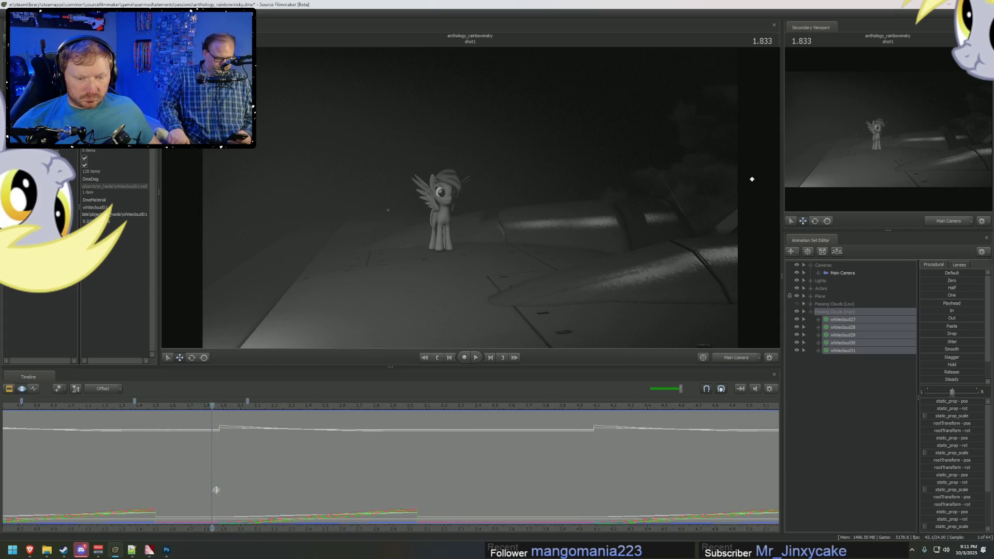
{"action": "left_click_drag", "start_coordinate": [225, 494], "coordinate": [155, 498]}
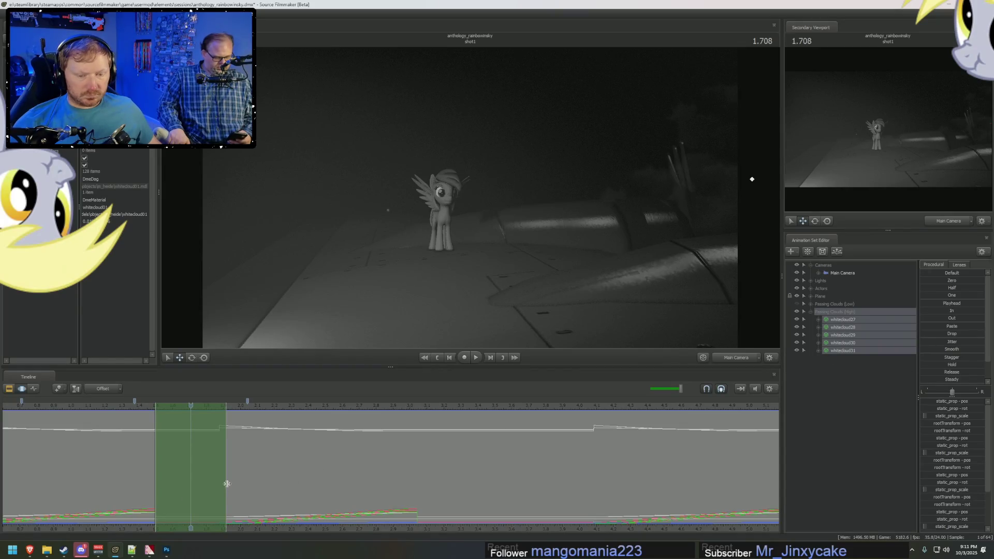
{"action": "left_click_drag", "start_coordinate": [227, 484], "coordinate": [219, 482]}
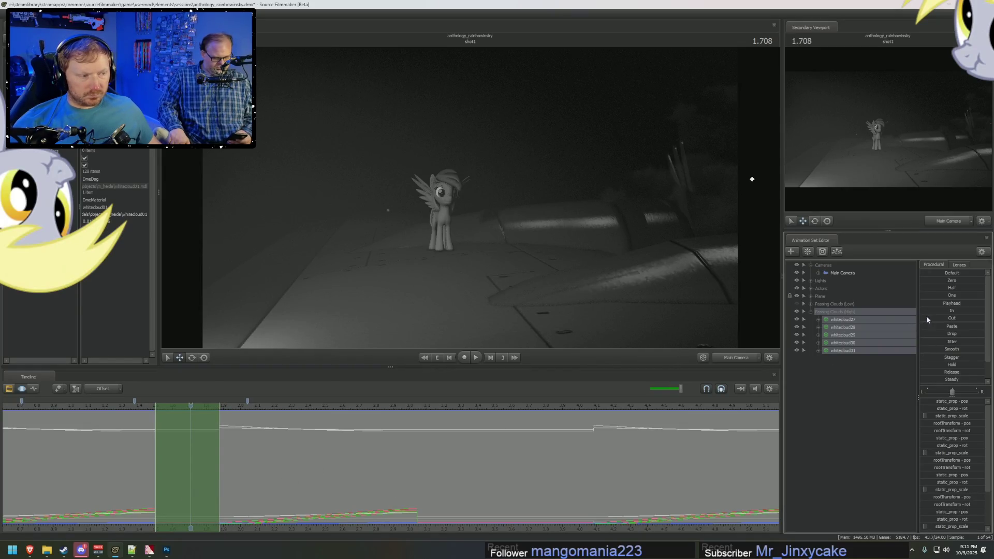
{"action": "left_click_drag", "start_coordinate": [931, 320], "coordinate": [934, 321]}
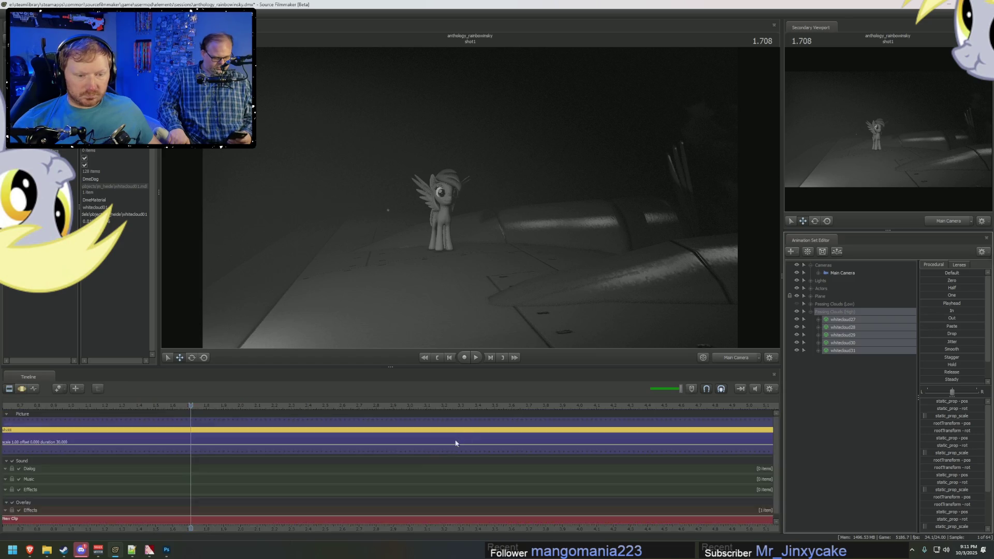
{"action": "scroll", "coordinate": [445, 497], "scroll_direction": "down", "scroll_amount": 3}
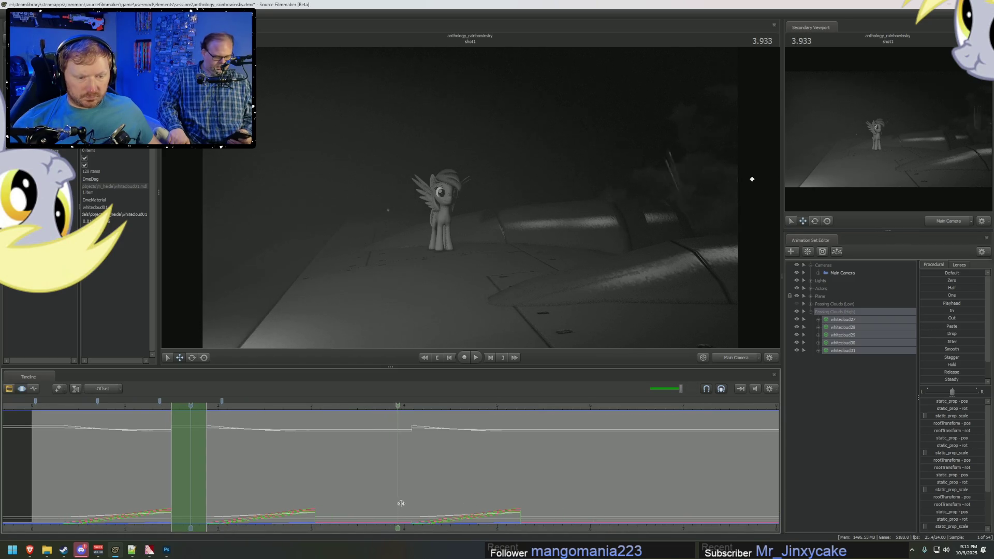
{"action": "mouse_move", "coordinate": [411, 502]}
{"action": "left_mouse_down"}
{"action": "mouse_move", "coordinate": [315, 503]}
{"action": "mouse_move", "coordinate": [361, 512]}
{"action": "left_mouse_up"}
{"action": "left_click", "coordinate": [357, 512]}
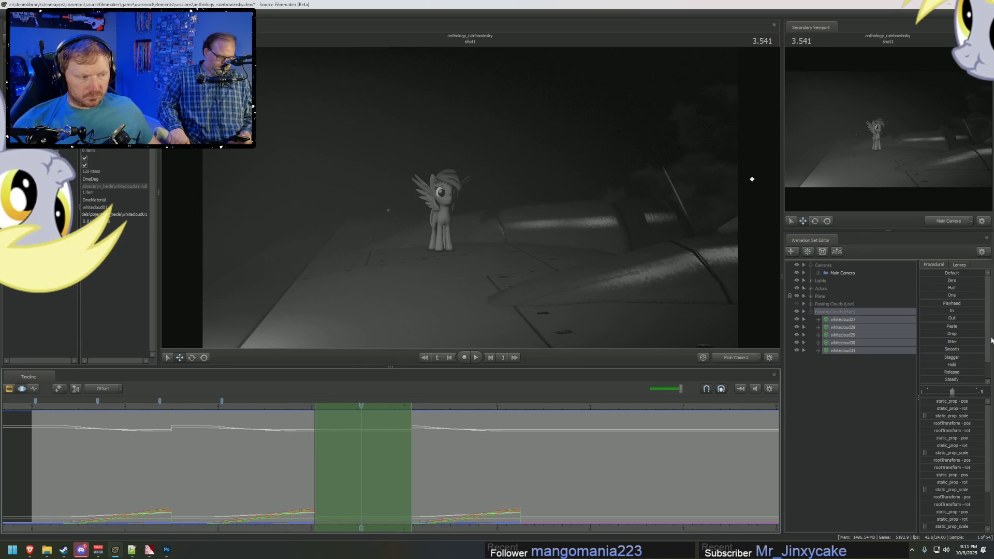
{"action": "left_click", "coordinate": [923, 319]}
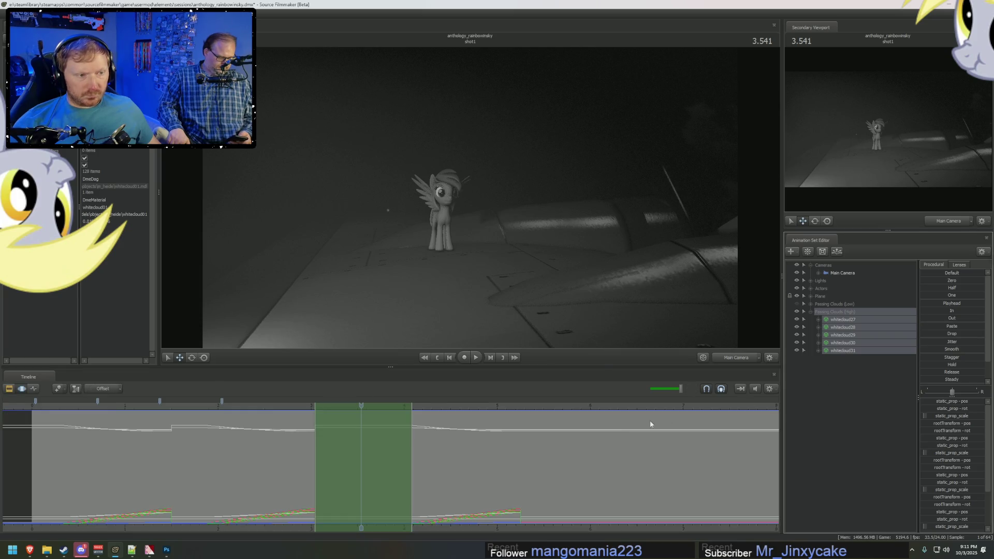
Step: Check the Twilight Zone reference video at 1:10, then return to the Source Filmmaker project
{"action": "key", "text": "alt+Tab"}
{"action": "key", "text": "alt+Tab"}
{"action": "key", "text": "alt+Tab"}
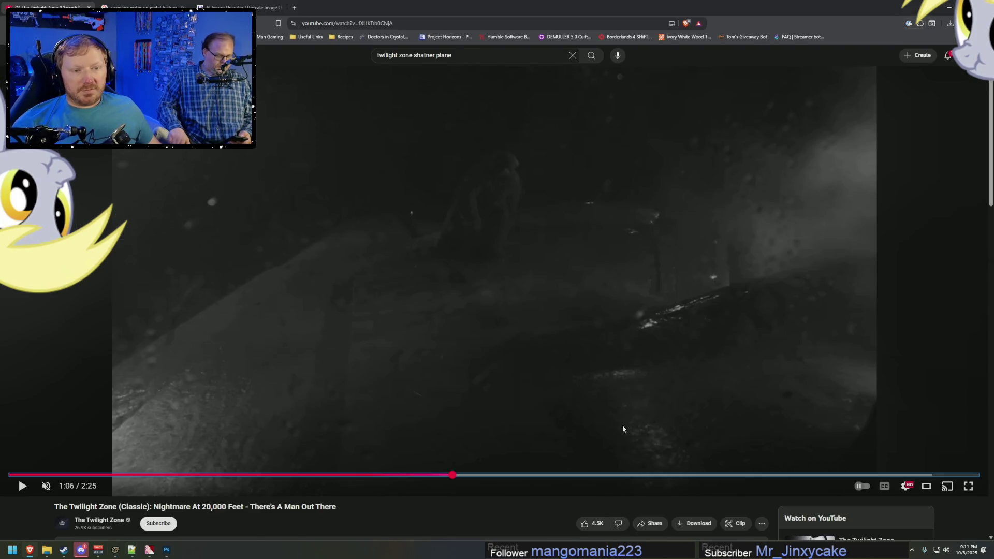
{"action": "left_click", "coordinate": [388, 475]}
{"action": "left_click_drag", "start_coordinate": [389, 475], "coordinate": [480, 475]}
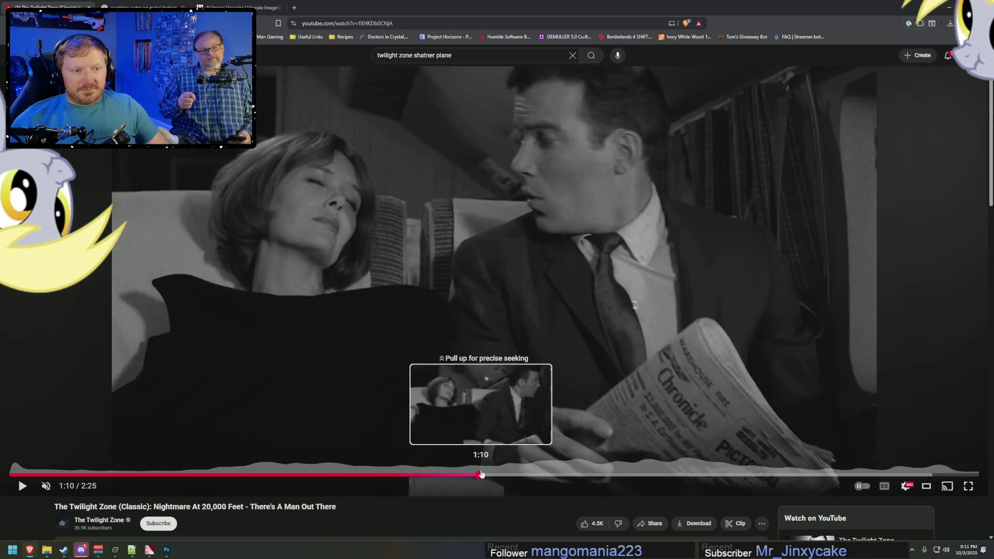
{"action": "key", "text": "alt+Tab"}
{"action": "scroll", "coordinate": [405, 425], "scroll_direction": "down", "scroll_amount": 2}
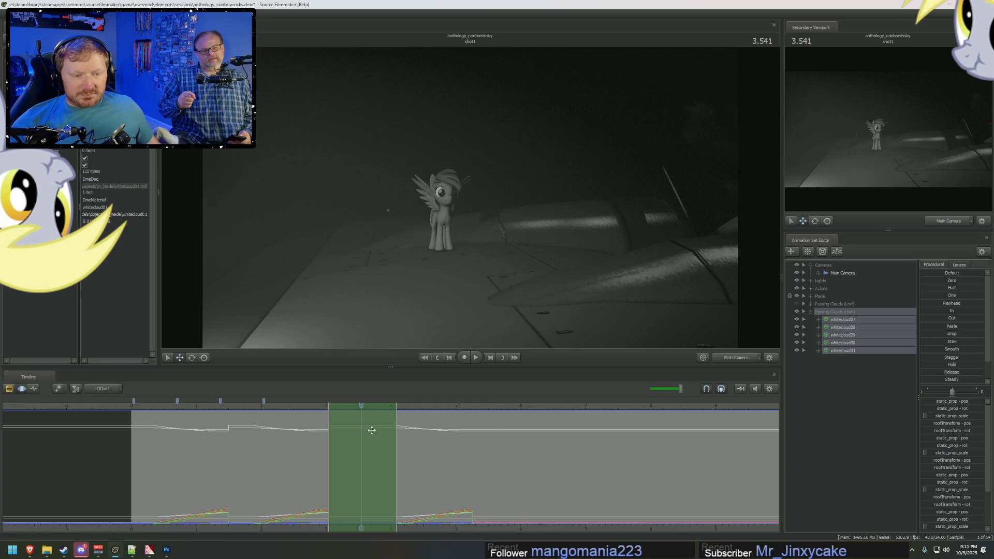
{"action": "left_click", "coordinate": [106, 405]}
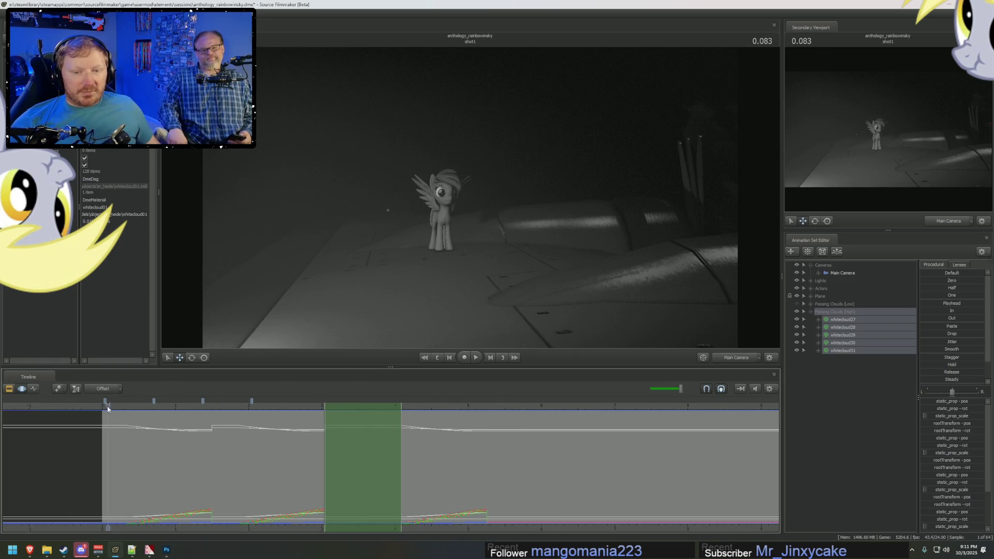
{"action": "key", "text": "space"}
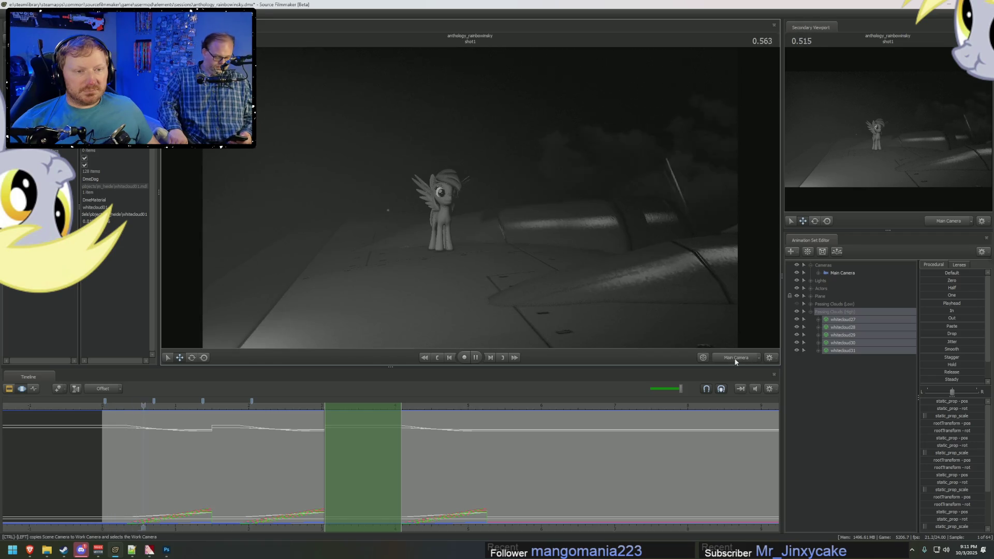
{"action": "left_click", "coordinate": [748, 364], "text": "ctrl"}
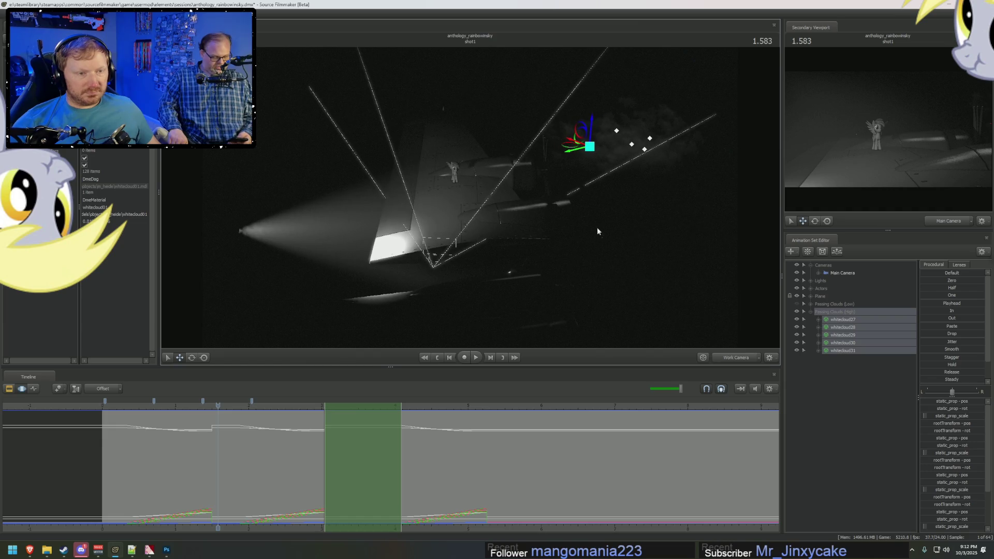
{"action": "left_click_drag", "start_coordinate": [572, 178], "coordinate": [488, 196]}
{"action": "key", "text": "space"}
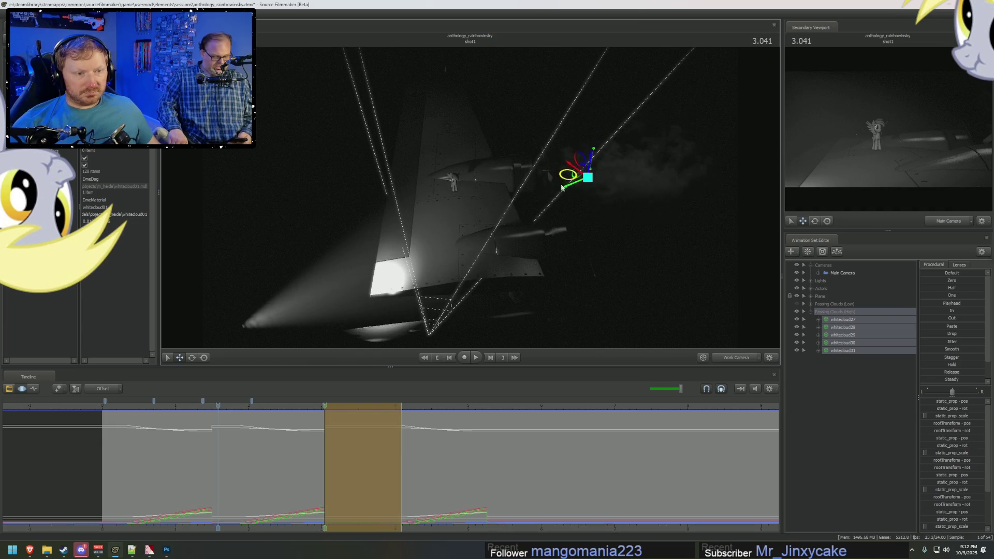
{"action": "key", "text": "space"}
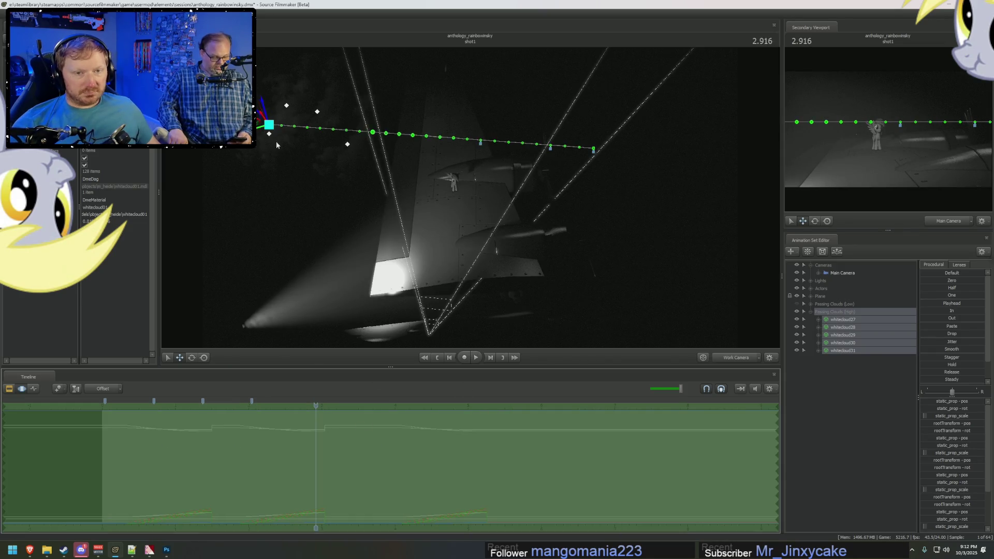
{"action": "left_click_drag", "start_coordinate": [265, 125], "coordinate": [252, 205]}
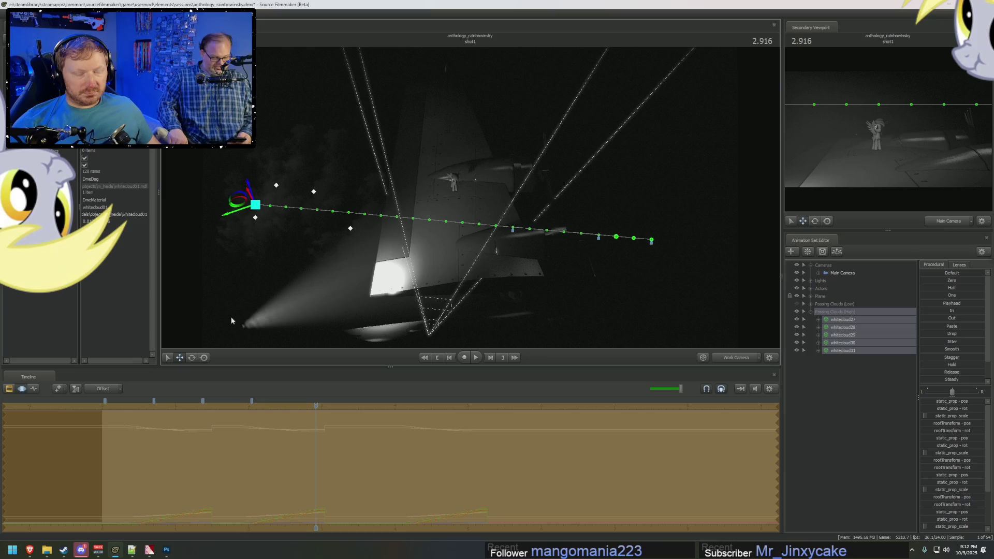
{"action": "mouse_move", "coordinate": [157, 466]}
{"action": "middle_mouse_down"}
{"action": "mouse_move", "coordinate": [199, 470]}
{"action": "mouse_move", "coordinate": [149, 473]}
{"action": "mouse_move", "coordinate": [164, 480]}
{"action": "middle_mouse_up"}
{"action": "key", "text": "F2"}
{"action": "key", "text": "space"}
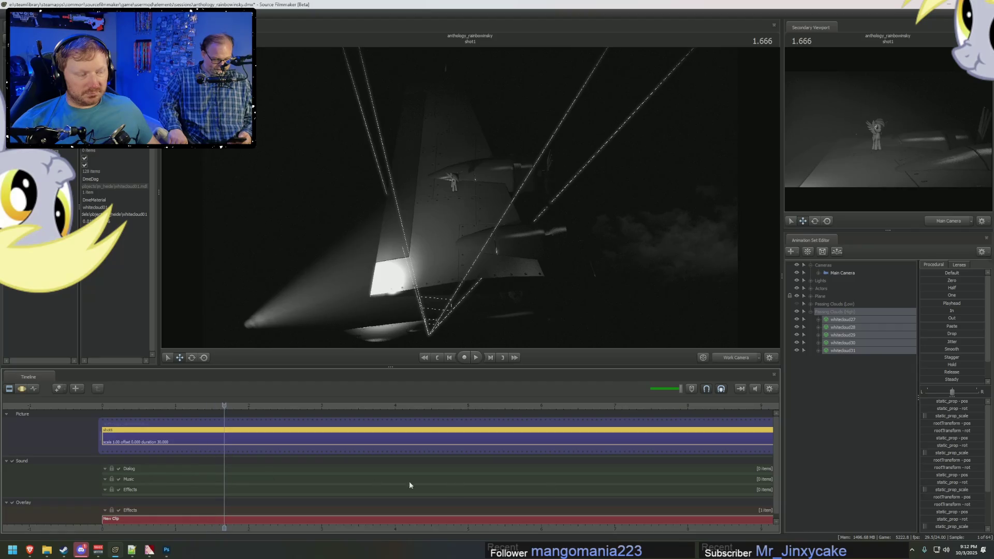
{"action": "left_click", "coordinate": [799, 305]}
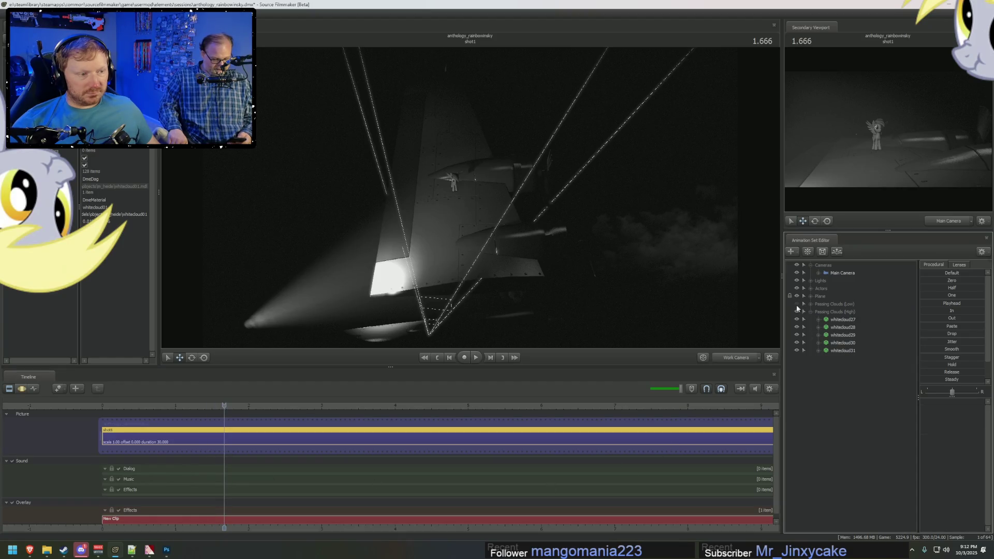
{"action": "key", "text": "space"}
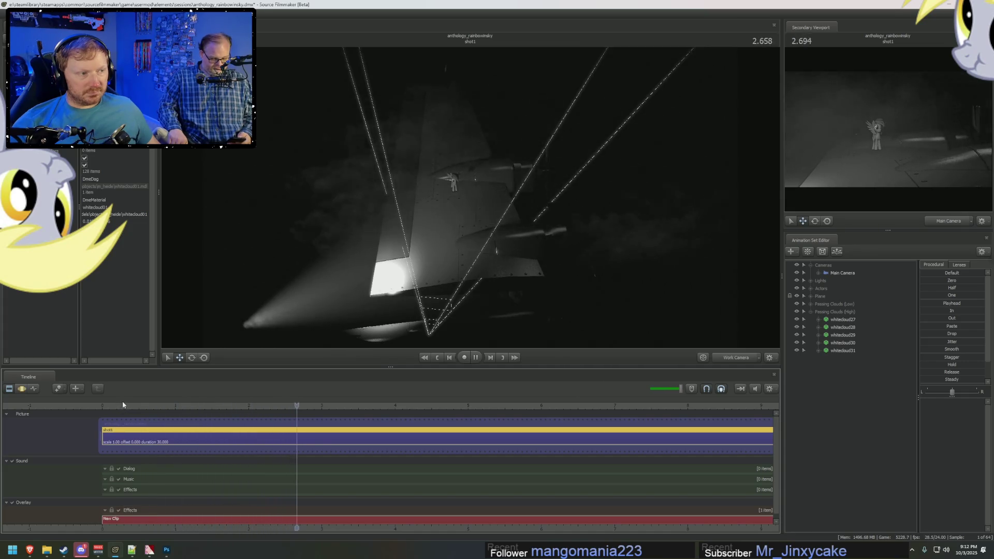
{"action": "key", "text": "space"}
{"action": "left_click", "coordinate": [108, 406]}
{"action": "key", "text": "space"}
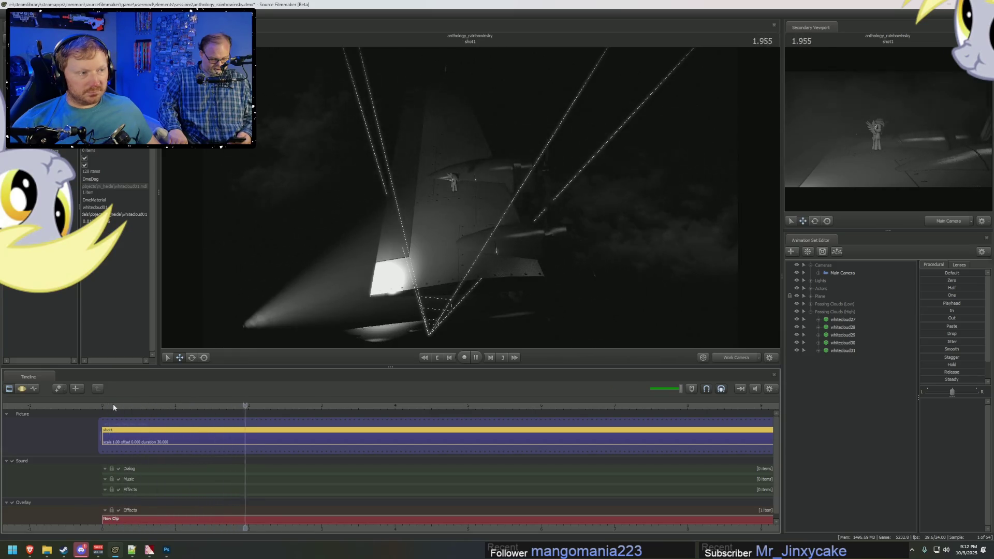
{"action": "mouse_move", "coordinate": [113, 406]}
{"action": "left_mouse_down"}
{"action": "mouse_move", "coordinate": [304, 403]}
{"action": "mouse_move", "coordinate": [130, 411]}
{"action": "left_mouse_up"}
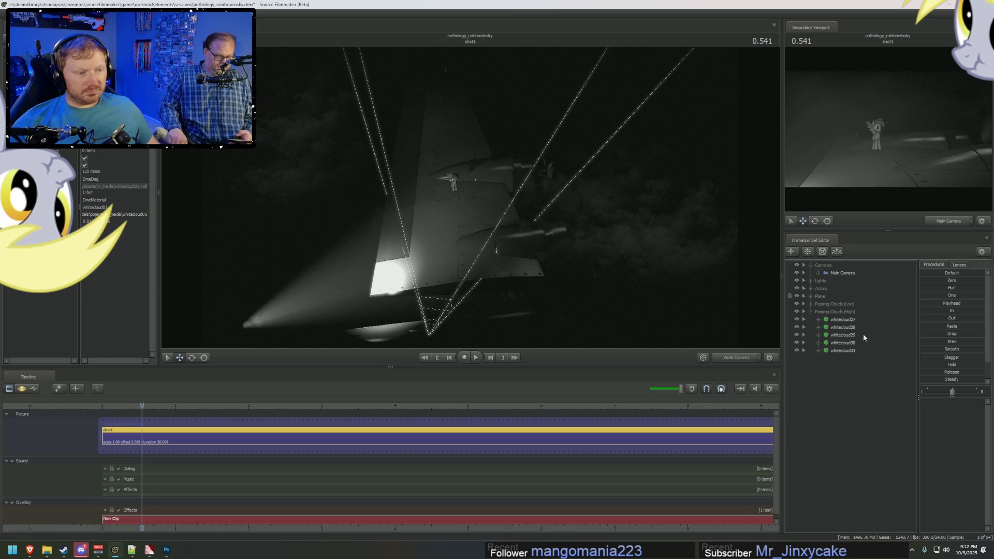
{"action": "left_click", "coordinate": [843, 319]}
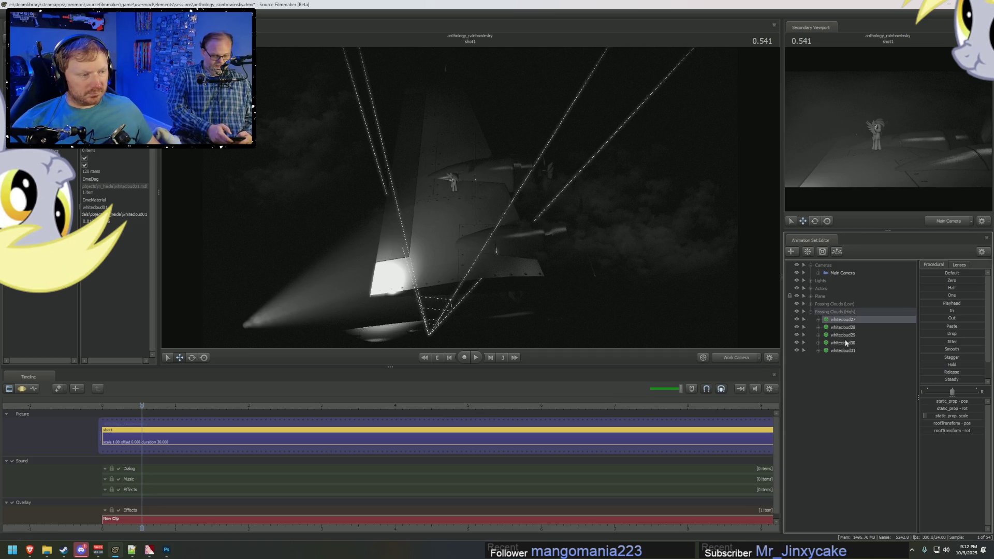
Step: Rename the existing cloud group from Passing Clouds (High) to Passing Clouds (Medium) and collapse it
{"action": "left_click", "coordinate": [845, 351], "text": "shift"}
{"action": "right_click", "coordinate": [845, 352]}
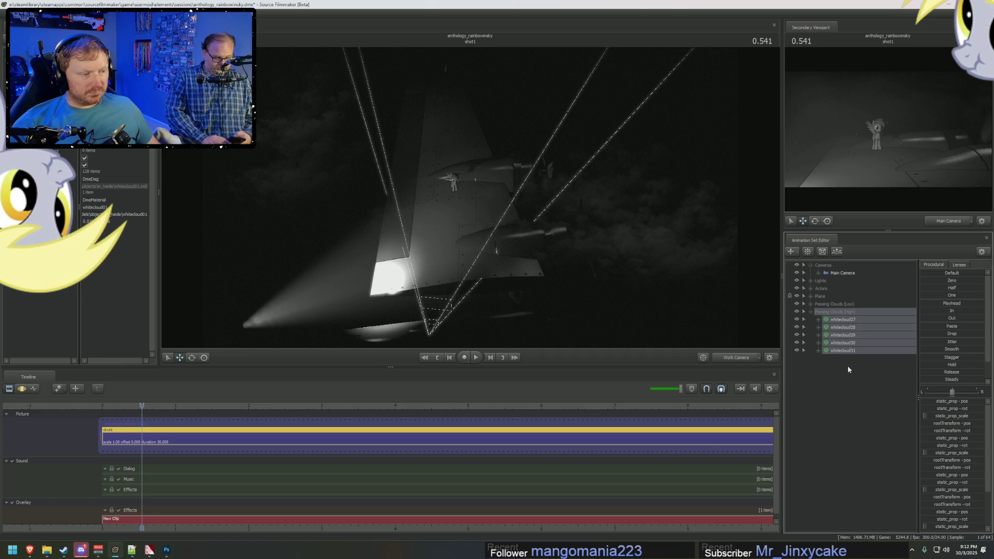
{"action": "right_click", "coordinate": [848, 366]}
{"action": "left_click", "coordinate": [848, 312]}
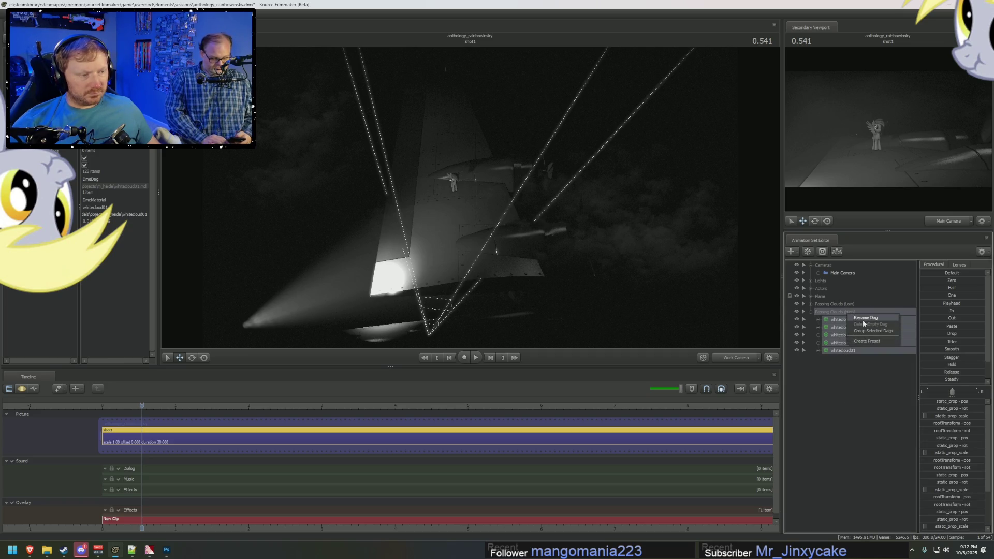
{"action": "double_click", "coordinate": [849, 311]}
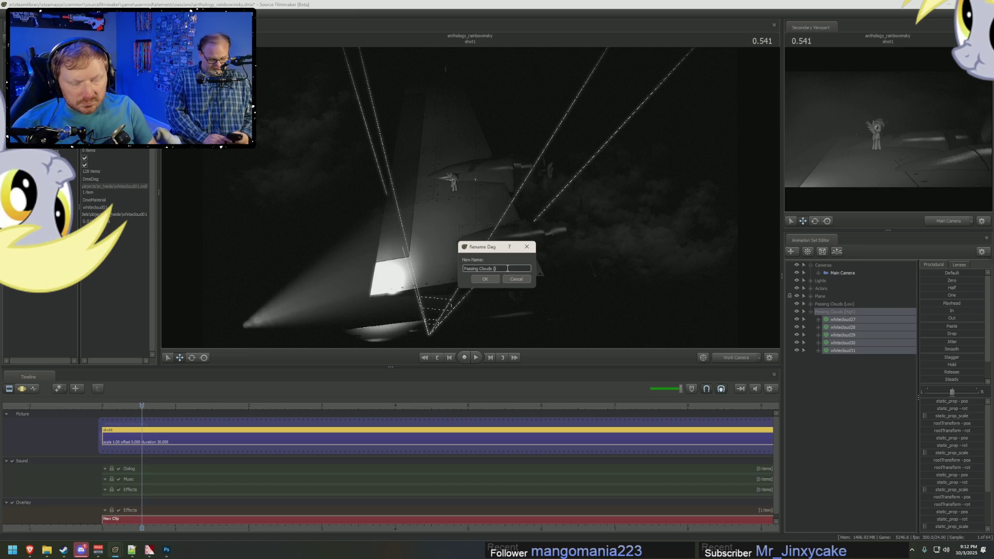
{"action": "type", "text": "ium"}
{"action": "key", "text": "Return"}
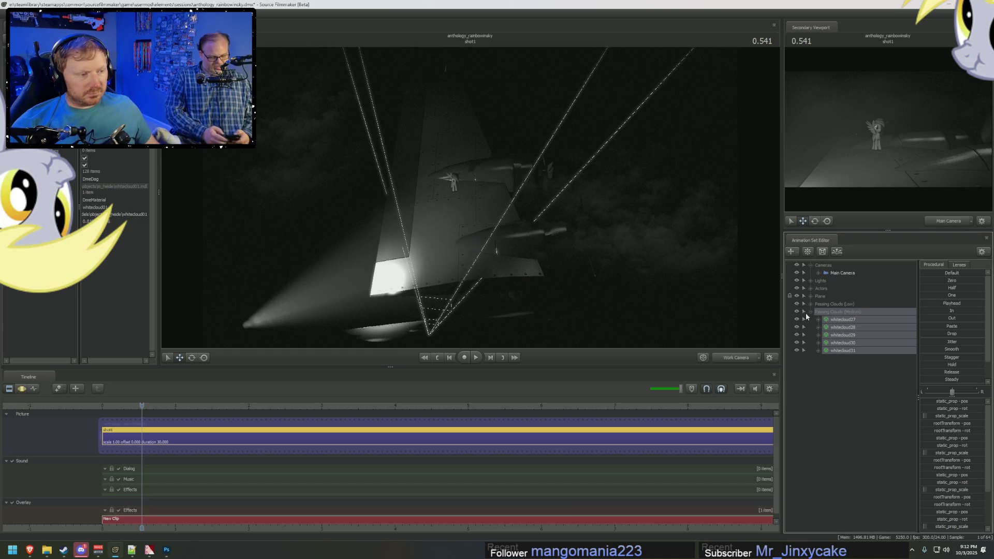
{"action": "left_click", "coordinate": [809, 313]}
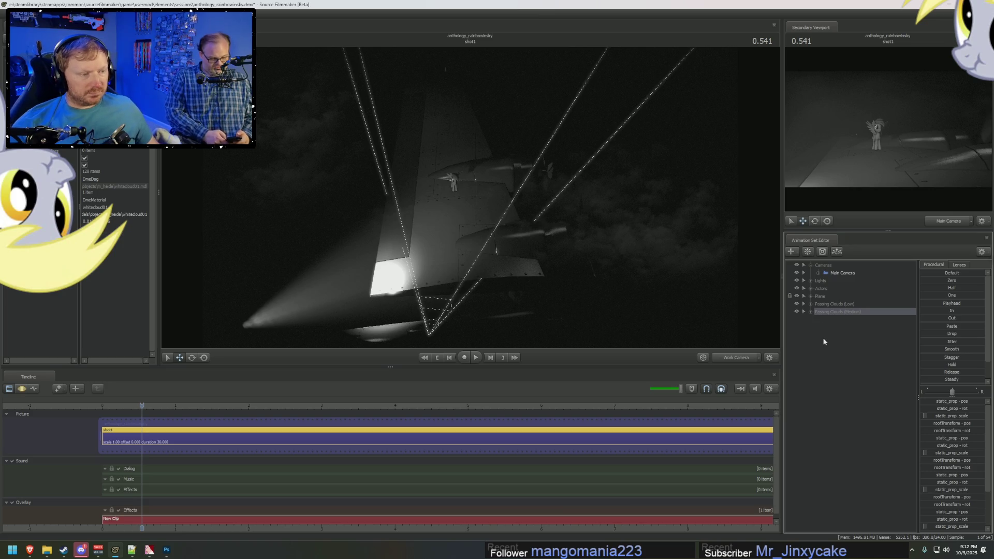
Step: Paste the copied clouds as five new sets, group them as Passing Clouds (High), and expand the group
{"action": "right_click", "coordinate": [823, 340]}
{"action": "left_click", "coordinate": [845, 381]}
{"action": "left_click", "coordinate": [834, 321]}
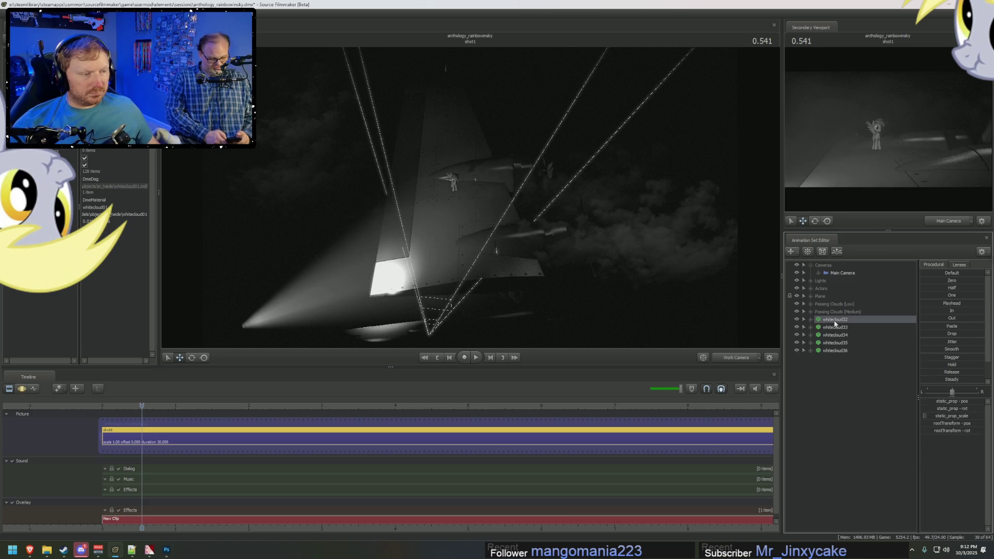
{"action": "left_click", "coordinate": [834, 352], "text": "shift"}
{"action": "right_click", "coordinate": [834, 352]}
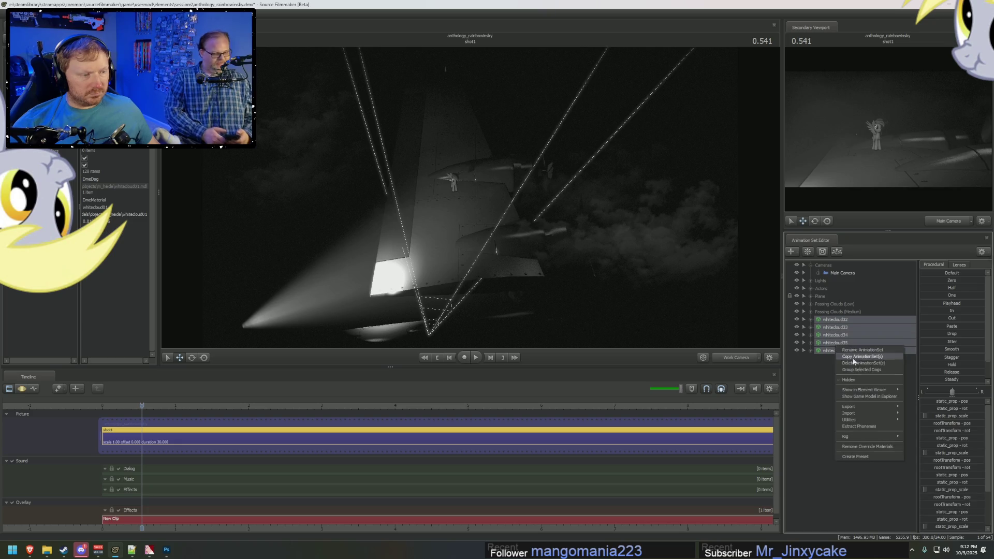
{"action": "left_click", "coordinate": [849, 359]}
{"action": "right_click", "coordinate": [832, 318]}
{"action": "left_click", "coordinate": [847, 322]}
{"action": "type", "text": "Passing Clouds (High)"}
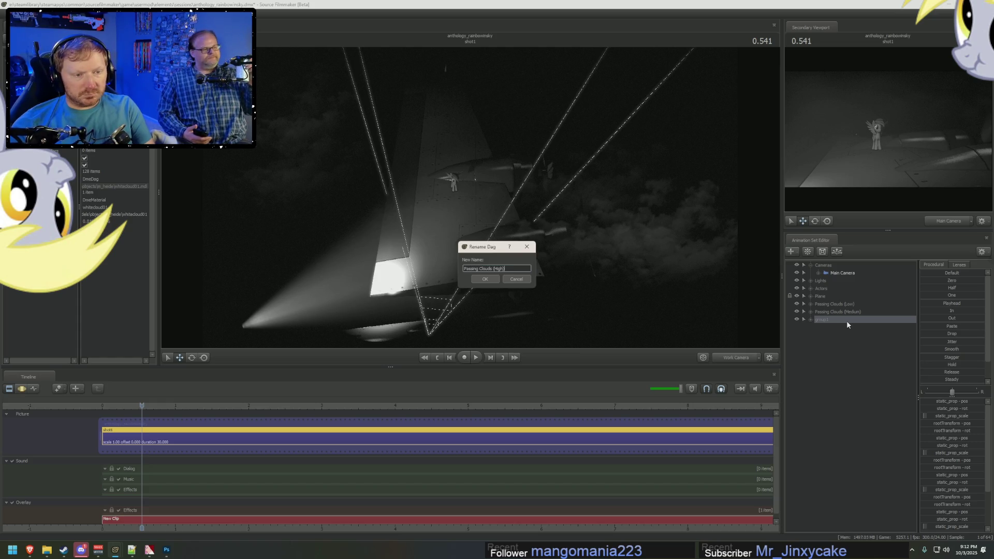
{"action": "key", "text": "Return"}
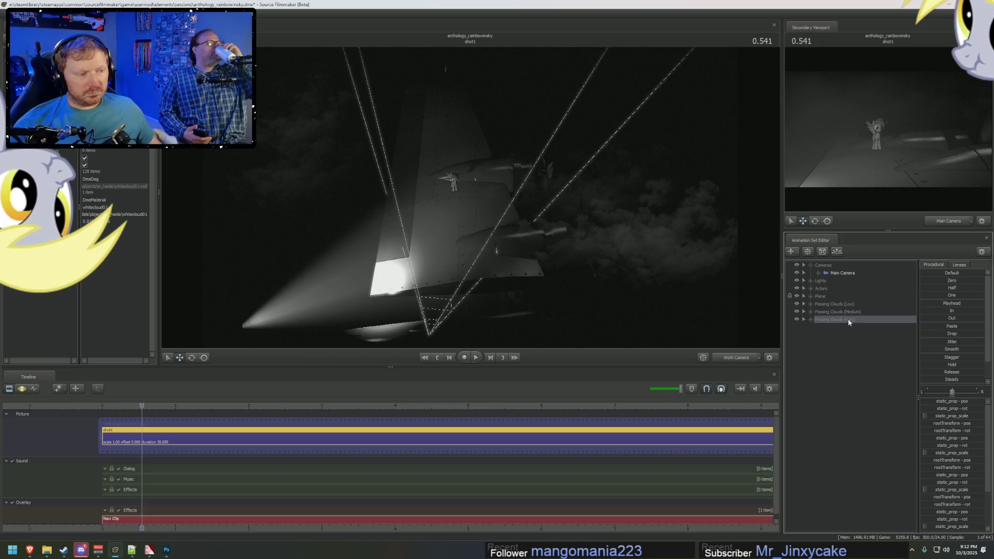
{"action": "left_click", "coordinate": [811, 320]}
{"action": "left_click", "coordinate": [842, 327]}
{"action": "right_click", "coordinate": [852, 331]}
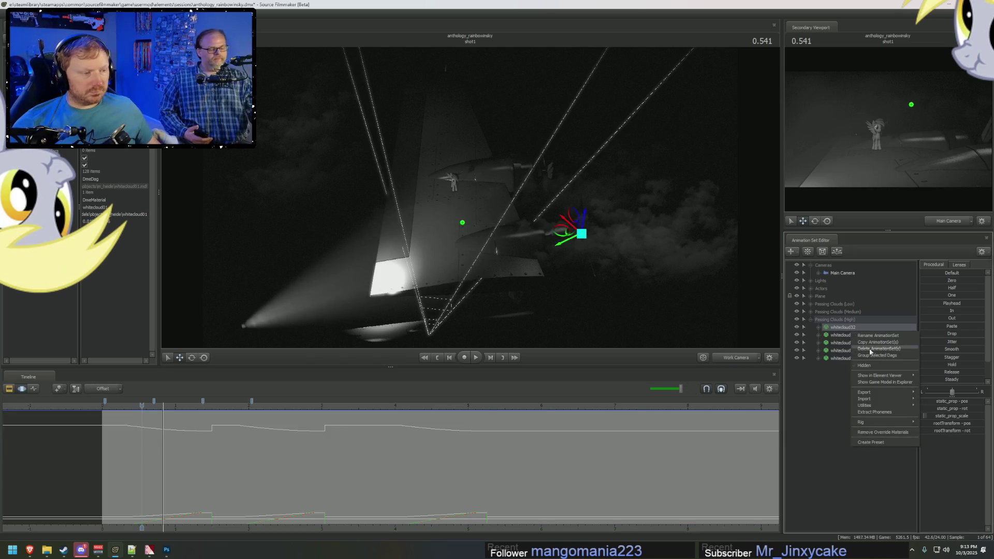
Step: Show the last new cloud in the Element Viewer, raise its material value and scrub to check it
{"action": "mouse_move", "coordinate": [880, 376]}
{"action": "left_click", "coordinate": [929, 378]}
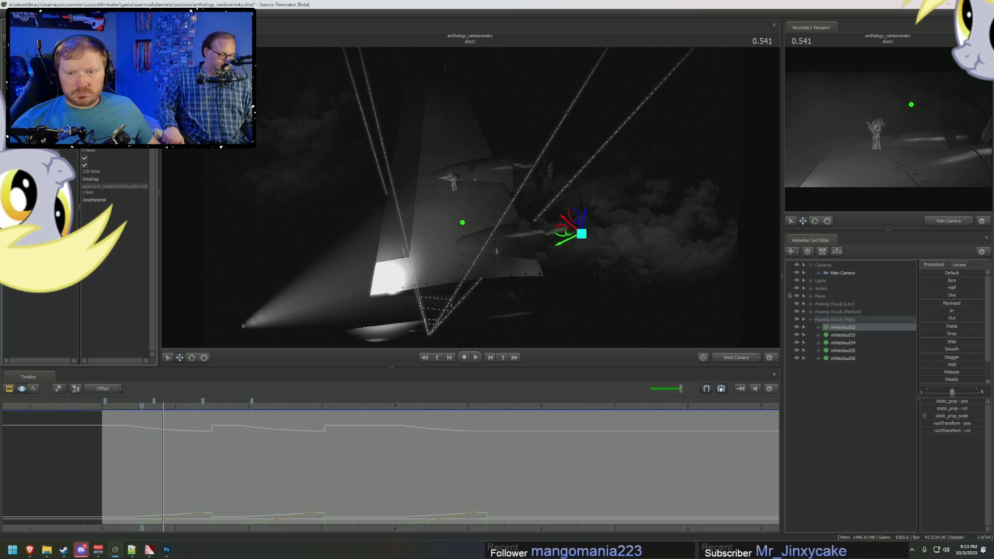
{"action": "left_click", "coordinate": [288, 406]}
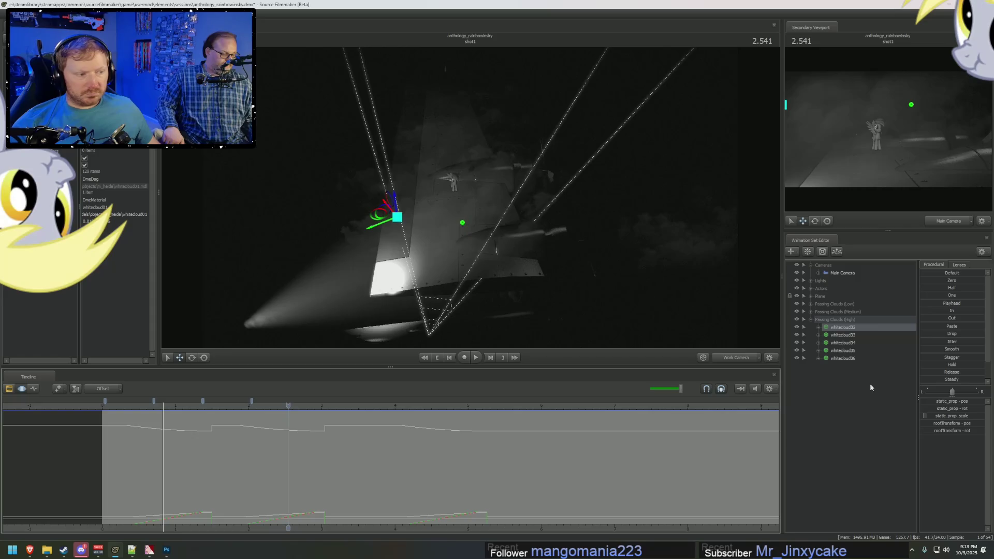
{"action": "left_click", "coordinate": [842, 358]}
{"action": "right_click", "coordinate": [845, 358]}
{"action": "mouse_move", "coordinate": [880, 402]}
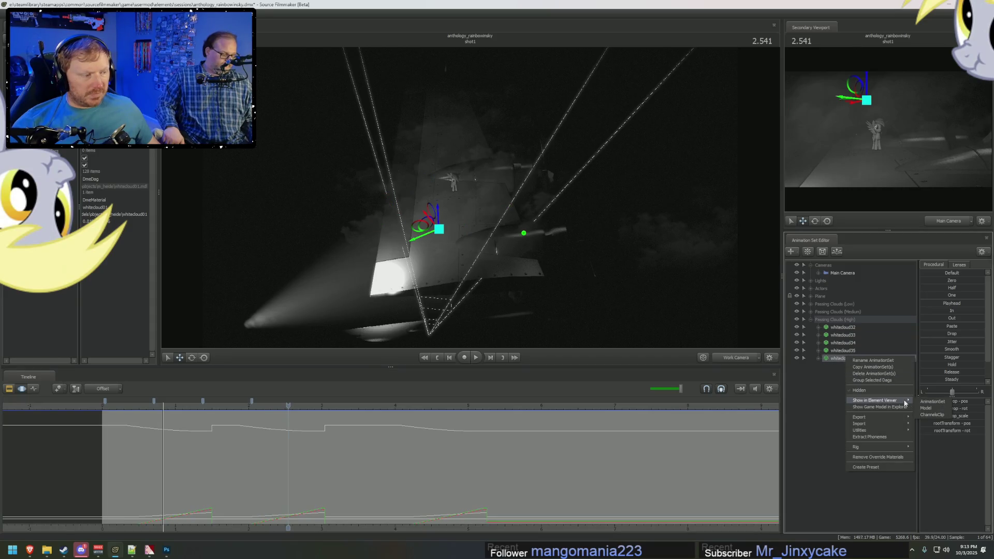
{"action": "left_click", "coordinate": [931, 412]}
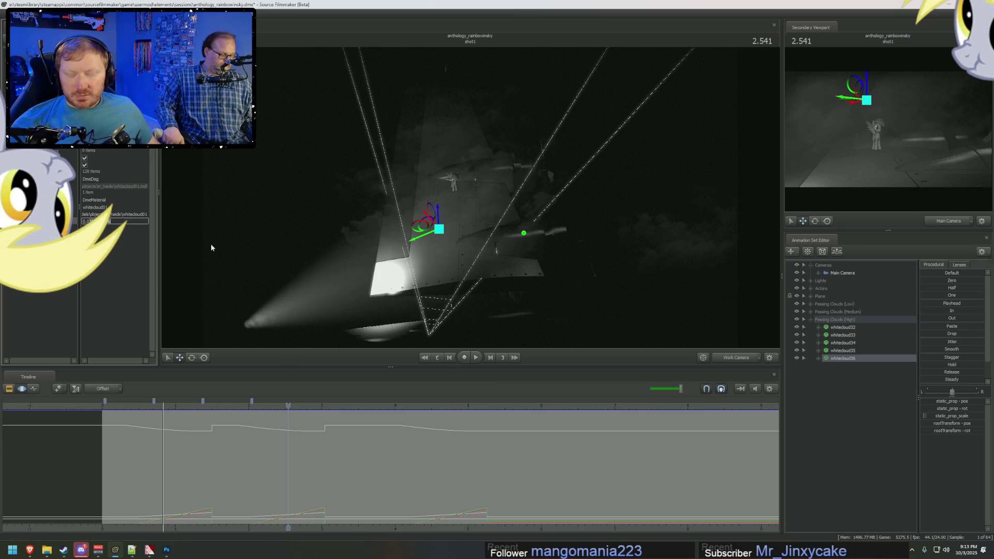
{"action": "key", "text": "Return"}
{"action": "mouse_move", "coordinate": [204, 458]}
{"action": "middle_mouse_down"}
{"action": "mouse_move", "coordinate": [200, 466]}
{"action": "mouse_move", "coordinate": [216, 468]}
{"action": "mouse_move", "coordinate": [150, 455]}
{"action": "mouse_move", "coordinate": [212, 464]}
{"action": "middle_mouse_up"}
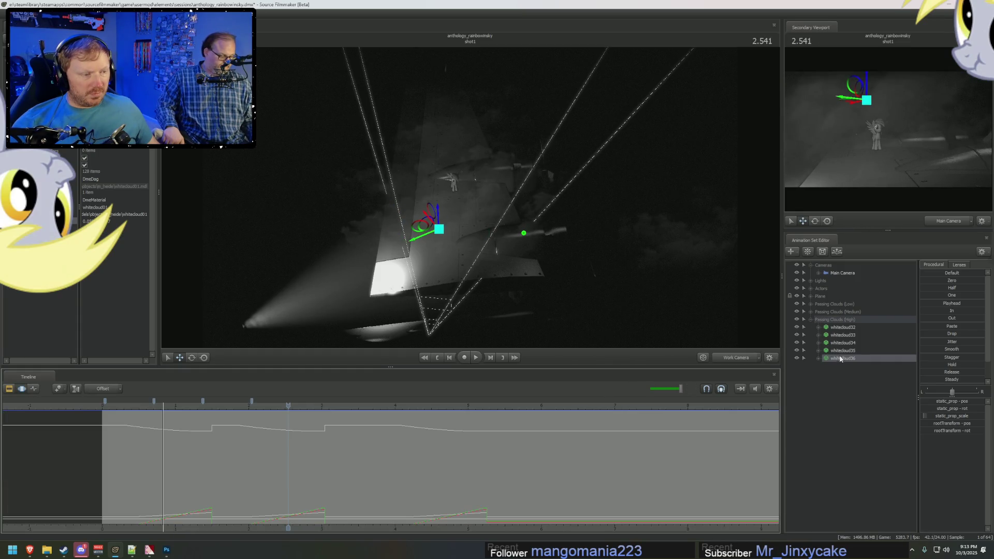
{"action": "mouse_move", "coordinate": [263, 397]}
{"action": "middle_mouse_down"}
{"action": "mouse_move", "coordinate": [138, 435]}
{"action": "mouse_move", "coordinate": [184, 450]}
{"action": "middle_mouse_up"}
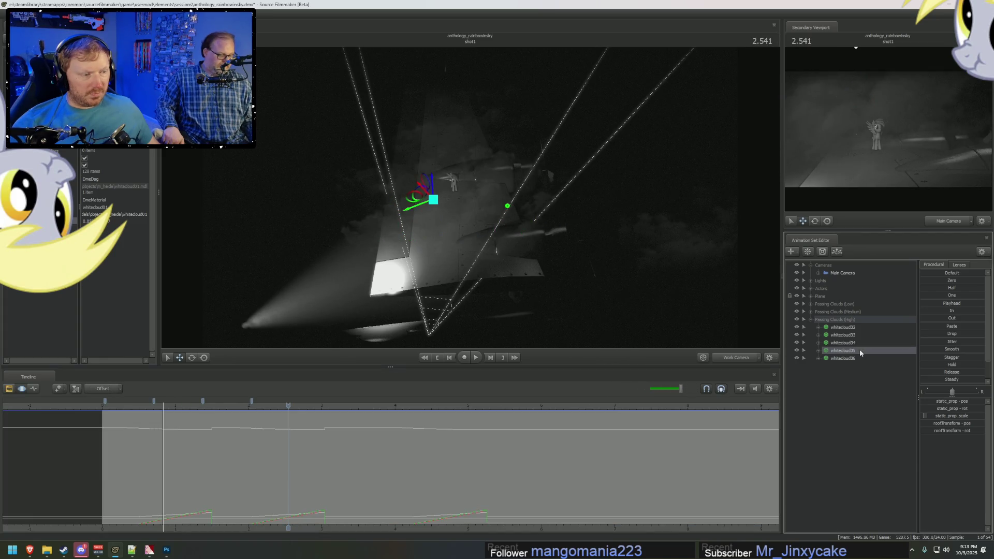
Step: Raise the fourth new cloud's material value in the Element Viewer and play back to preview it
{"action": "right_click", "coordinate": [862, 351]}
{"action": "mouse_move", "coordinate": [902, 396]}
{"action": "left_click", "coordinate": [940, 396]}
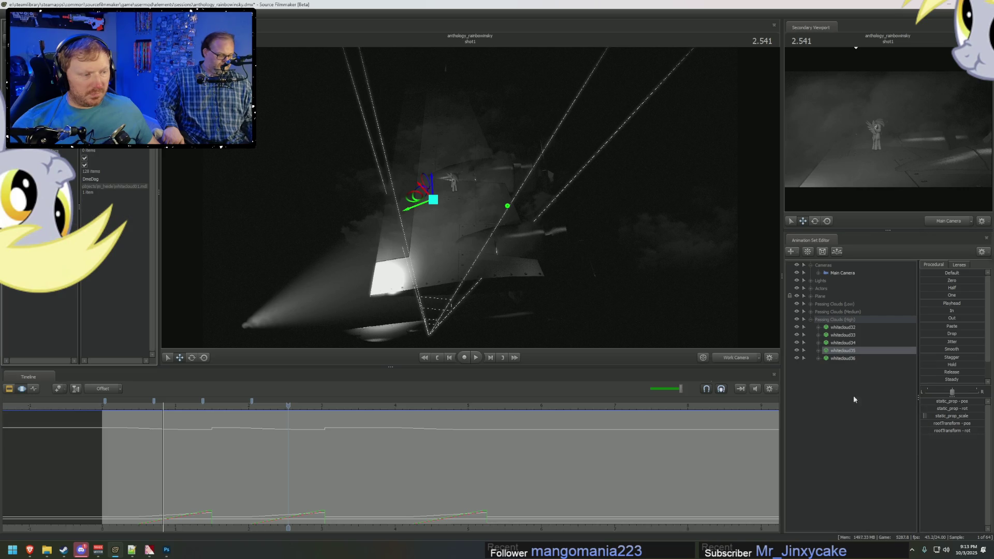
{"action": "left_click", "coordinate": [92, 200]}
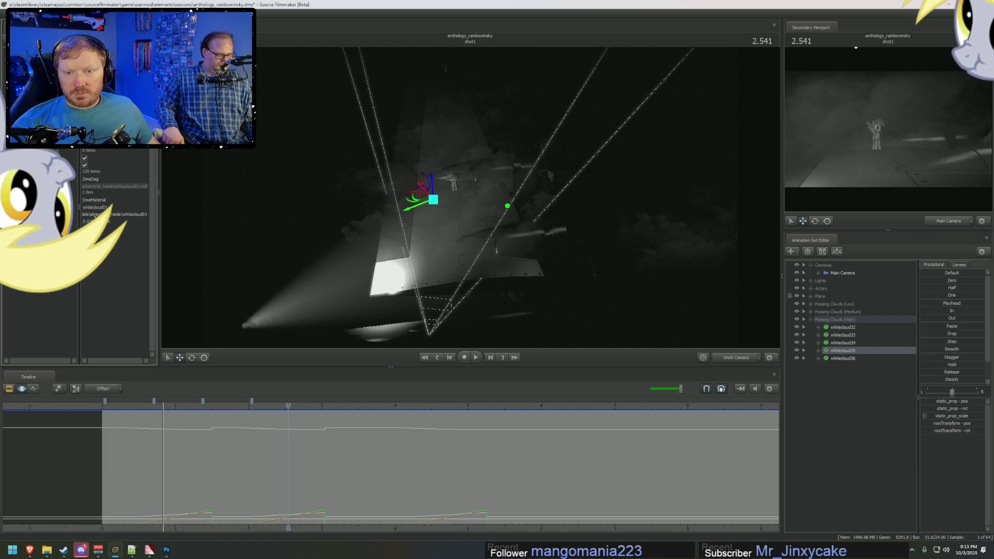
{"action": "key", "text": "Return"}
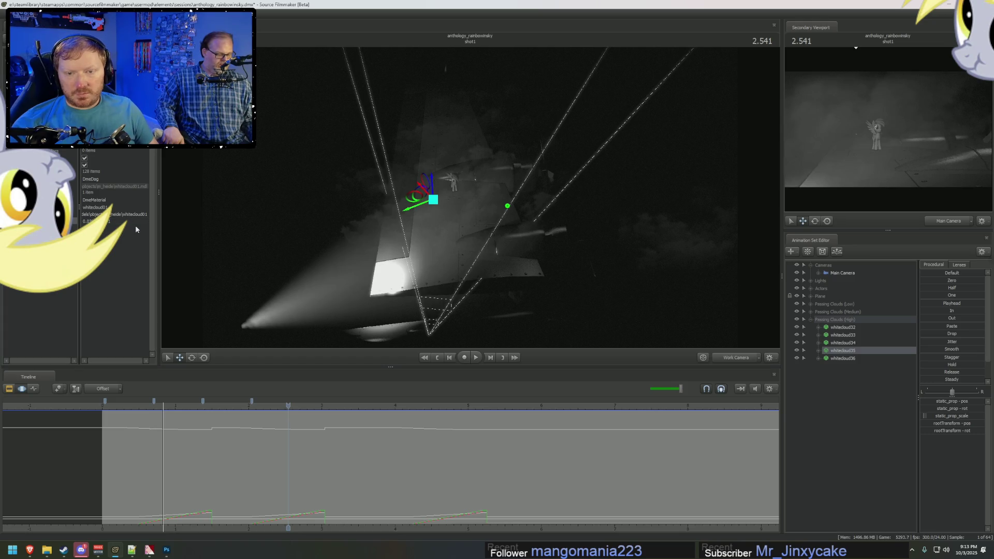
{"action": "mouse_move", "coordinate": [164, 474]}
{"action": "middle_mouse_down"}
{"action": "mouse_move", "coordinate": [187, 475]}
{"action": "mouse_move", "coordinate": [153, 472]}
{"action": "mouse_move", "coordinate": [180, 474]}
{"action": "middle_mouse_up"}
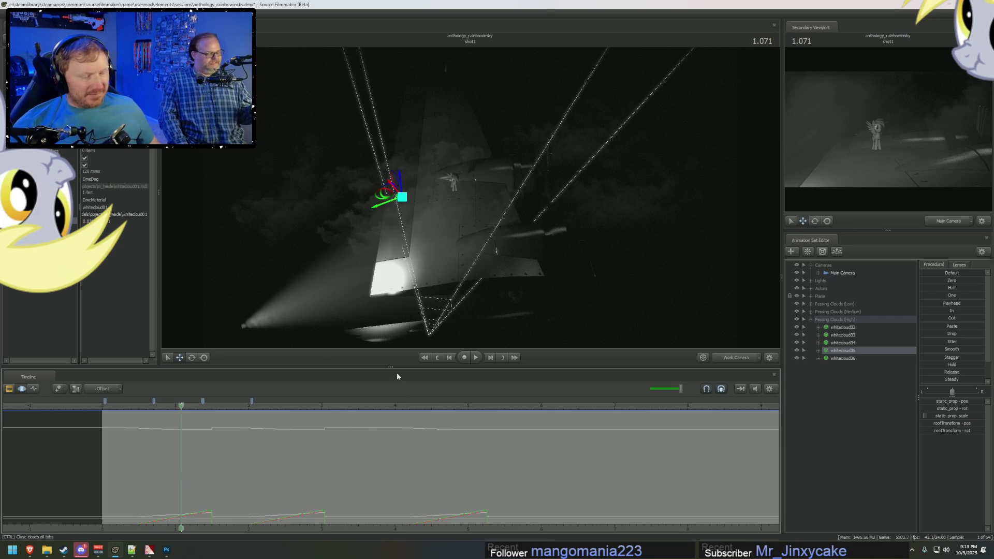
{"action": "key", "text": "space"}
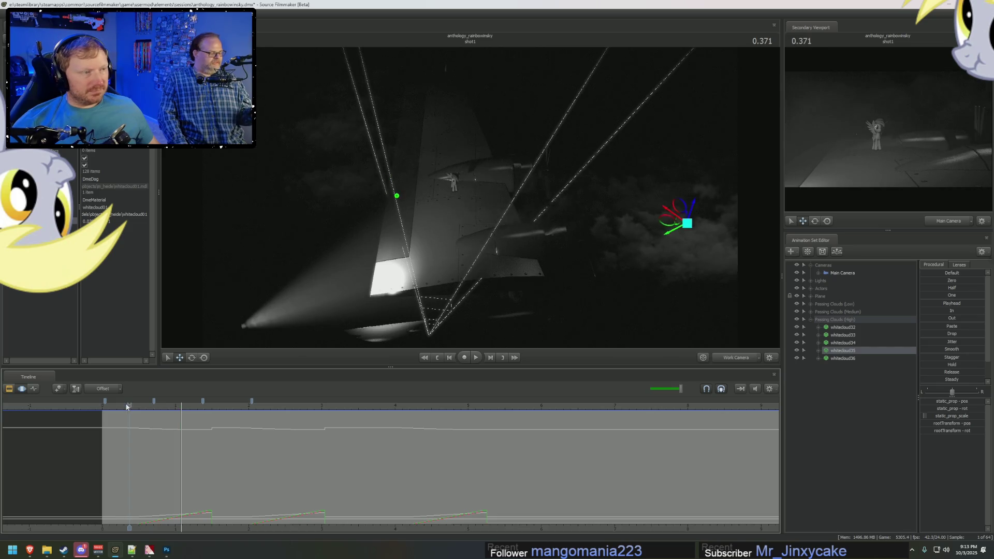
{"action": "key", "text": "space"}
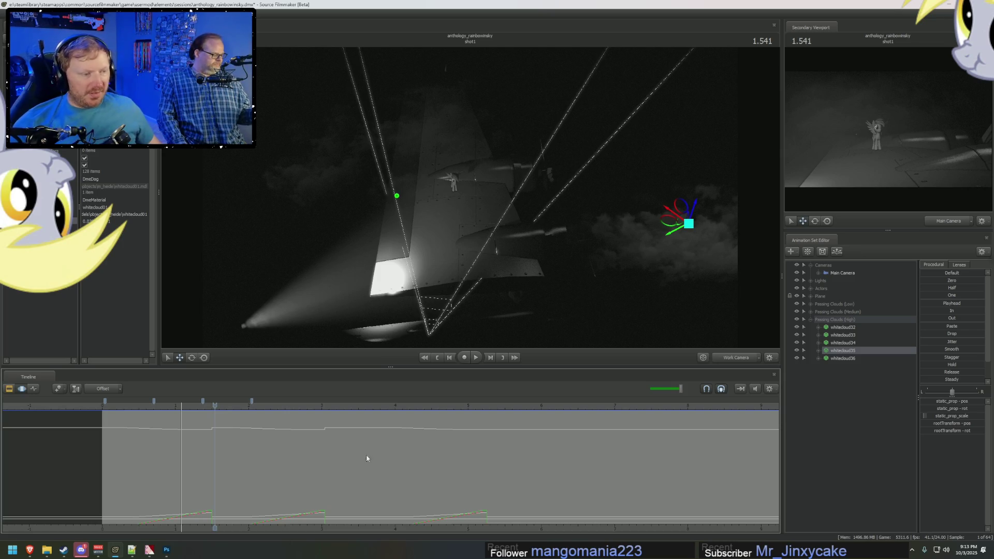
Step: Select the whole Passing Clouds (High) group and play the shot to show its motion path
{"action": "left_click", "coordinate": [810, 320]}
{"action": "left_click", "coordinate": [828, 321]}
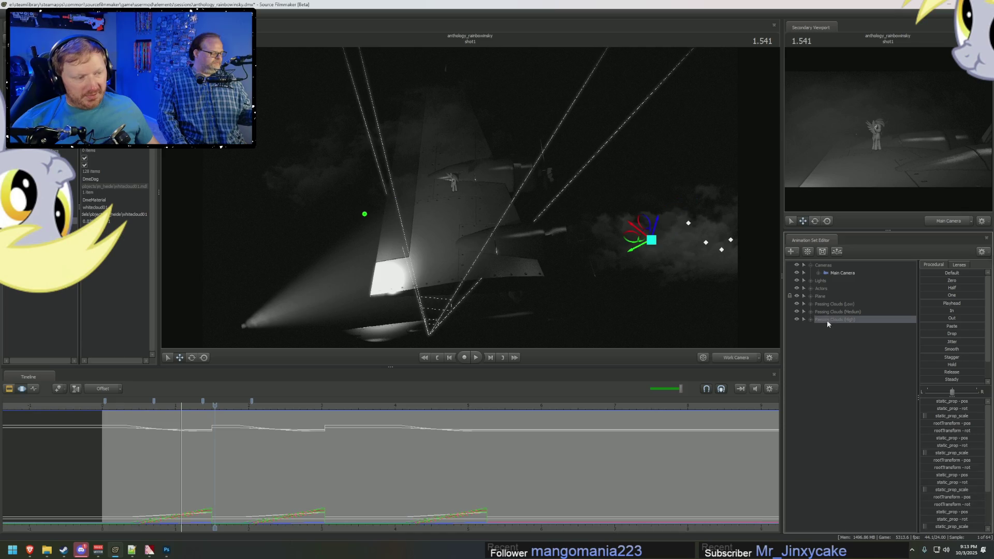
{"action": "left_click", "coordinate": [811, 320]}
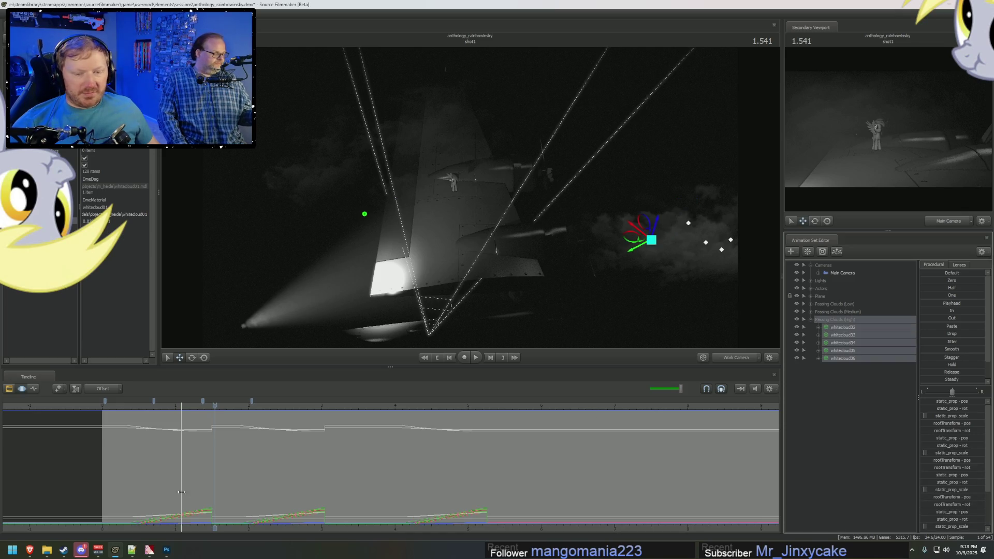
{"action": "key", "text": "space"}
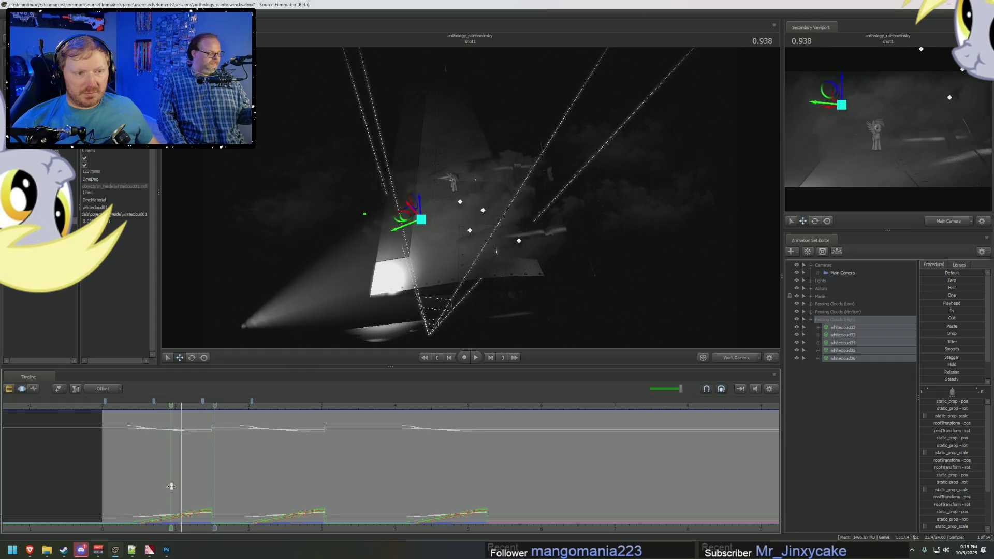
{"action": "left_click", "coordinate": [222, 481]}
Step: Orbit the work view around the wing and replay the clouds from about 1.5 seconds
{"action": "key", "text": "F2"}
{"action": "left_click", "coordinate": [109, 406]}
{"action": "key", "text": "F3"}
{"action": "mouse_move", "coordinate": [480, 193]}
{"action": "left_mouse_down"}
{"action": "mouse_move", "coordinate": [477, 201]}
{"action": "mouse_move", "coordinate": [482, 173]}
{"action": "left_mouse_up"}
{"action": "key", "text": "F2"}
{"action": "left_click", "coordinate": [209, 409]}
{"action": "key", "text": "space"}
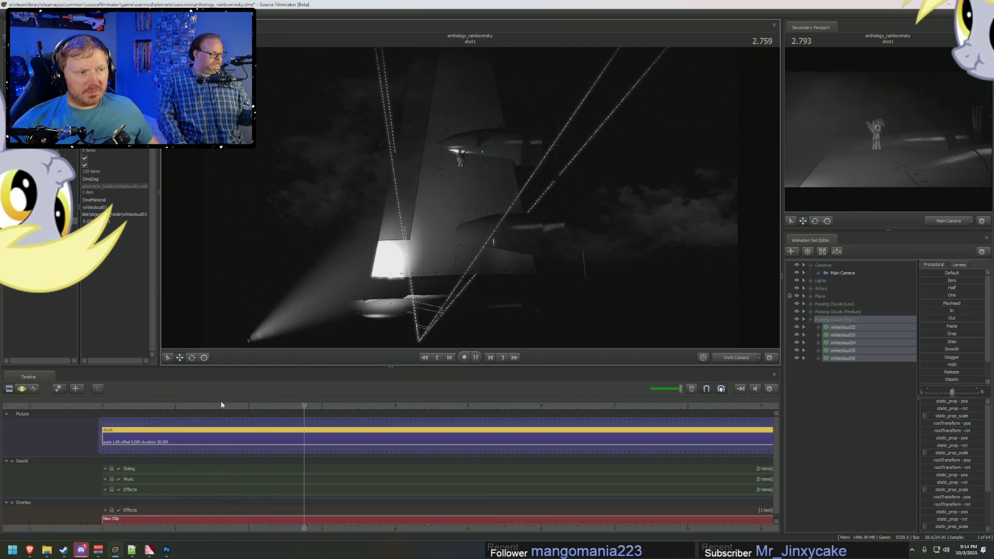
{"action": "key", "text": "space"}
Step: Collapse Passing Clouds (High), select the Main Camera and zoom the timeline in
{"action": "left_click", "coordinate": [811, 320]}
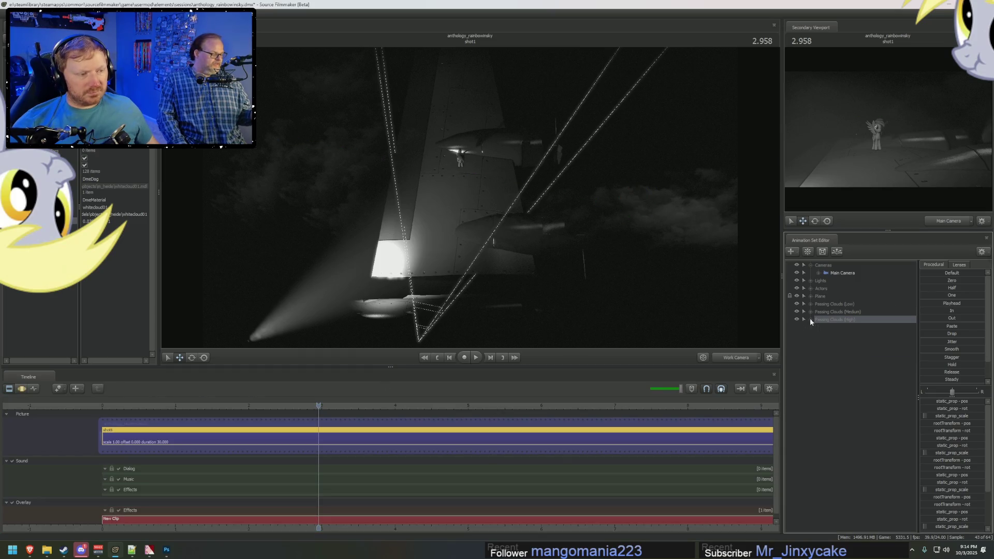
{"action": "left_click", "coordinate": [834, 273]}
{"action": "mouse_move", "coordinate": [320, 525]}
{"action": "left_mouse_down"}
{"action": "mouse_move", "coordinate": [301, 531]}
{"action": "mouse_move", "coordinate": [396, 526]}
{"action": "left_mouse_up"}
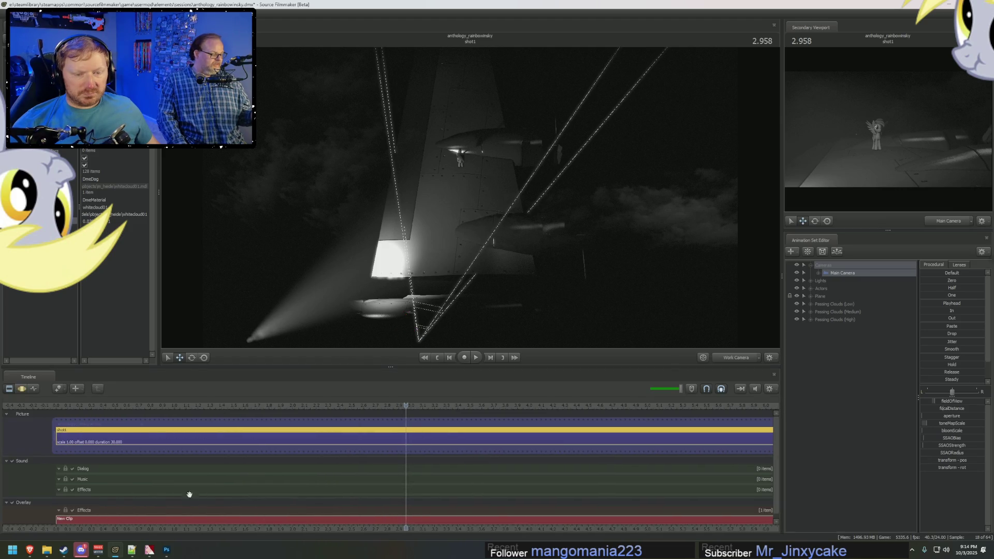
Step: Expand the Main Camera's controls to view fieldOfView, then collapse them
{"action": "key", "text": "F3"}
{"action": "left_click", "coordinate": [819, 274]}
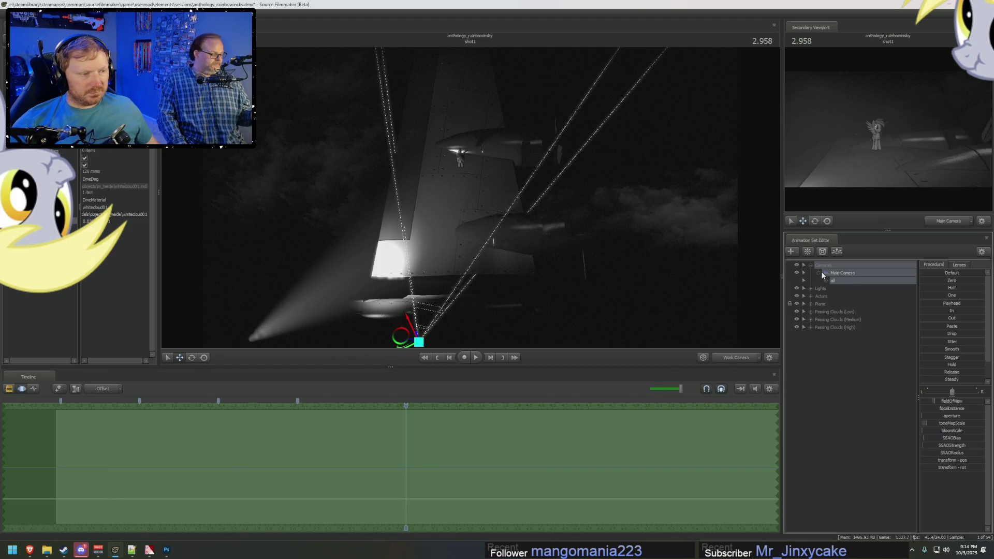
{"action": "double_click", "coordinate": [836, 281]}
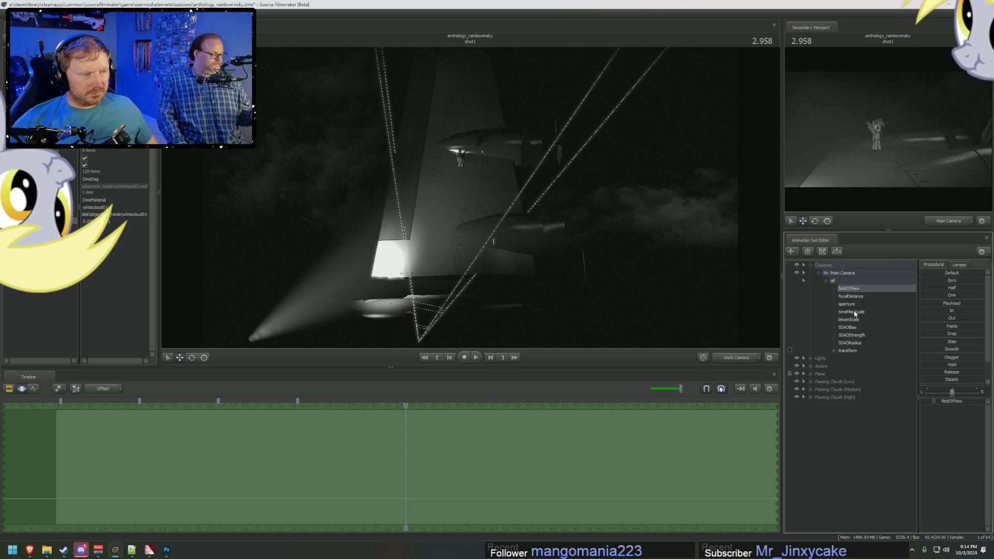
{"action": "left_click", "coordinate": [843, 352]}
{"action": "left_click", "coordinate": [818, 272]}
Step: Expand Lights and test Corner Light 1 and Rim Filler 1 by switching them off and on
{"action": "left_click", "coordinate": [810, 281]}
{"action": "left_click", "coordinate": [839, 296]}
{"action": "left_click", "coordinate": [839, 288]}
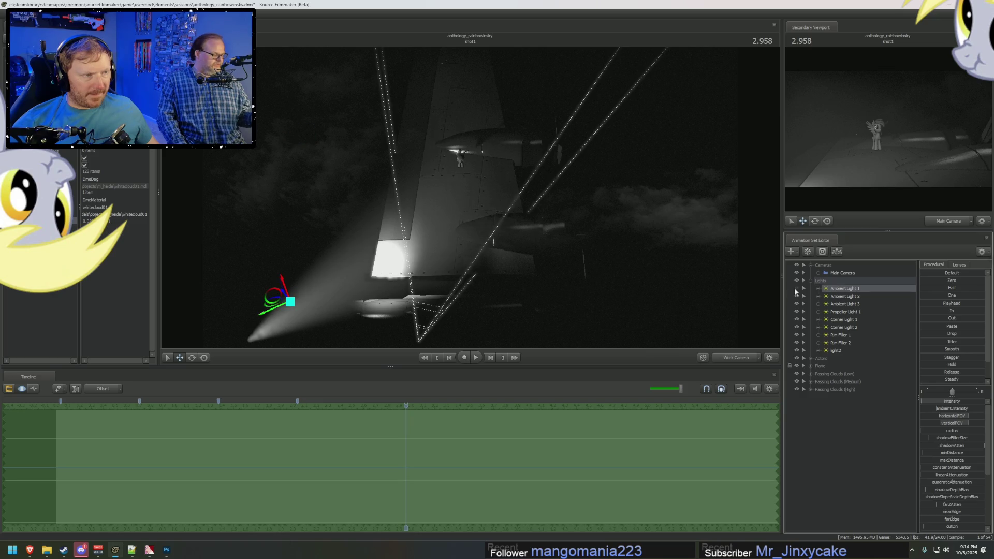
{"action": "left_click", "coordinate": [796, 320]}
{"action": "left_click", "coordinate": [796, 319]}
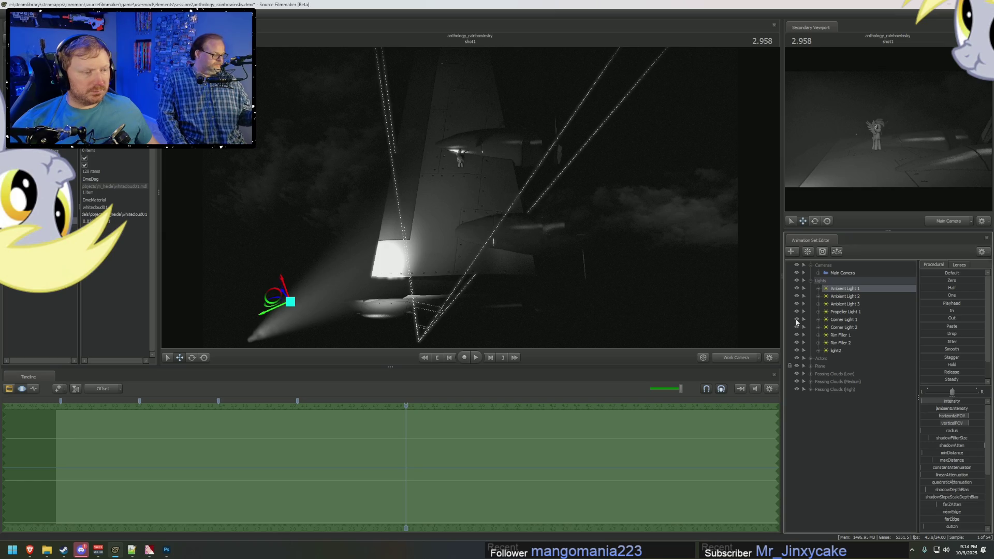
{"action": "left_click", "coordinate": [797, 336]}
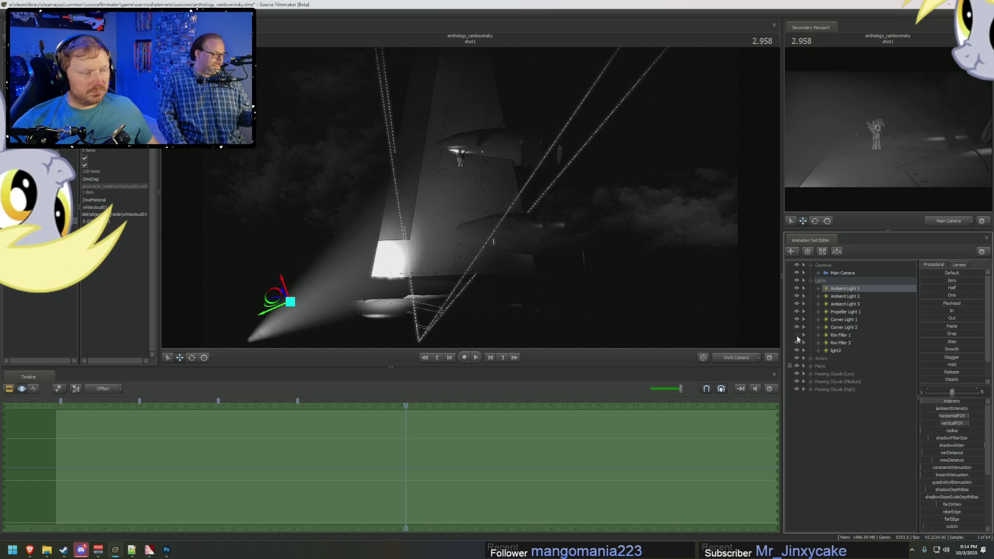
{"action": "left_click", "coordinate": [797, 335]}
Step: Toggle Rim Filler 2, Rim Filler 1 and Corner Light 1 off, then switch all back on
{"action": "left_click", "coordinate": [796, 343]}
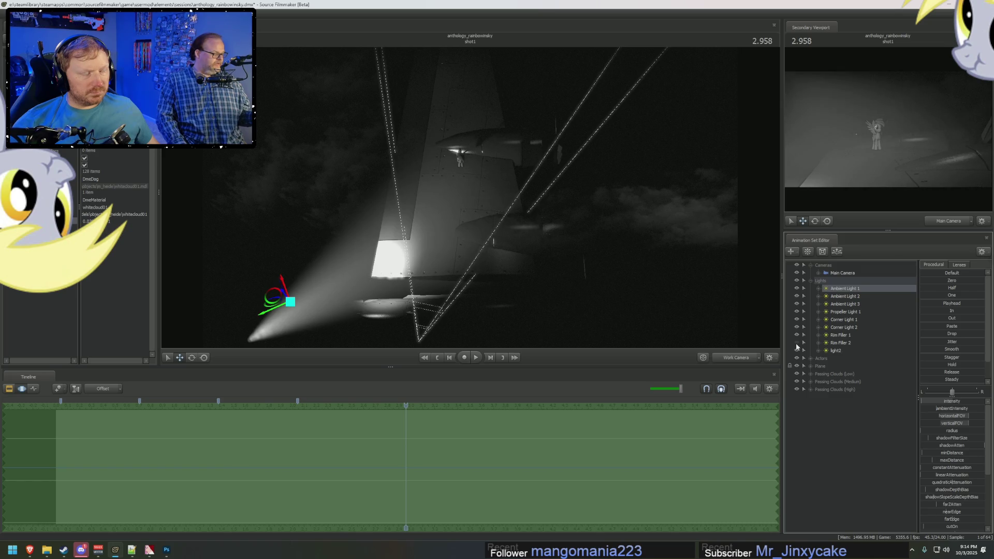
{"action": "left_click", "coordinate": [797, 336]}
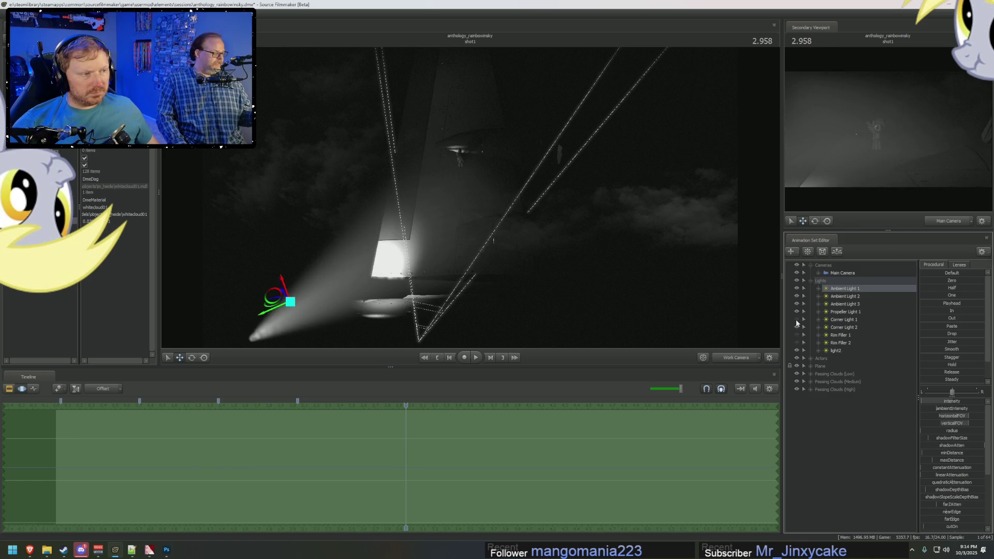
{"action": "left_click", "coordinate": [797, 320]}
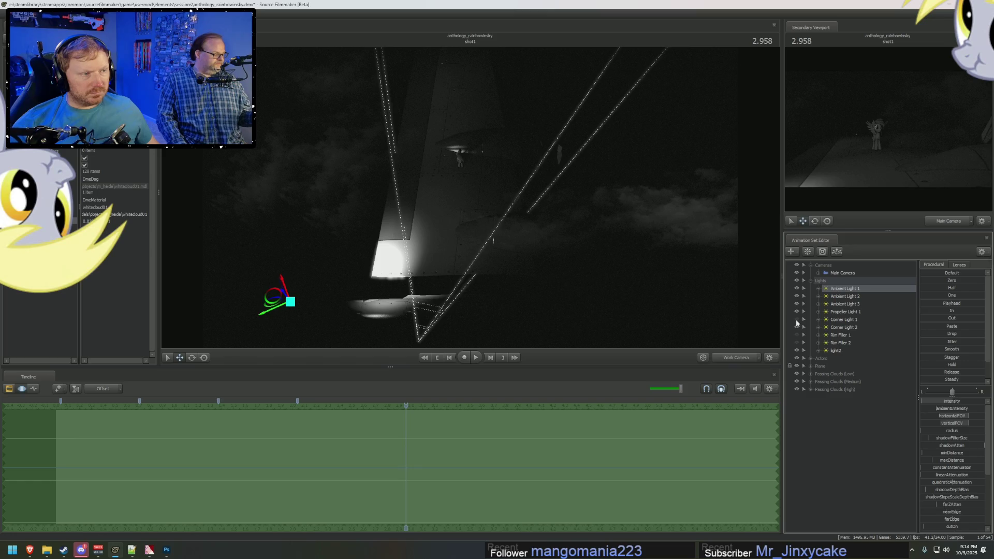
{"action": "left_click", "coordinate": [797, 320]}
{"action": "left_click", "coordinate": [797, 335]}
{"action": "left_click", "coordinate": [797, 343]}
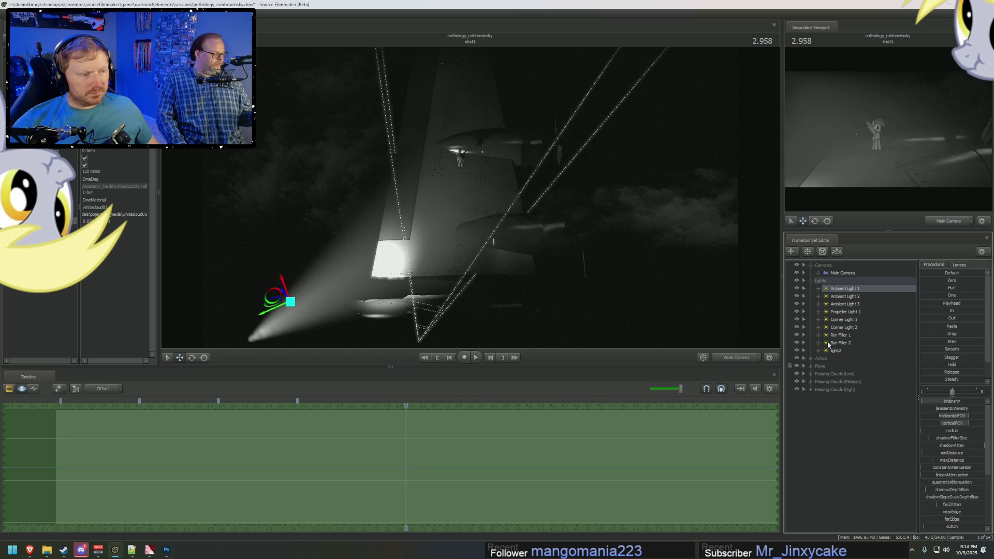
Step: Expand Rim Filler 1 and 2, list their controls and select Rim Filler 1's intensity
{"action": "left_click", "coordinate": [819, 343]}
{"action": "left_click", "coordinate": [819, 335]}
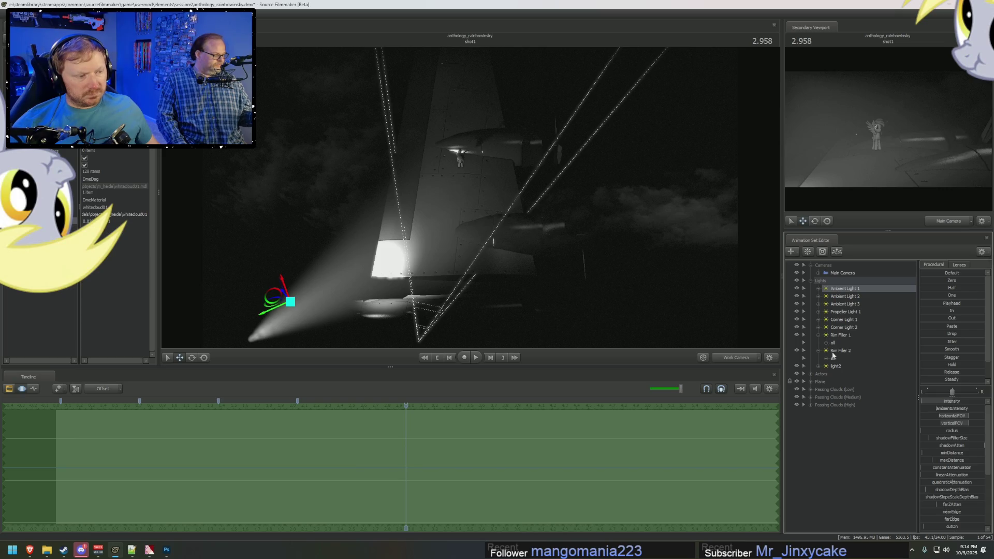
{"action": "left_click", "coordinate": [827, 358]}
{"action": "left_click", "coordinate": [827, 343]}
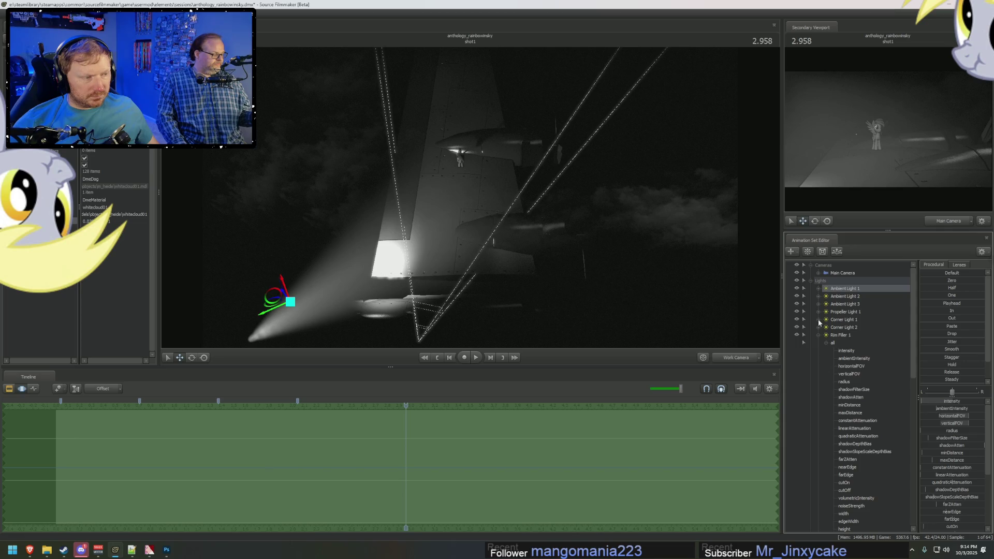
{"action": "left_click", "coordinate": [847, 351]}
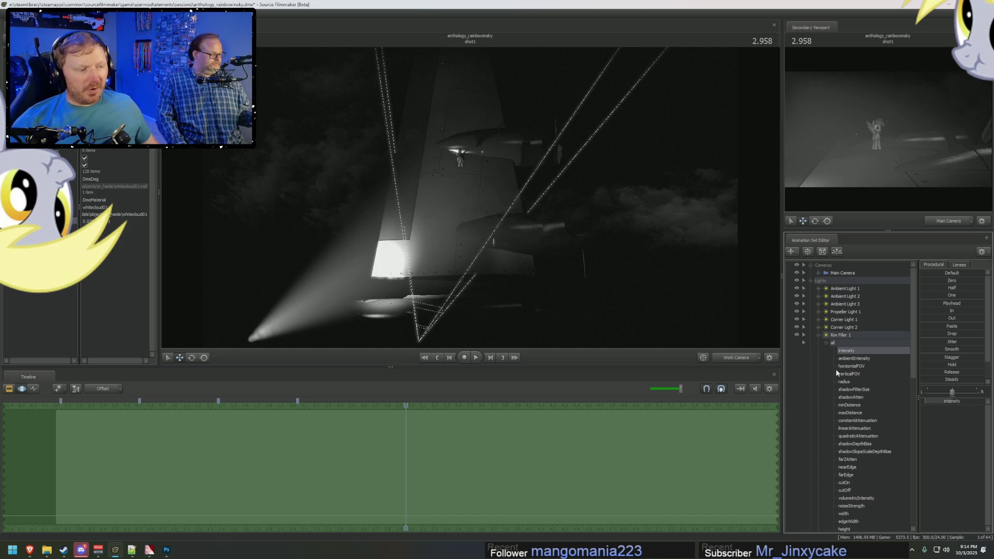
{"action": "key", "text": "F3"}
{"action": "key", "text": "F4"}
{"action": "key", "text": "F3"}
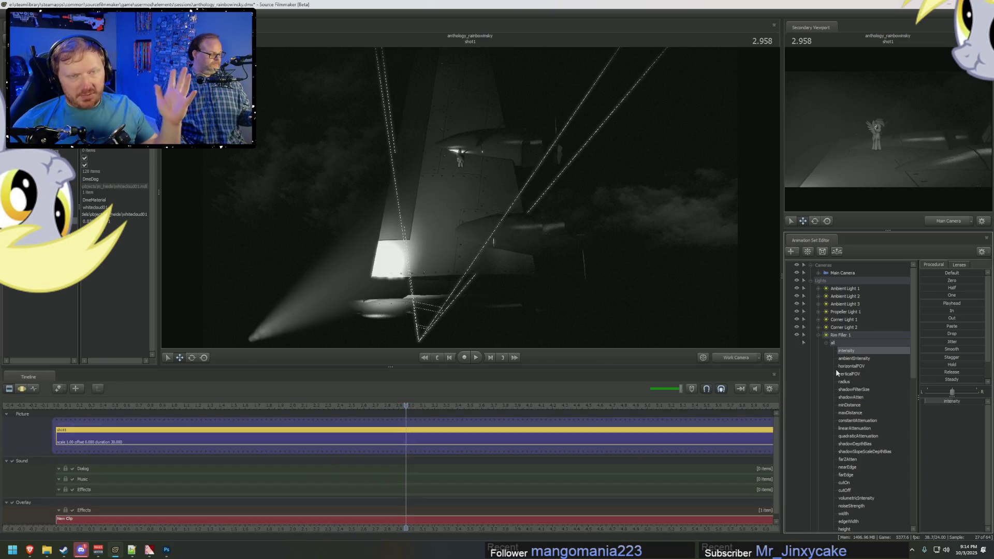
{"action": "key", "text": "F4"}
Step: Show Rim Filler 1's intensity slider as an exact, editable number
{"action": "right_click", "coordinate": [934, 399]}
{"action": "left_click", "coordinate": [957, 412]}
{"action": "key", "text": "Escape"}
{"action": "left_click", "coordinate": [928, 400]}
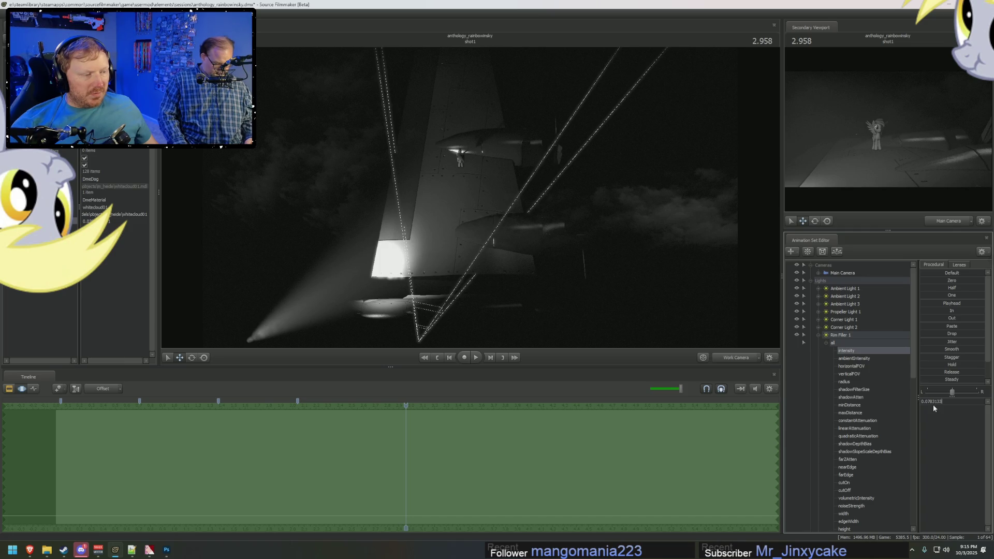
{"action": "key", "text": "Return"}
{"action": "left_click", "coordinate": [931, 401]}
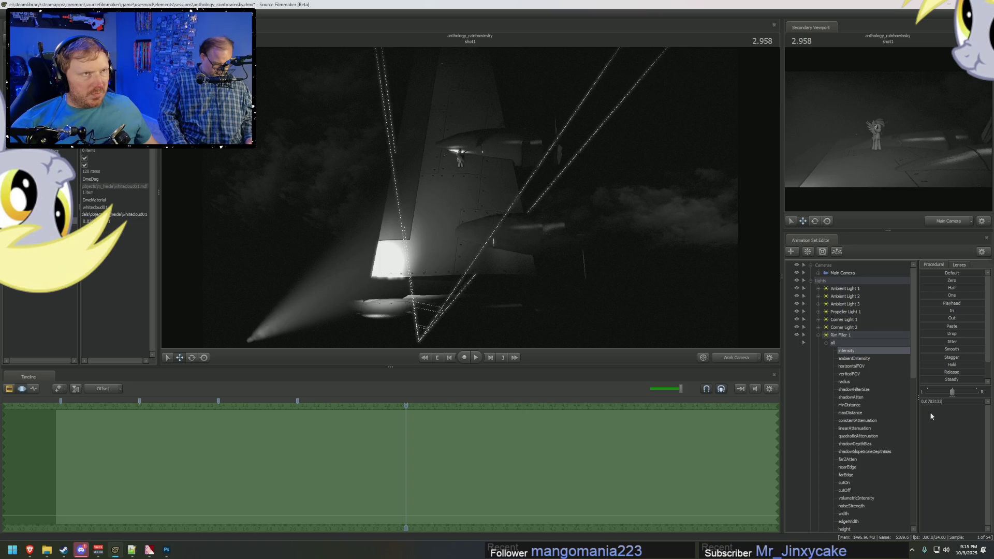
Step: Give Rim Filler 1's intensity slider a maximum of 1 and a default of 0.5
{"action": "right_click", "coordinate": [933, 402]}
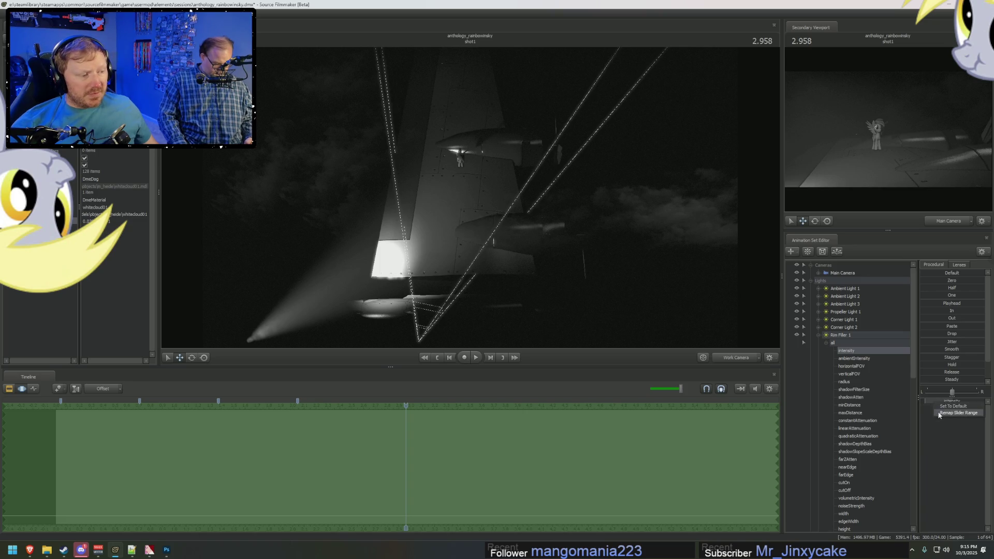
{"action": "left_click", "coordinate": [973, 413]}
{"action": "double_click", "coordinate": [495, 270]}
{"action": "type", "text": "3"}
{"action": "double_click", "coordinate": [505, 280]}
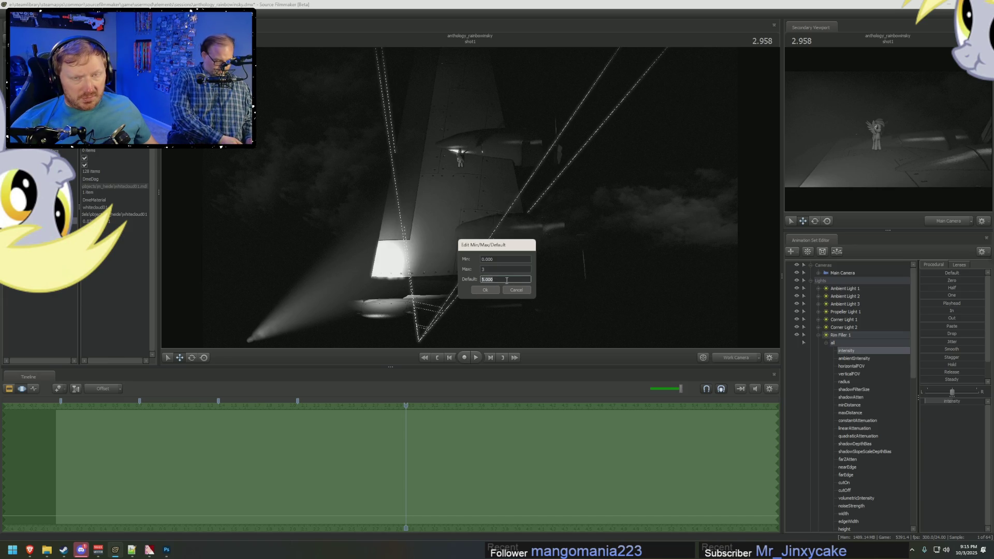
{"action": "key", "text": "shift+Tab"}
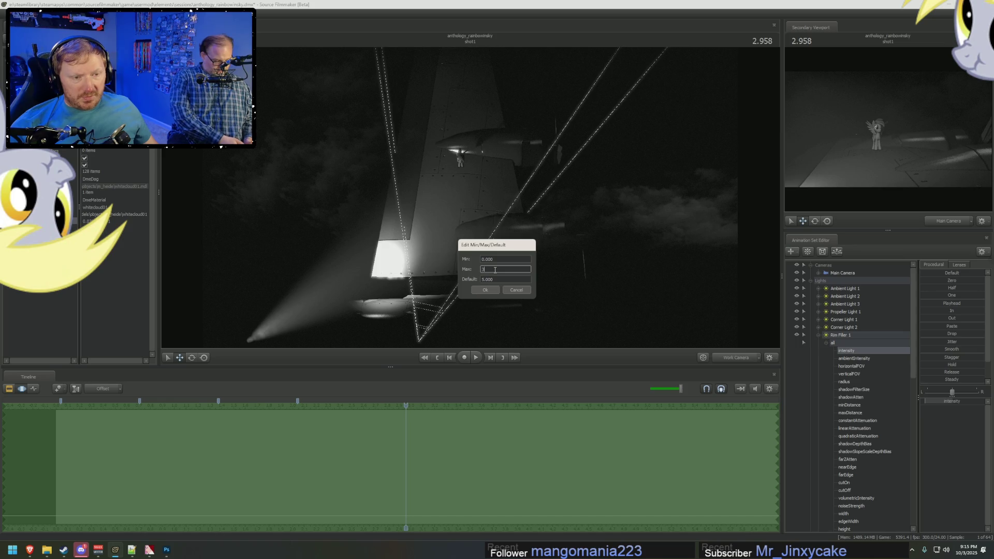
{"action": "type", "text": "10"}
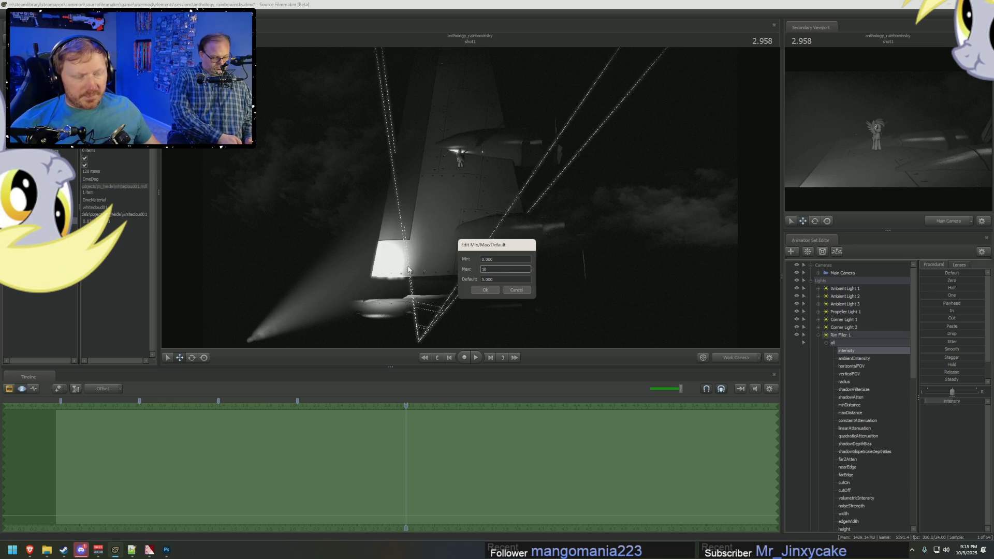
{"action": "key", "text": "Tab"}
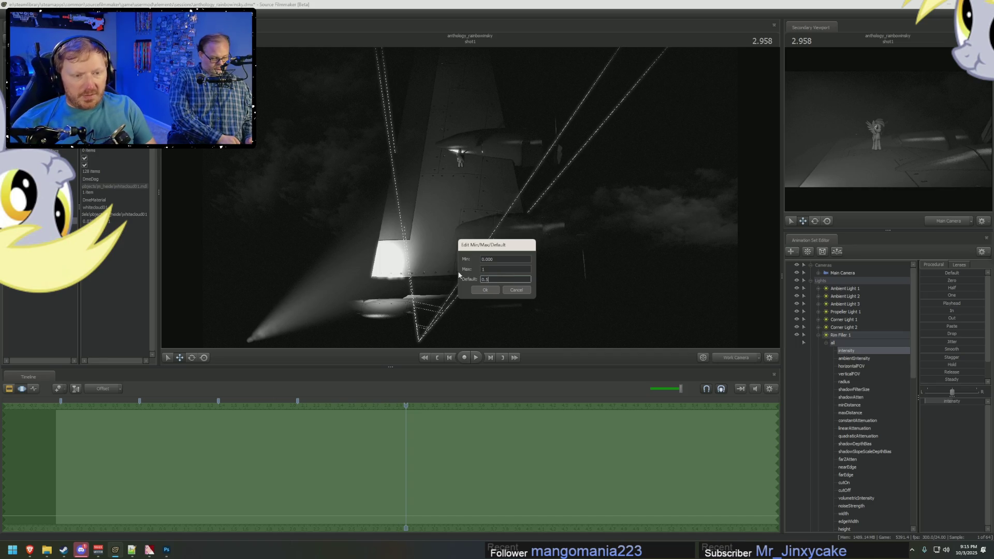
{"action": "key", "text": "Return"}
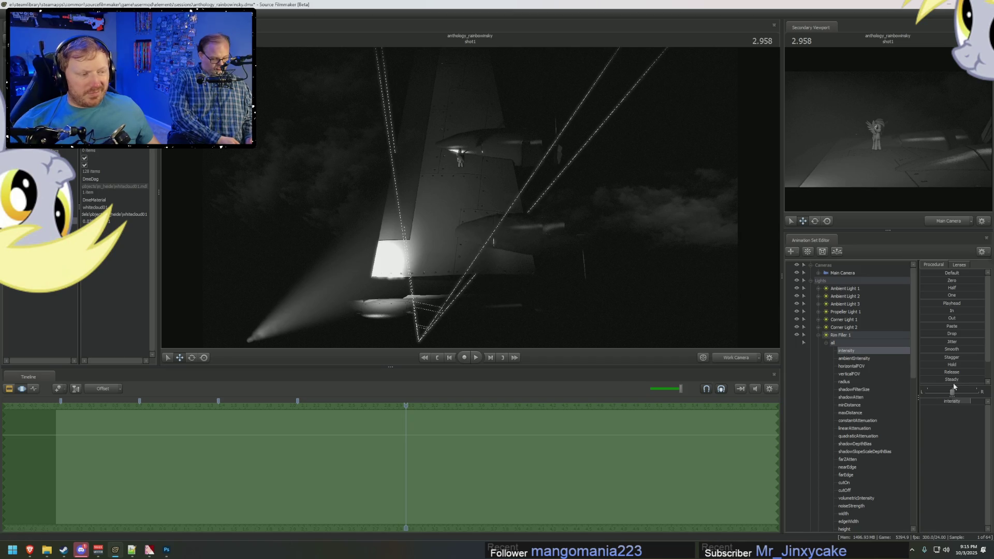
{"action": "key", "text": "ctrl+v"}
{"action": "right_click", "coordinate": [834, 343]}
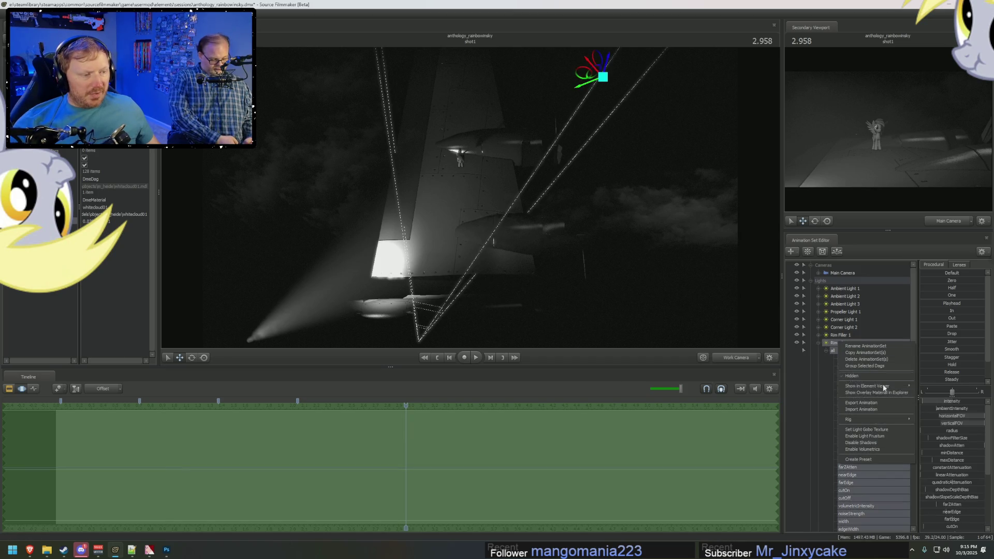
Step: Cap Rim Filler 2's intensity slider at 1 and collapse its control list
{"action": "key", "text": "Escape"}
{"action": "left_click", "coordinate": [960, 411]}
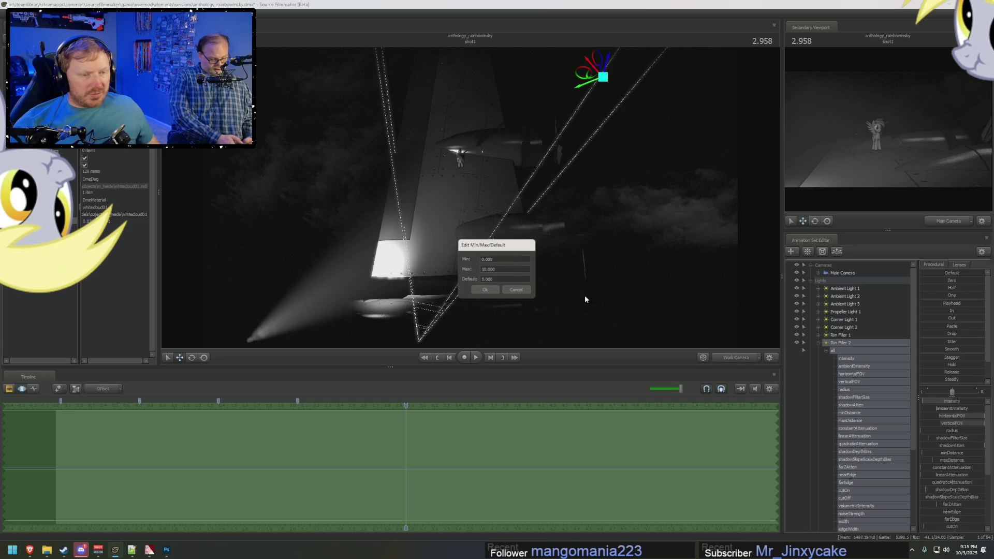
{"action": "type", "text": "1"}
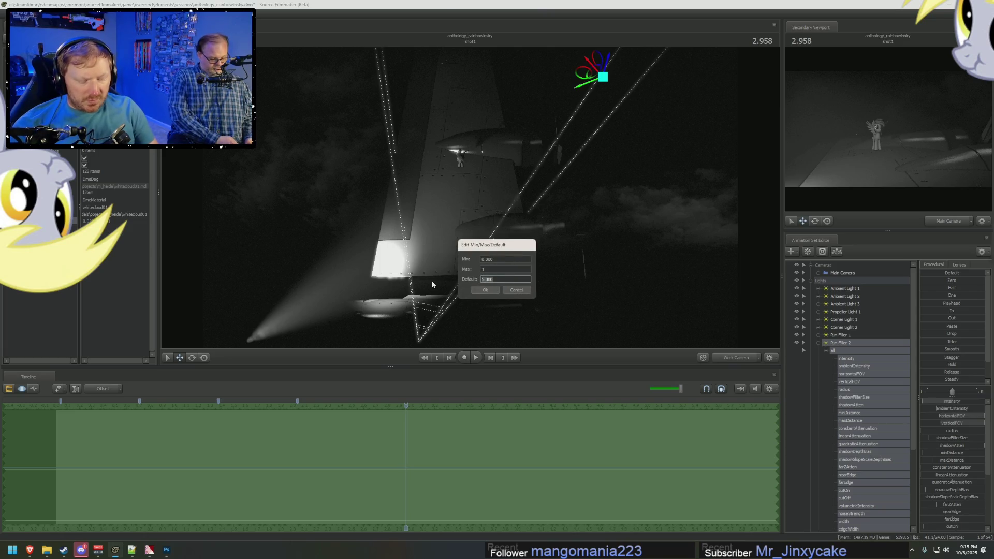
{"action": "key", "text": "Return"}
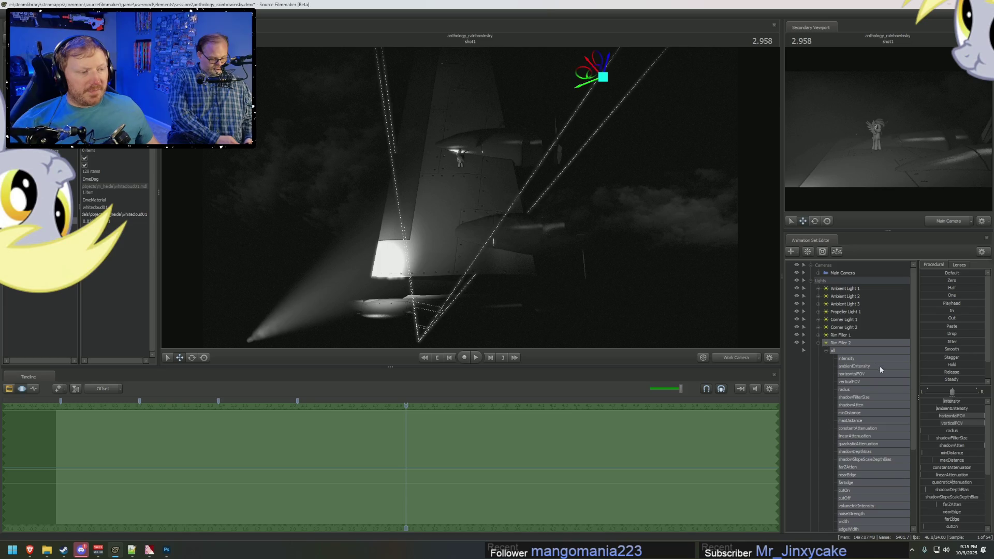
{"action": "left_click", "coordinate": [818, 343]}
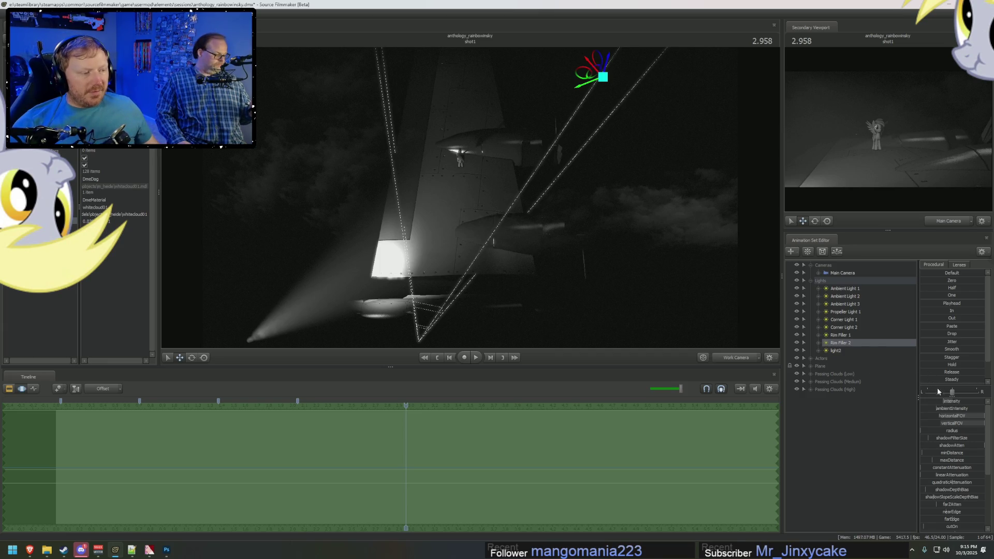
Step: Keep the ambientIntensity maximum at 0.4 and set its default to 0
{"action": "right_click", "coordinate": [945, 406]}
{"action": "left_click", "coordinate": [958, 411]}
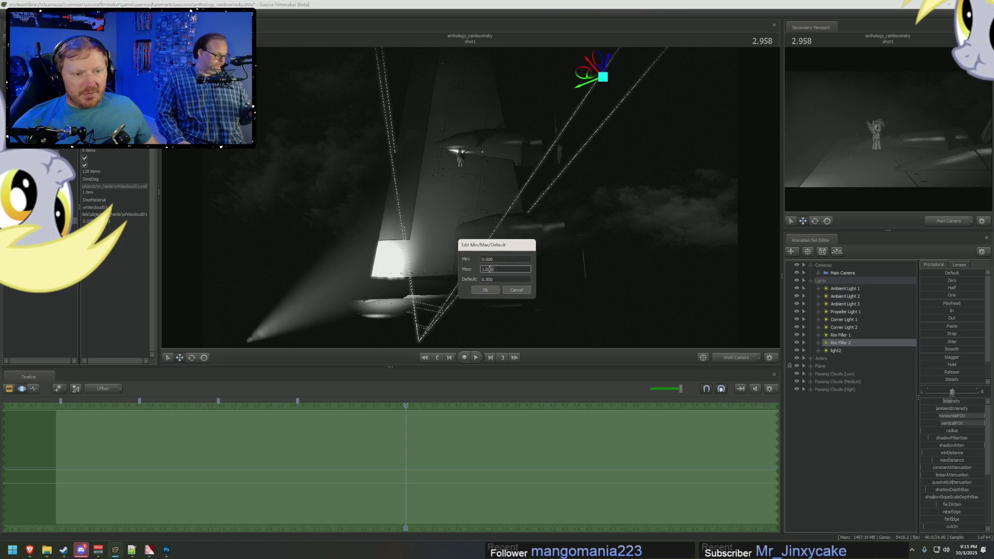
{"action": "key", "text": "Tab"}
{"action": "type", "text": "0"}
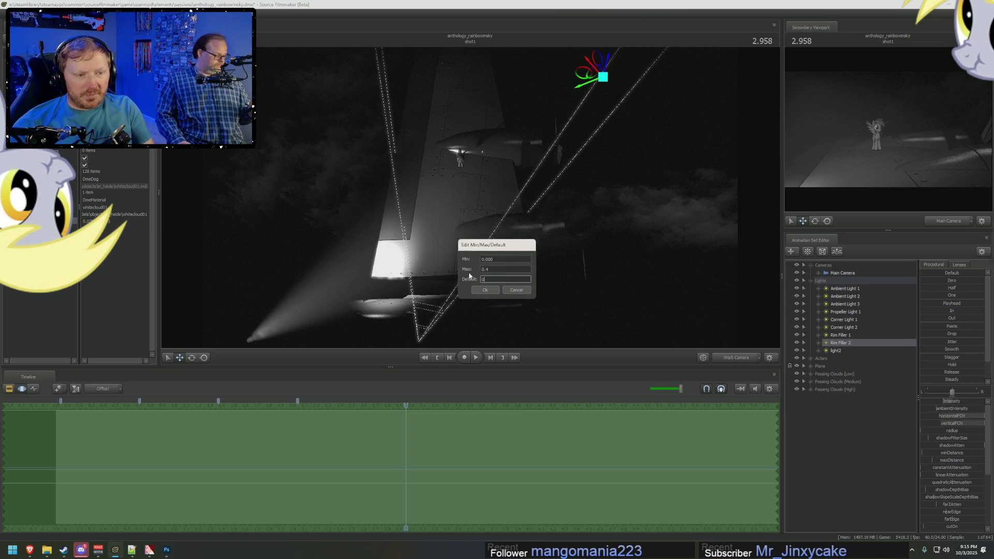
{"action": "key", "text": "Return"}
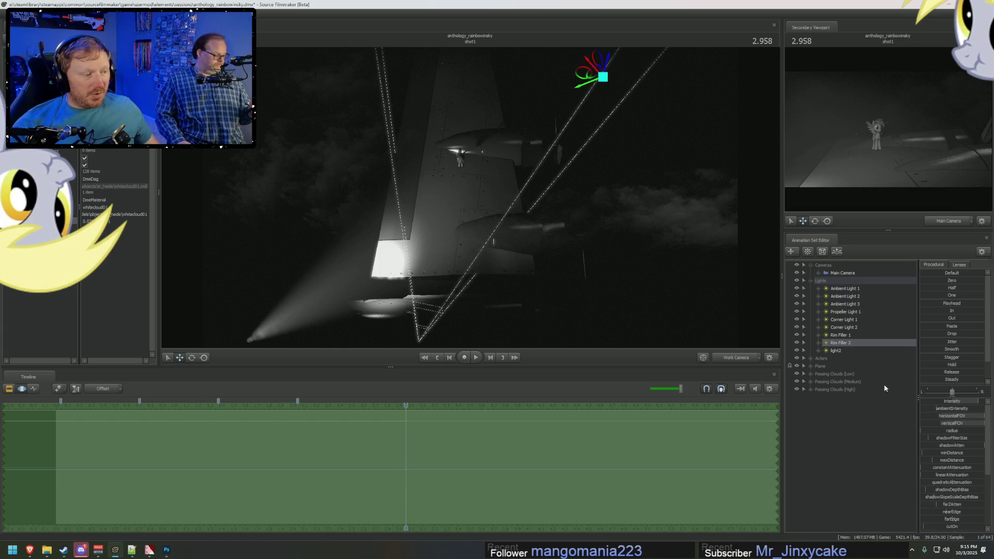
Step: Cap Rim Filler 2's intensity at 0.36 and lower the slider slightly
{"action": "right_click", "coordinate": [977, 404]}
{"action": "left_click", "coordinate": [966, 412]}
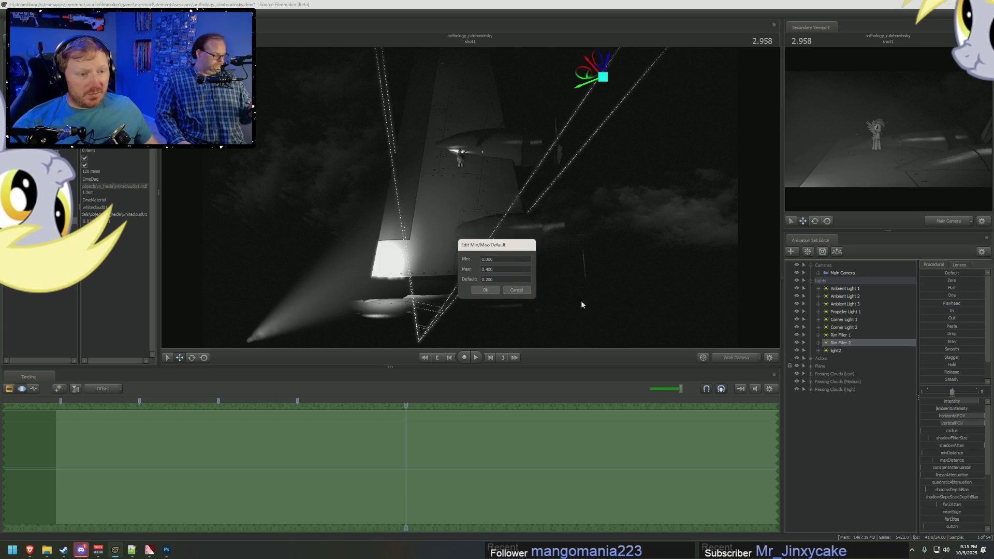
{"action": "double_click", "coordinate": [500, 271]}
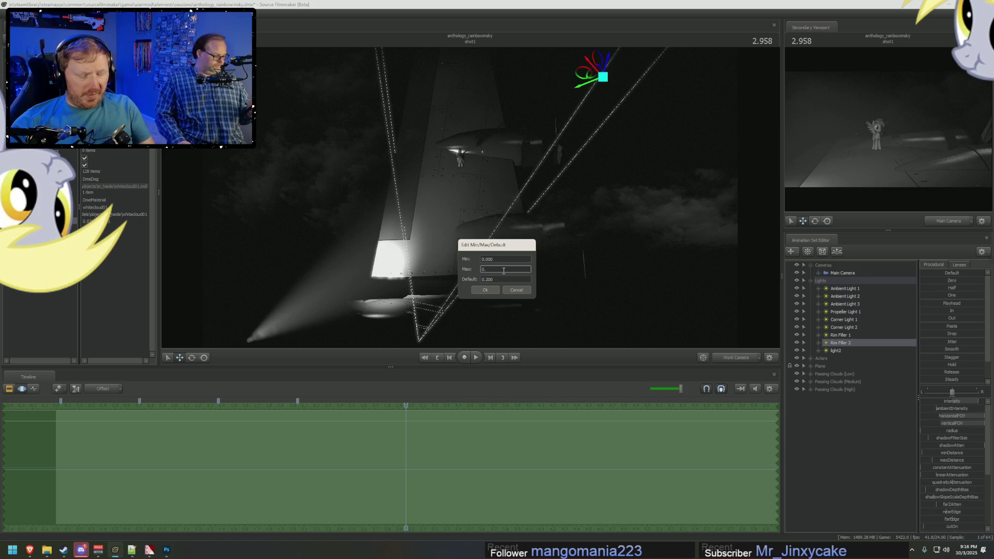
{"action": "type", "text": "36"}
{"action": "key", "text": "Tab"}
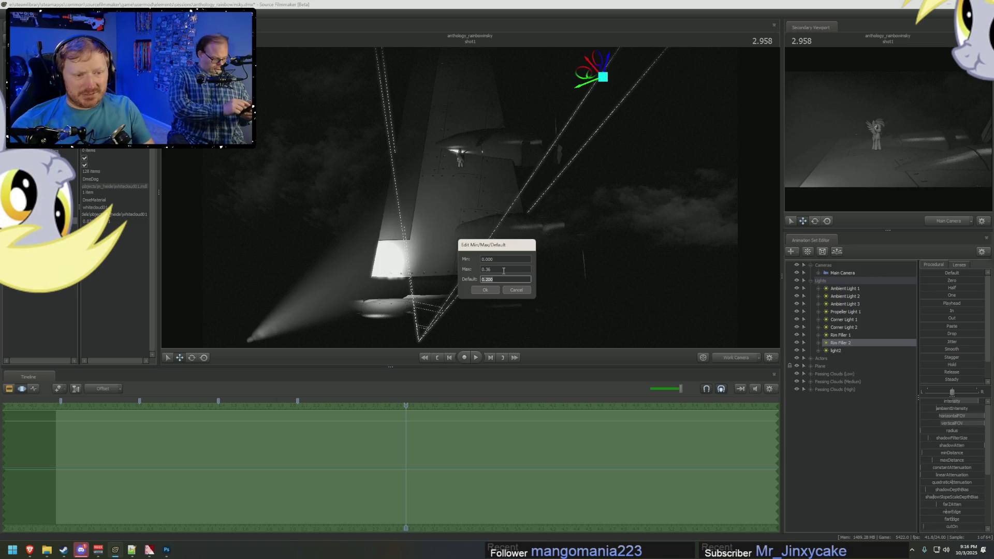
{"action": "key", "text": "Return"}
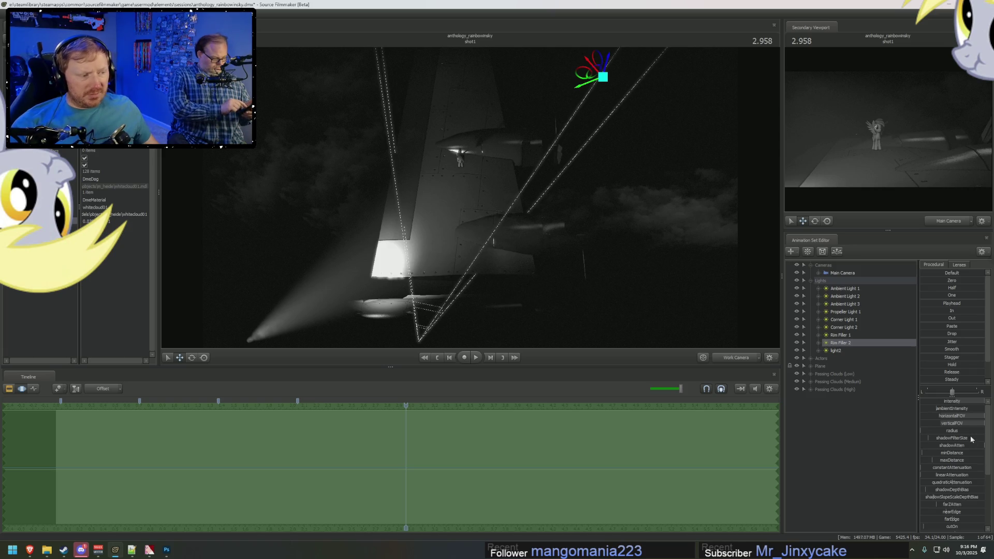
{"action": "left_click_drag", "start_coordinate": [957, 401], "coordinate": [953, 403]}
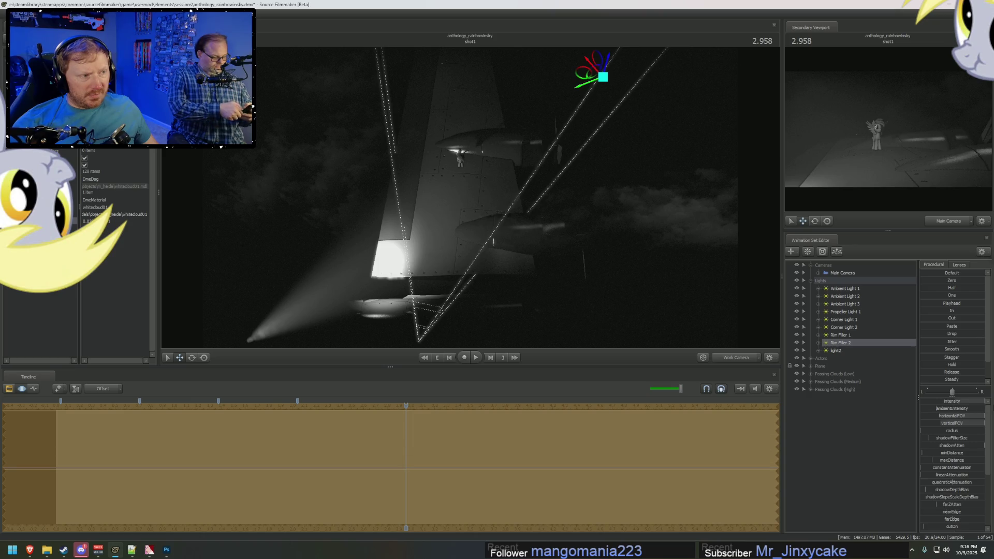
Step: Set Rim Filler 1's intensity range to maximum 0.7 with default 0
{"action": "left_click", "coordinate": [847, 335]}
{"action": "right_click", "coordinate": [847, 335]}
{"action": "right_click", "coordinate": [953, 403]}
{"action": "left_click", "coordinate": [963, 413]}
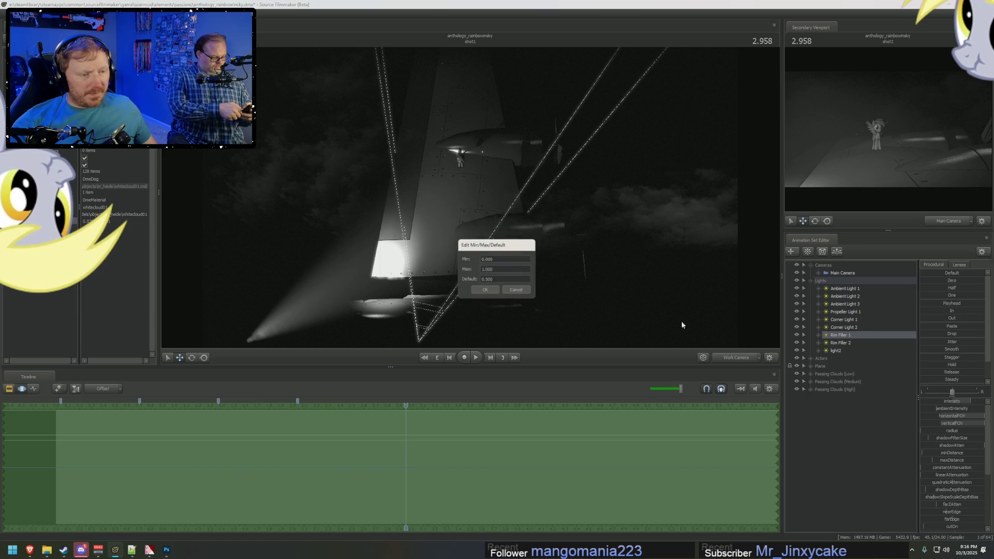
{"action": "double_click", "coordinate": [495, 267]}
{"action": "type", "text": "0.7"}
{"action": "key", "text": "Tab"}
{"action": "type", "text": "0"}
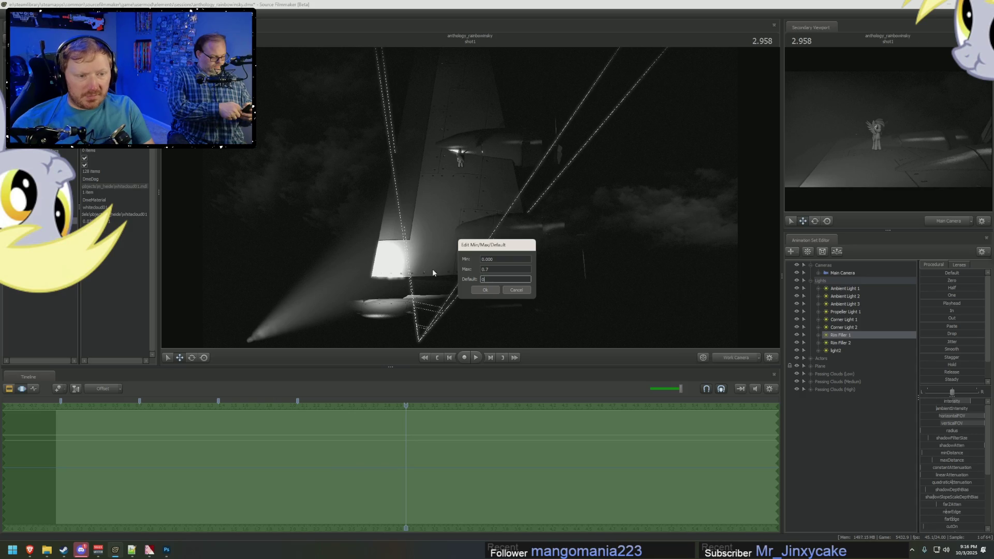
{"action": "key", "text": "Return"}
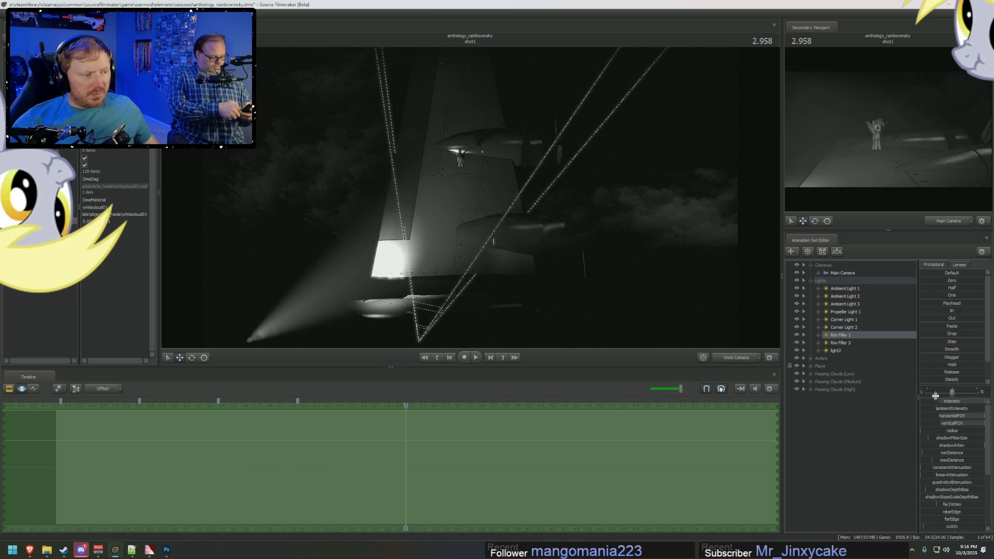
{"action": "left_click", "coordinate": [962, 396]}
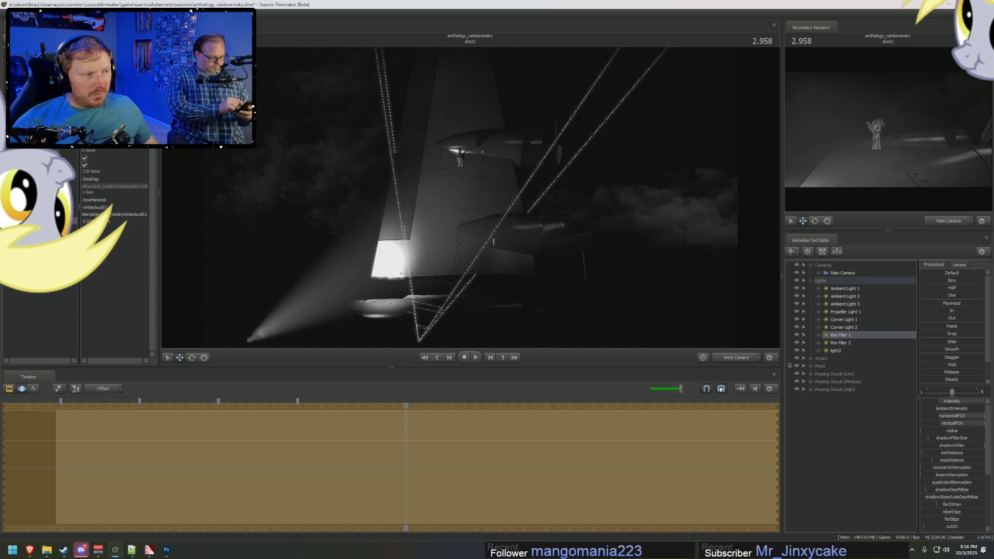
Step: Lower Corner Light 1's intensity maximum to 10 and another slider's maximum to 910
{"action": "left_click", "coordinate": [845, 320]}
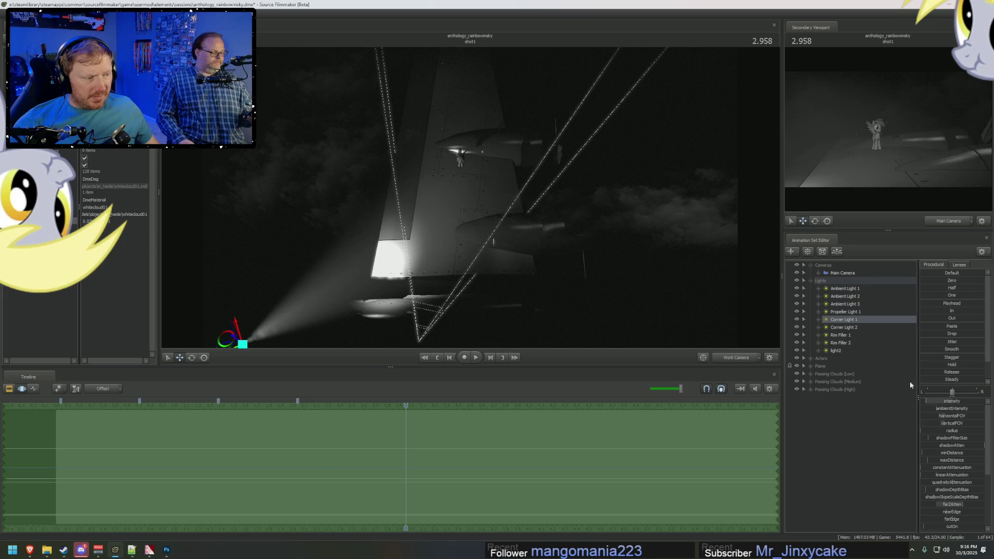
{"action": "right_click", "coordinate": [932, 400]}
{"action": "left_click", "coordinate": [971, 410]}
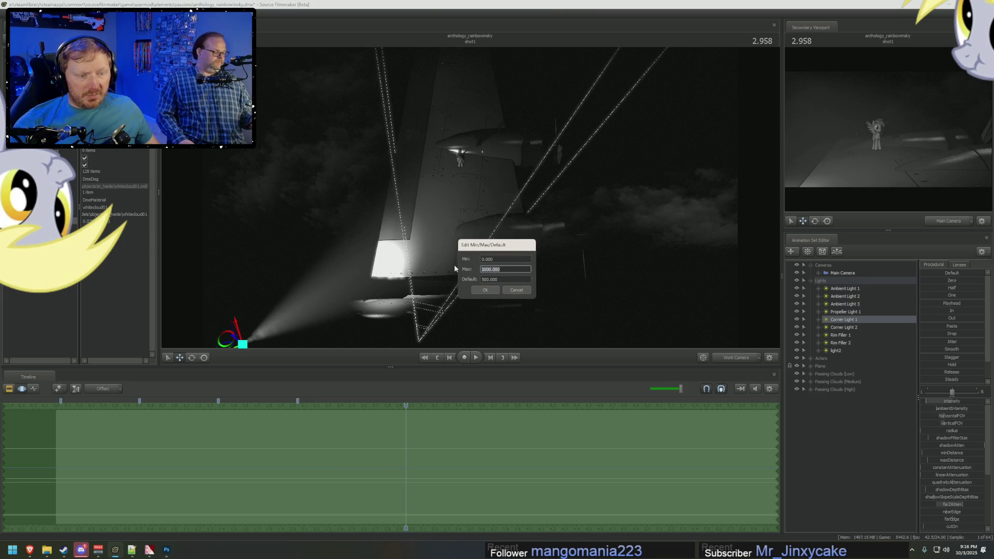
{"action": "type", "text": "100"}
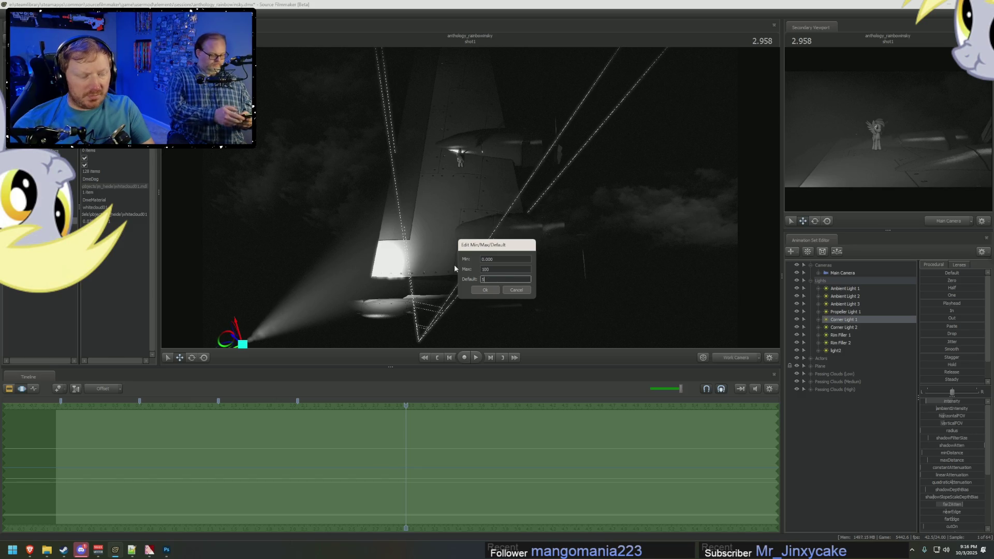
{"action": "key", "text": "Tab"}
{"action": "type", "text": "5"}
{"action": "key", "text": "Return"}
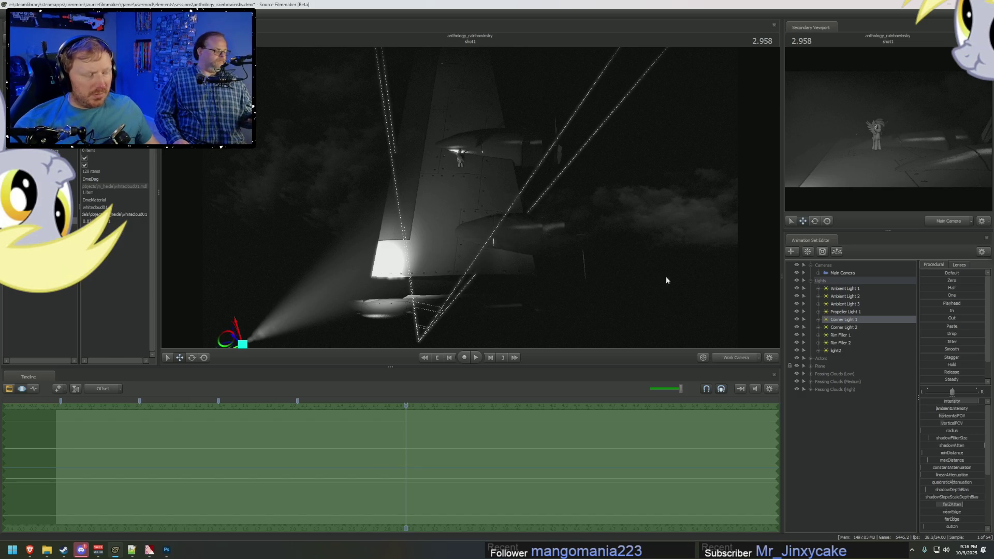
{"action": "right_click", "coordinate": [952, 401]}
{"action": "left_click", "coordinate": [971, 410]}
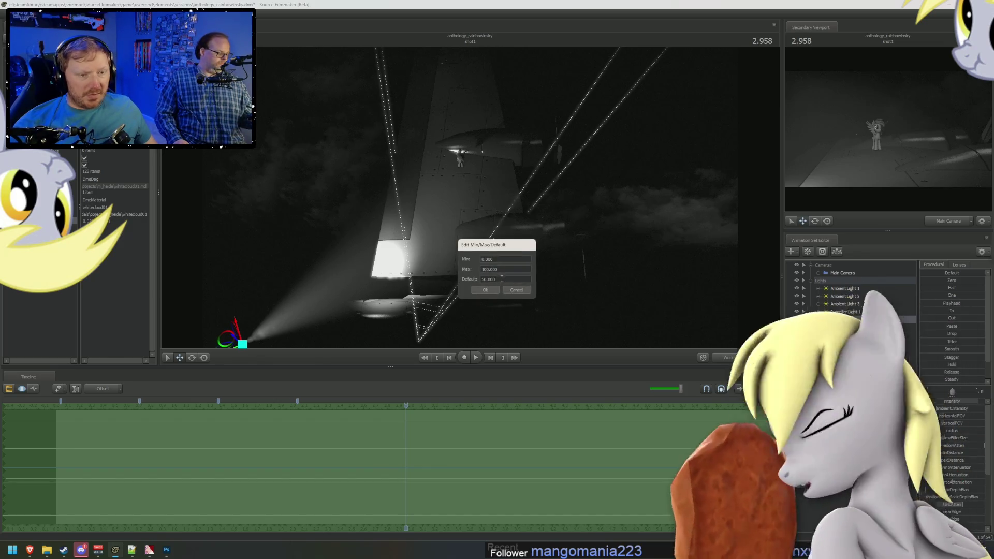
{"action": "type", "text": "910"}
{"action": "key", "text": "Tab"}
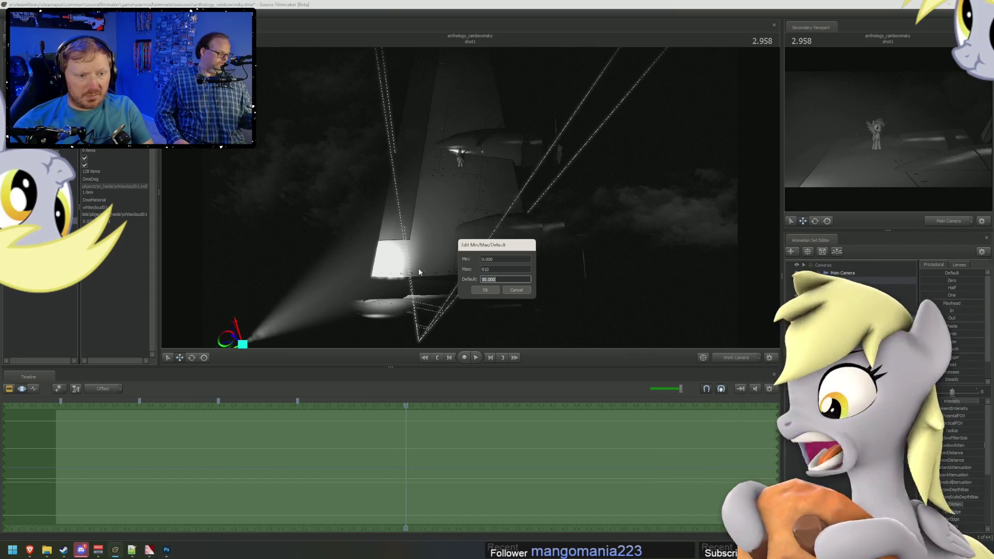
{"action": "key", "text": "Return"}
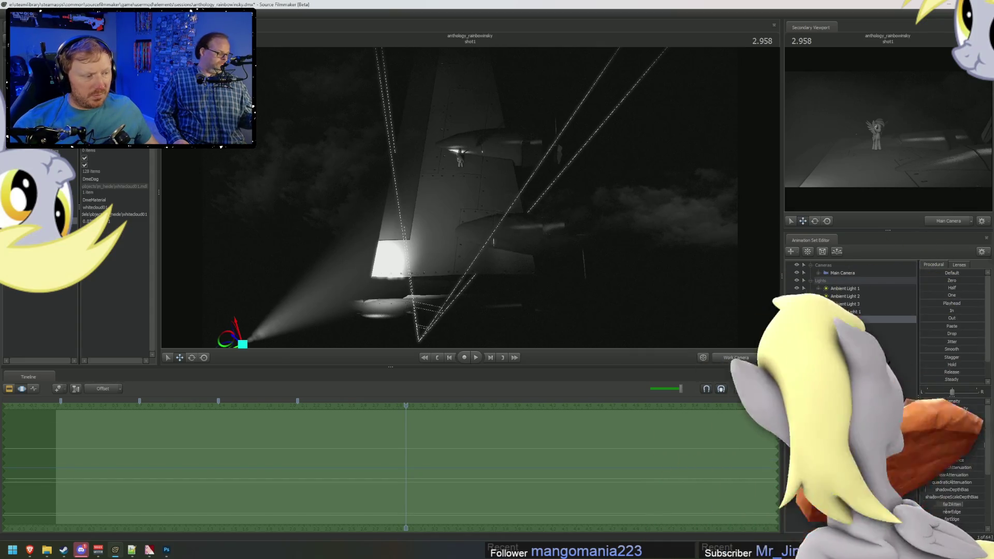
{"action": "left_click", "coordinate": [966, 409]}
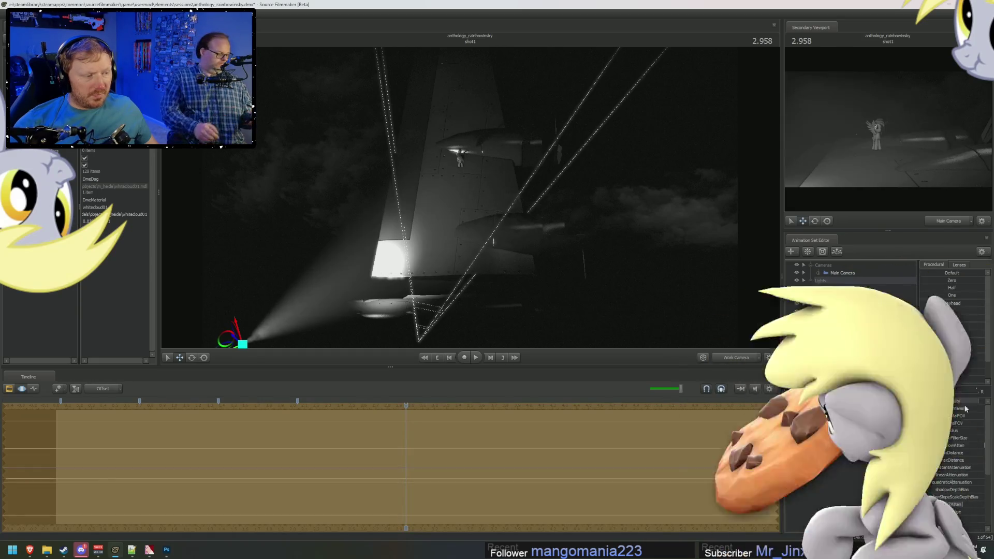
{"action": "left_click", "coordinate": [971, 409]}
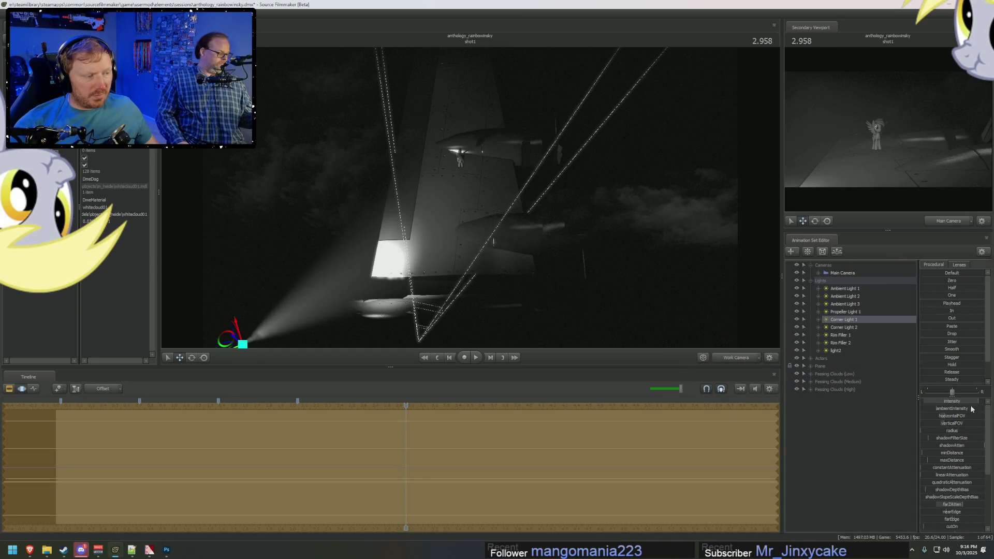
Step: Set a third Corner Light 1 slider to maximum 91 with default 5
{"action": "right_click", "coordinate": [971, 402]}
{"action": "left_click", "coordinate": [975, 414]}
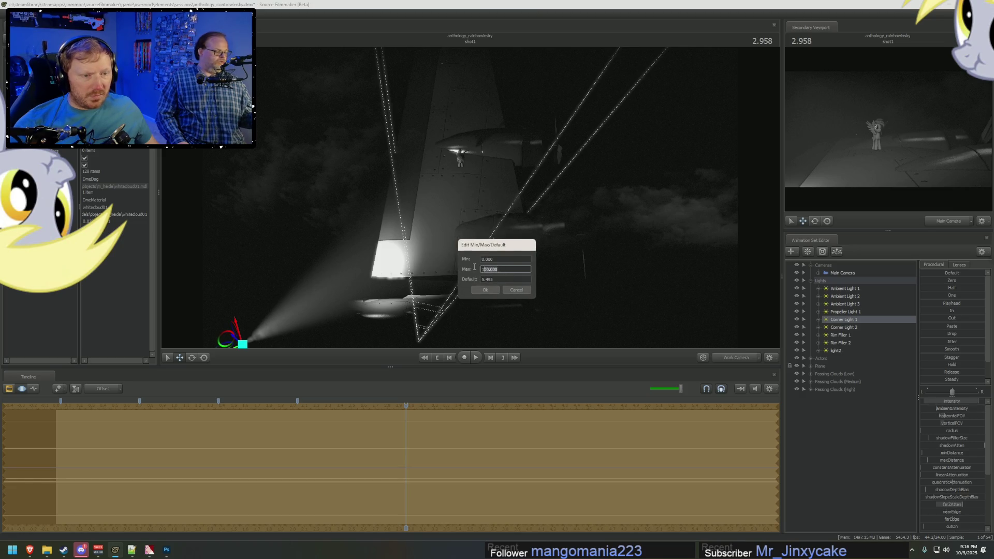
{"action": "type", "text": "911"}
{"action": "key", "text": "Tab"}
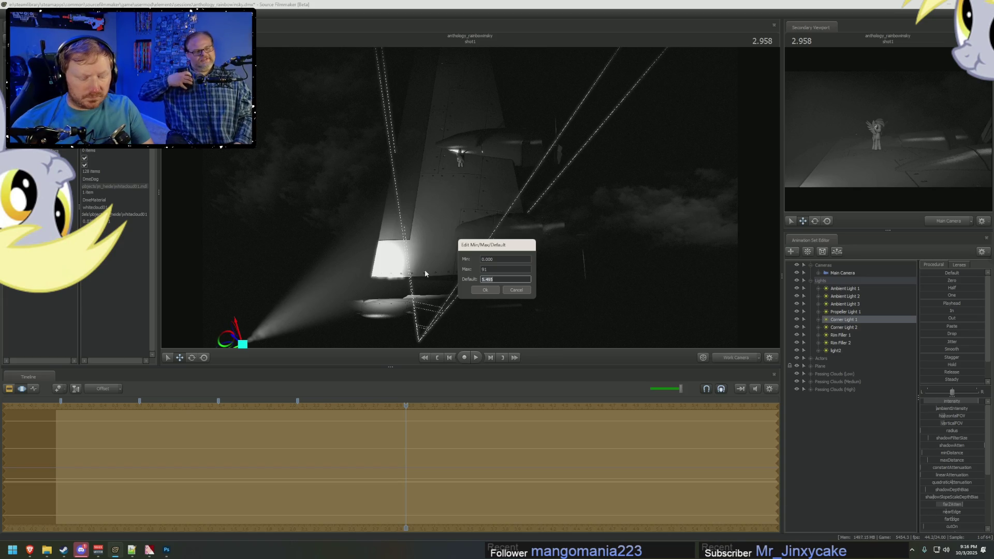
{"action": "type", "text": "5"}
{"action": "key", "text": "Return"}
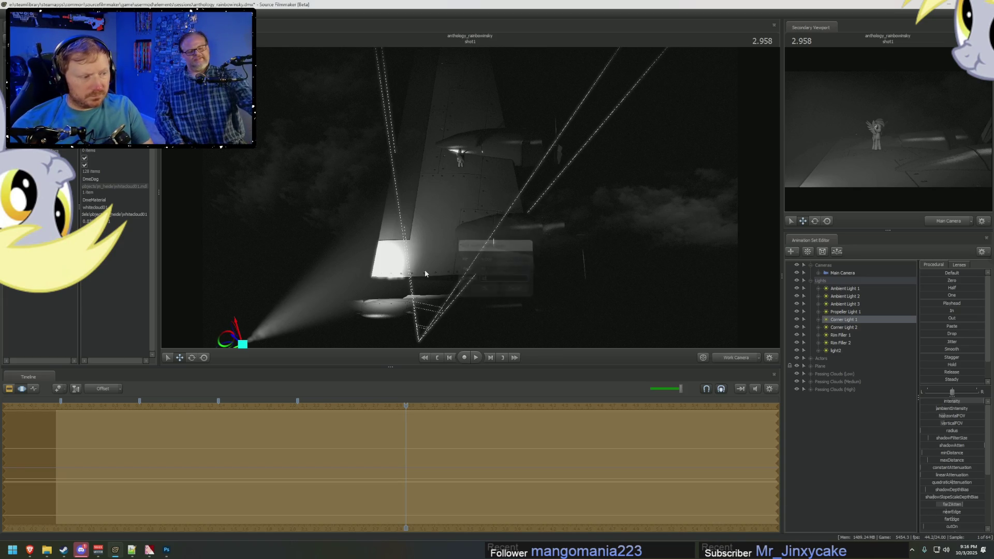
{"action": "key", "text": "F3"}
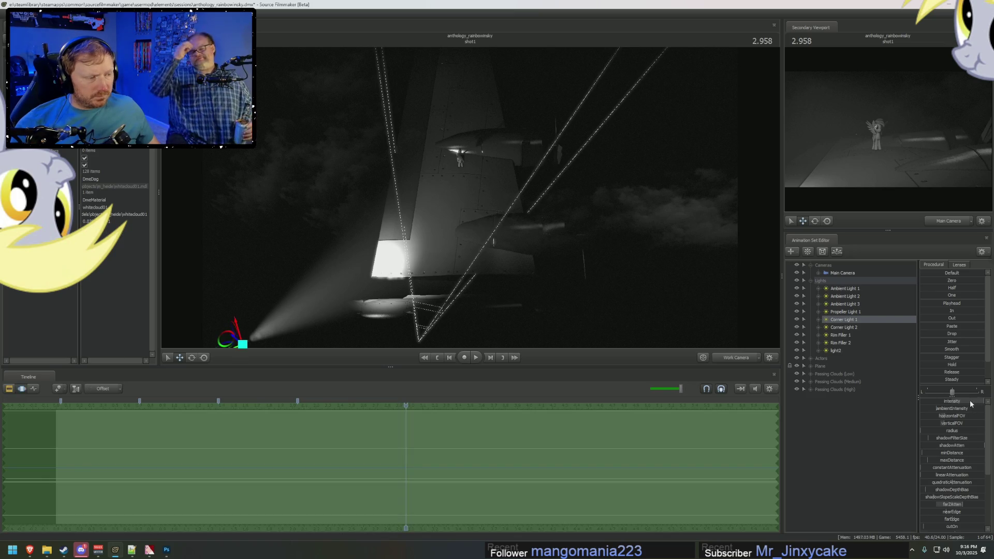
{"action": "key", "text": "F2"}
{"action": "key", "text": "F3"}
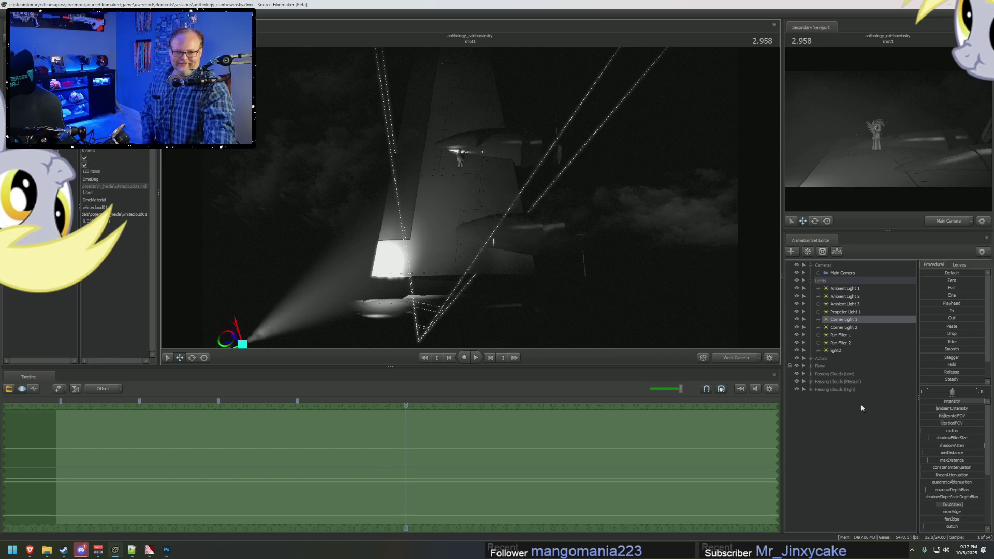
{"action": "right_click", "coordinate": [851, 449]}
Step: Search models for 'gobli', compare the goblin parts, and load goblin_body.mdl
{"action": "left_click", "coordinate": [871, 474]}
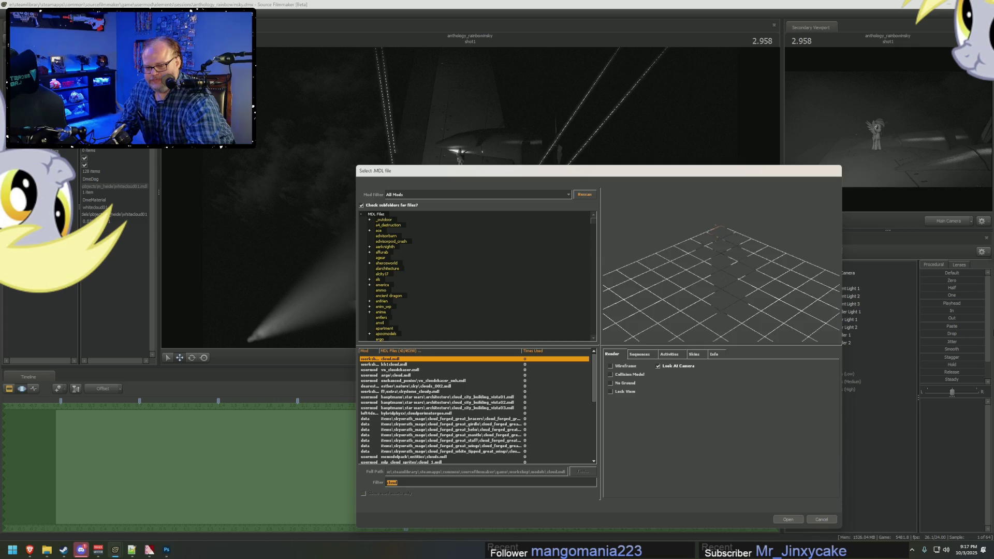
{"action": "type", "text": "gob"}
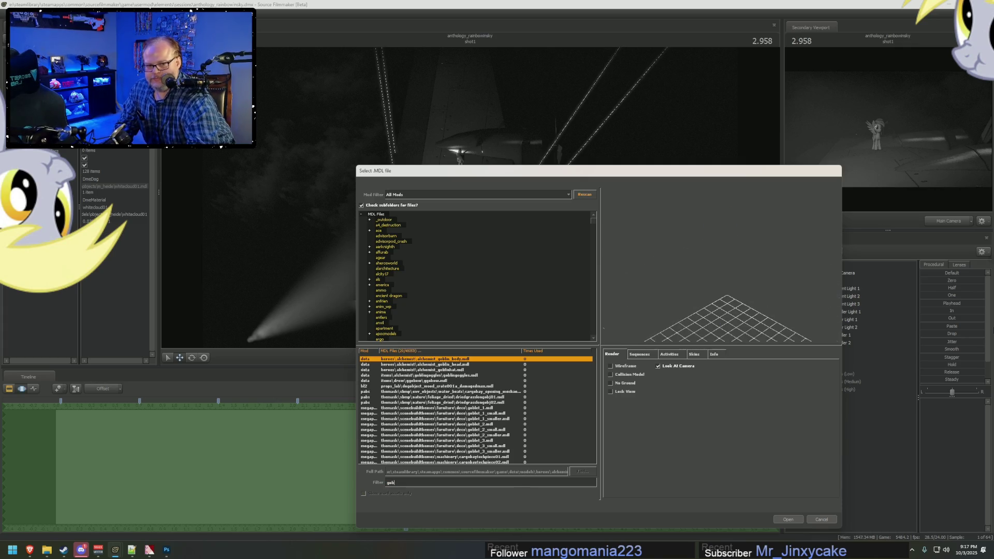
{"action": "type", "text": "li"}
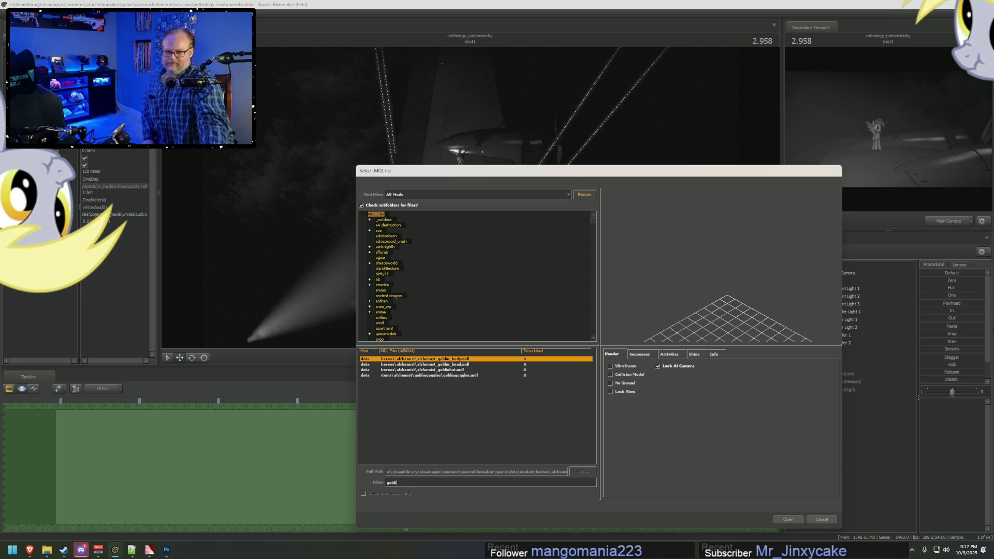
{"action": "left_click", "coordinate": [477, 366]}
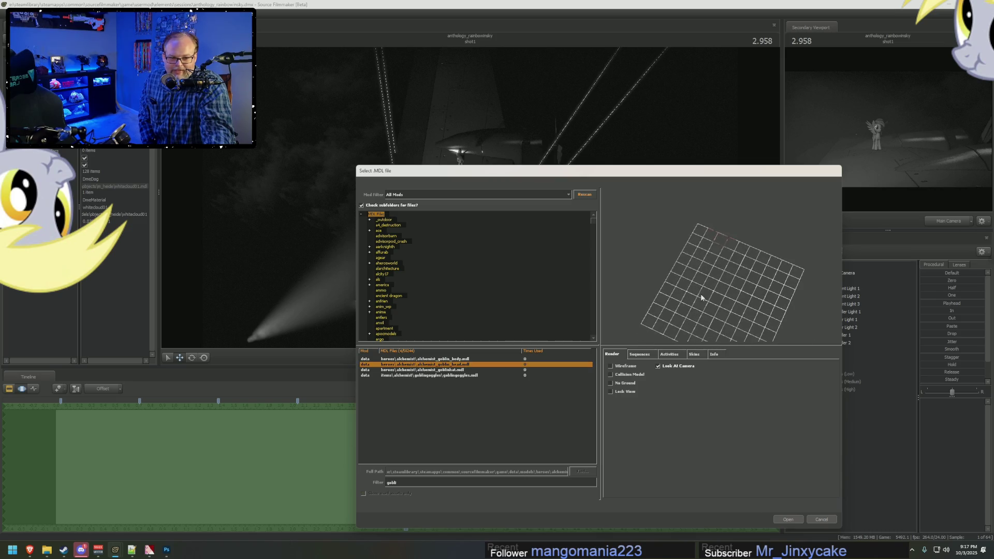
{"action": "left_click", "coordinate": [427, 370]}
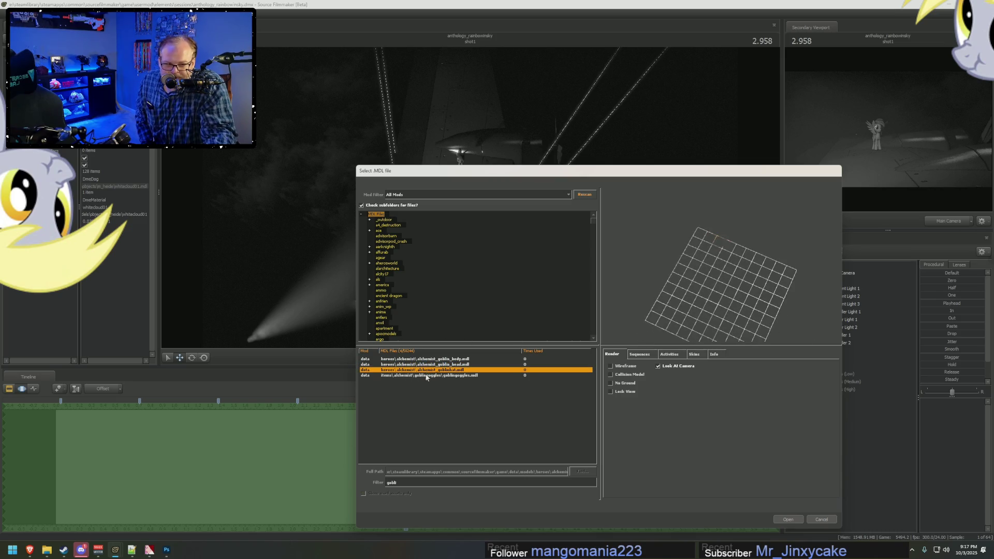
{"action": "left_click", "coordinate": [429, 375]}
{"action": "left_click", "coordinate": [434, 370]}
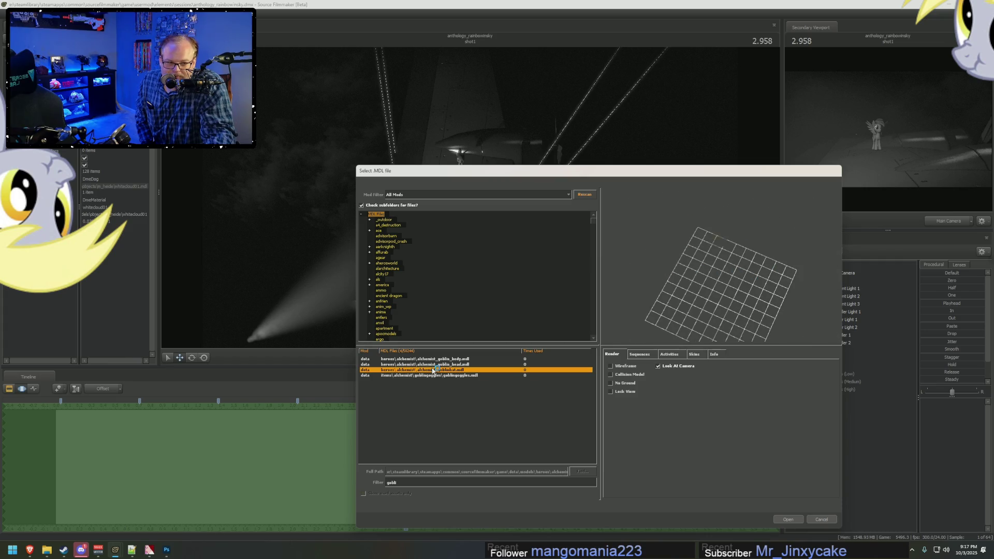
{"action": "left_click", "coordinate": [432, 360]}
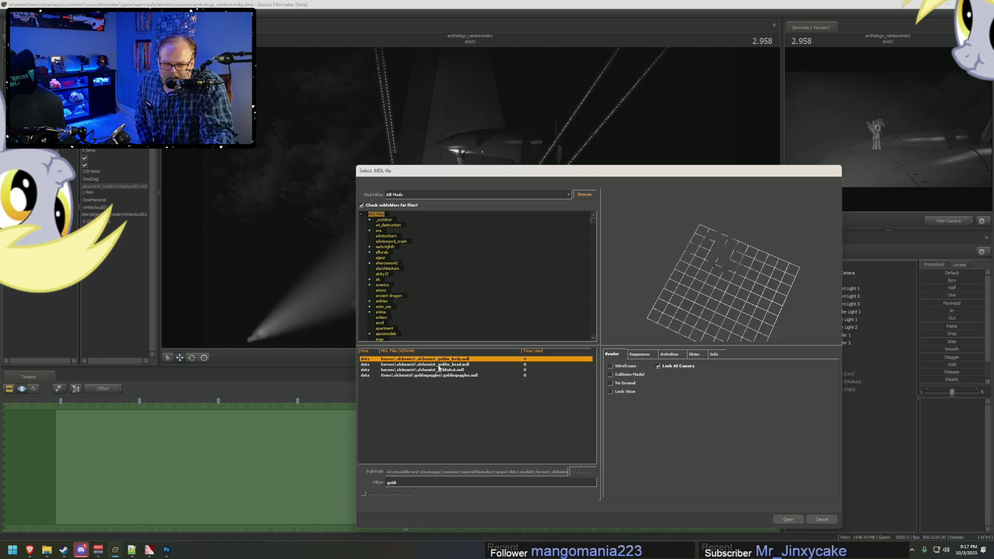
{"action": "left_click", "coordinate": [449, 370]}
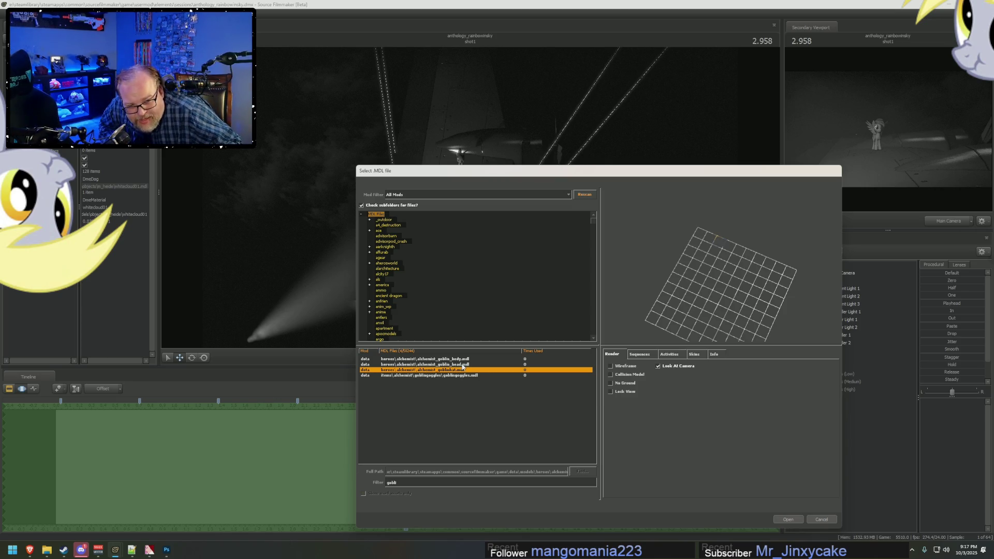
{"action": "left_click", "coordinate": [462, 359]}
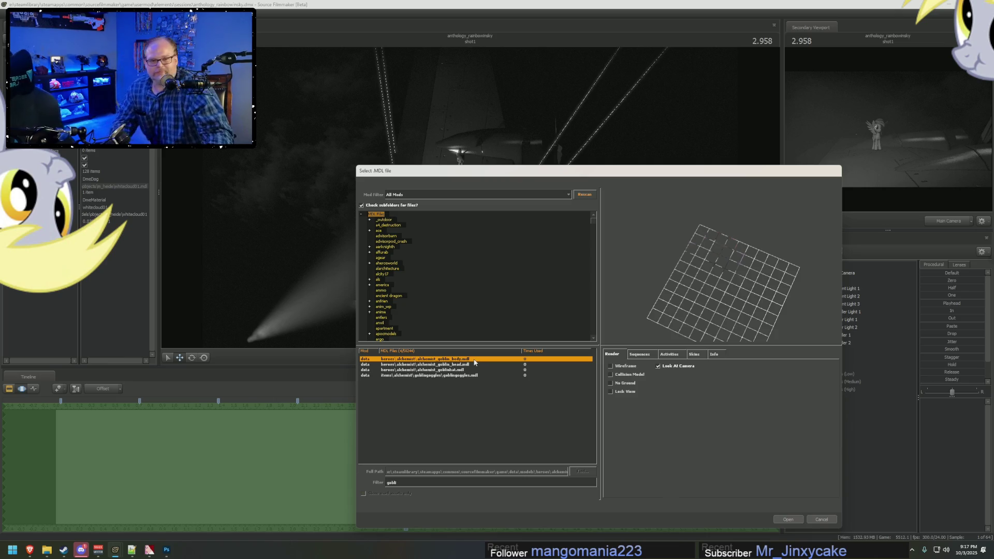
{"action": "left_click", "coordinate": [776, 521]}
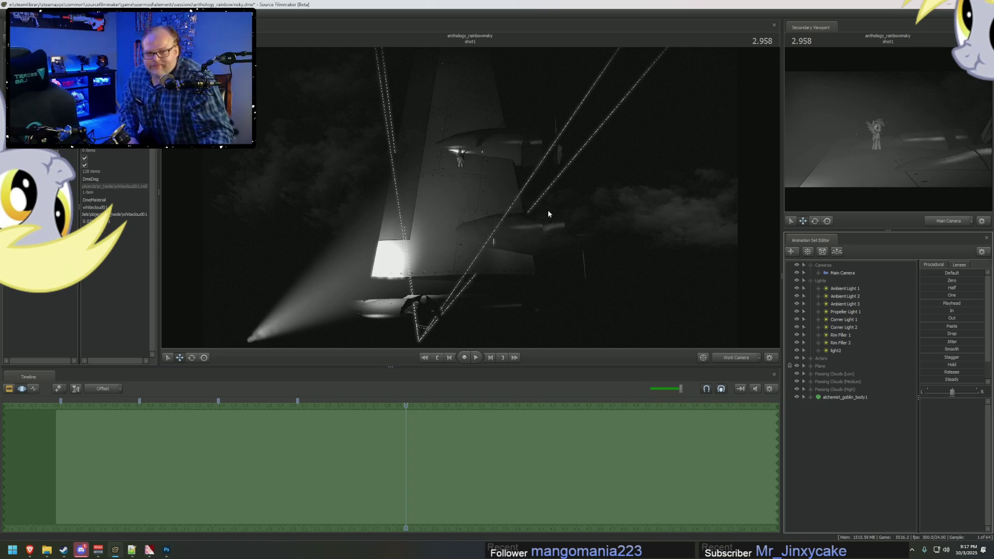
Step: Select alchemist_goblin_body1 and move it up onto the wing next to the pony
{"action": "left_click", "coordinate": [836, 398]}
{"action": "middle_click_drag", "start_coordinate": [504, 247], "coordinate": [504, 166]}
{"action": "mouse_move", "coordinate": [504, 167]}
{"action": "left_mouse_down"}
{"action": "mouse_move", "coordinate": [569, 186]}
{"action": "mouse_move", "coordinate": [457, 294]}
{"action": "mouse_move", "coordinate": [437, 277]}
{"action": "left_mouse_up"}
{"action": "mouse_move", "coordinate": [501, 275]}
{"action": "left_mouse_down"}
{"action": "mouse_move", "coordinate": [451, 255]}
{"action": "mouse_move", "coordinate": [521, 250]}
{"action": "mouse_move", "coordinate": [530, 215]}
{"action": "mouse_move", "coordinate": [524, 152]}
{"action": "mouse_move", "coordinate": [502, 187]}
{"action": "left_mouse_up"}
{"action": "mouse_move", "coordinate": [531, 157]}
{"action": "left_mouse_down"}
{"action": "mouse_move", "coordinate": [637, 157]}
{"action": "mouse_move", "coordinate": [662, 104]}
{"action": "mouse_move", "coordinate": [647, 203]}
{"action": "mouse_move", "coordinate": [653, 327]}
{"action": "mouse_move", "coordinate": [492, 305]}
{"action": "mouse_move", "coordinate": [531, 359]}
{"action": "mouse_move", "coordinate": [534, 414]}
{"action": "mouse_move", "coordinate": [532, 372]}
{"action": "left_mouse_up"}
{"action": "left_click_drag", "start_coordinate": [522, 337], "coordinate": [447, 208]}
{"action": "mouse_move", "coordinate": [524, 325]}
{"action": "left_mouse_down"}
{"action": "mouse_move", "coordinate": [607, 222]}
{"action": "mouse_move", "coordinate": [588, 216]}
{"action": "mouse_move", "coordinate": [518, 336]}
{"action": "mouse_move", "coordinate": [526, 233]}
{"action": "mouse_move", "coordinate": [518, 339]}
{"action": "mouse_move", "coordinate": [527, 184]}
{"action": "mouse_move", "coordinate": [592, 216]}
{"action": "left_mouse_up"}
{"action": "mouse_move", "coordinate": [586, 217]}
{"action": "left_mouse_down"}
{"action": "mouse_move", "coordinate": [606, 203]}
{"action": "mouse_move", "coordinate": [606, 228]}
{"action": "mouse_move", "coordinate": [605, 196]}
{"action": "mouse_move", "coordinate": [602, 208]}
{"action": "mouse_move", "coordinate": [603, 195]}
{"action": "mouse_move", "coordinate": [576, 207]}
{"action": "mouse_move", "coordinate": [616, 195]}
{"action": "left_mouse_up"}
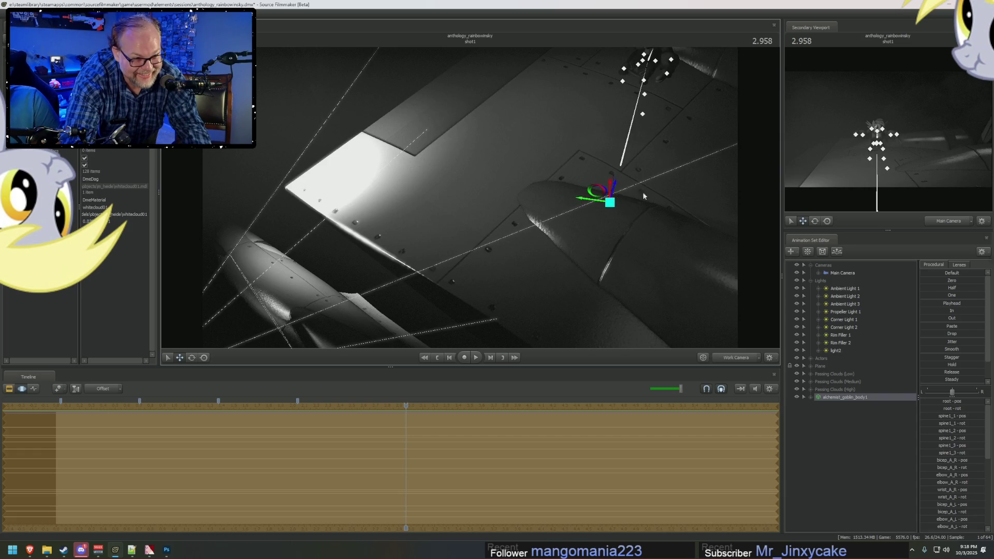
{"action": "left_click", "coordinate": [842, 356]}
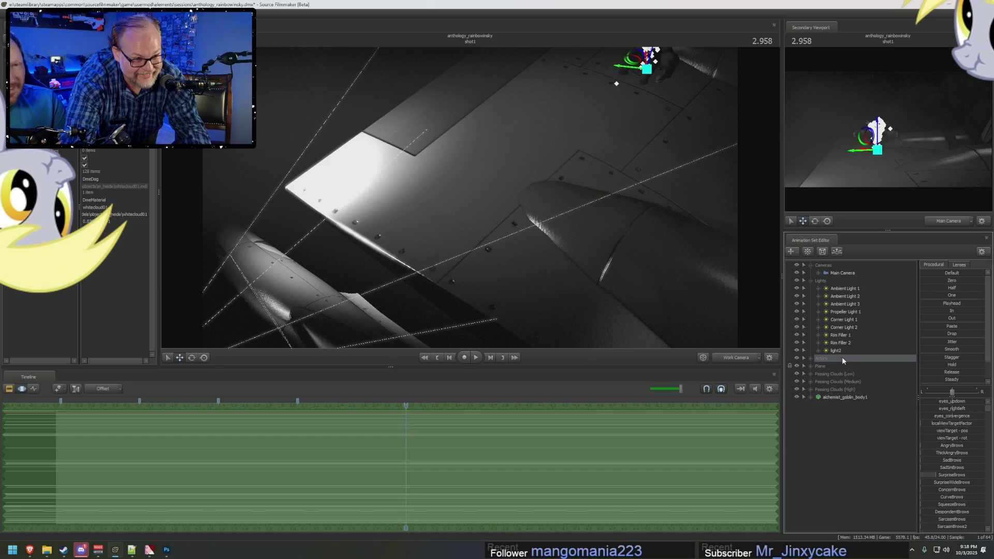
Step: Select Rim Filler 2, view the wing through the Main Camera, then bring up the browser
{"action": "left_click", "coordinate": [851, 343]}
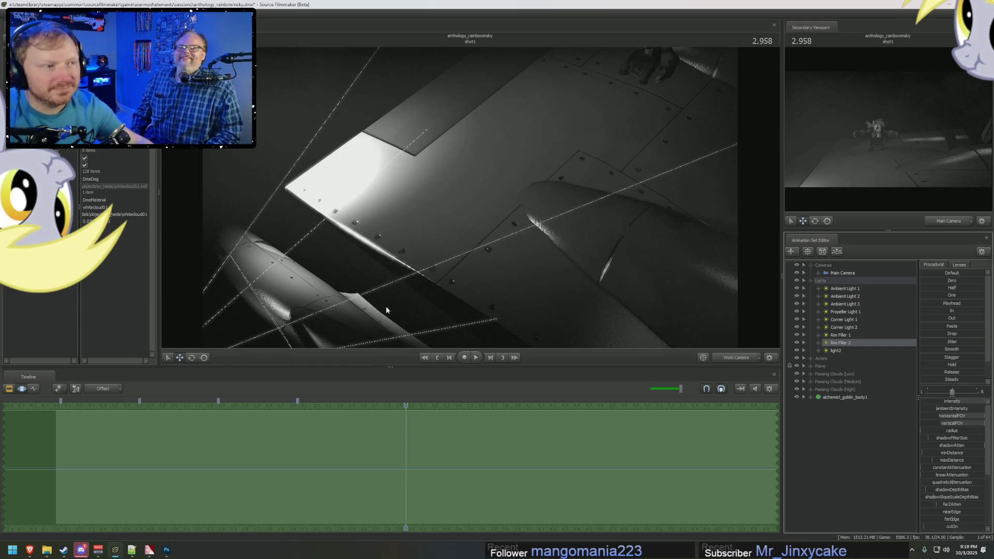
{"action": "mouse_move", "coordinate": [470, 196]}
{"action": "left_mouse_down"}
{"action": "mouse_move", "coordinate": [445, 217]}
{"action": "mouse_move", "coordinate": [456, 196]}
{"action": "mouse_move", "coordinate": [470, 197]}
{"action": "left_mouse_up"}
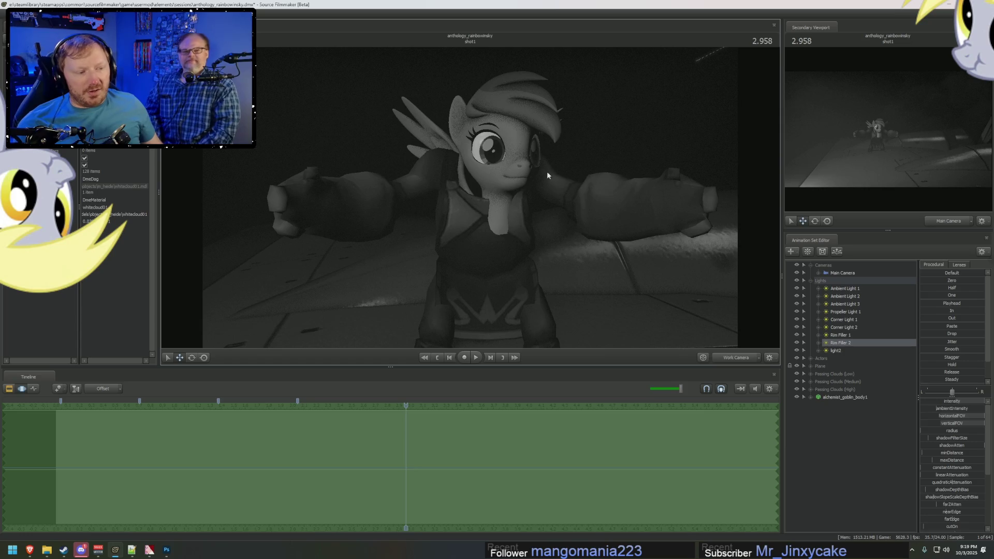
{"action": "left_click", "coordinate": [725, 359]}
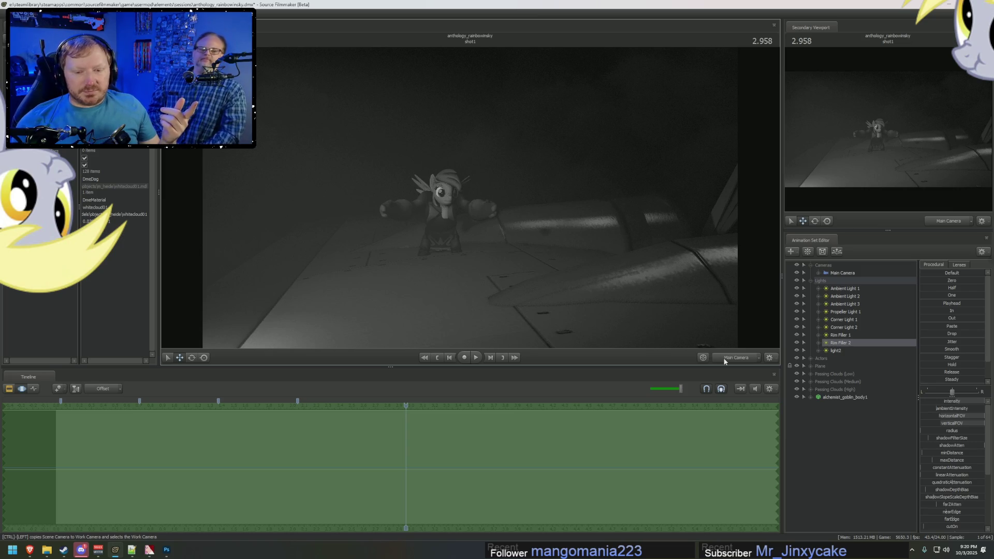
{"action": "left_click", "coordinate": [29, 549]}
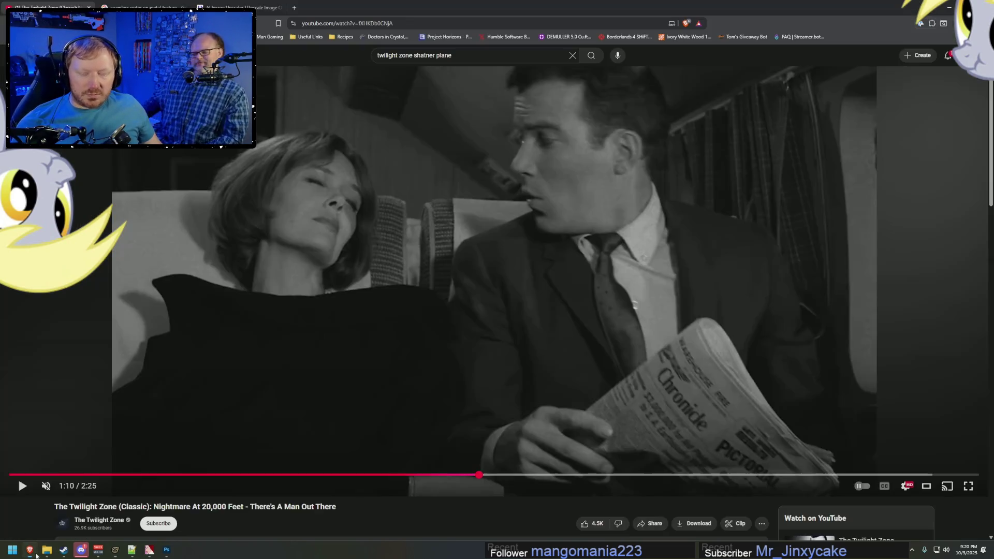
Step: Search YouTube for 'prince whateverer sweetie bot' and open the Enemy Undefined video
{"action": "left_click", "coordinate": [143, 7]}
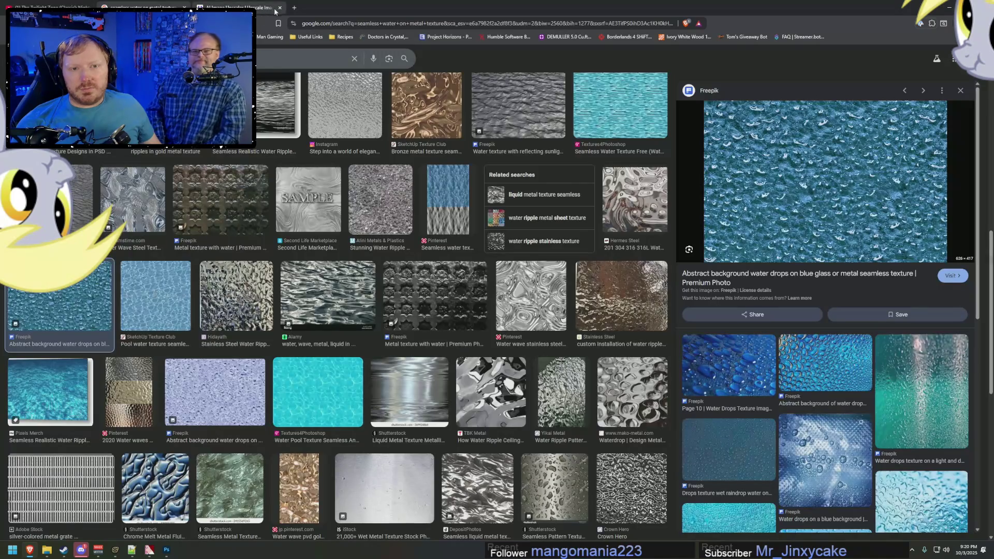
{"action": "key", "text": "alt+Left"}
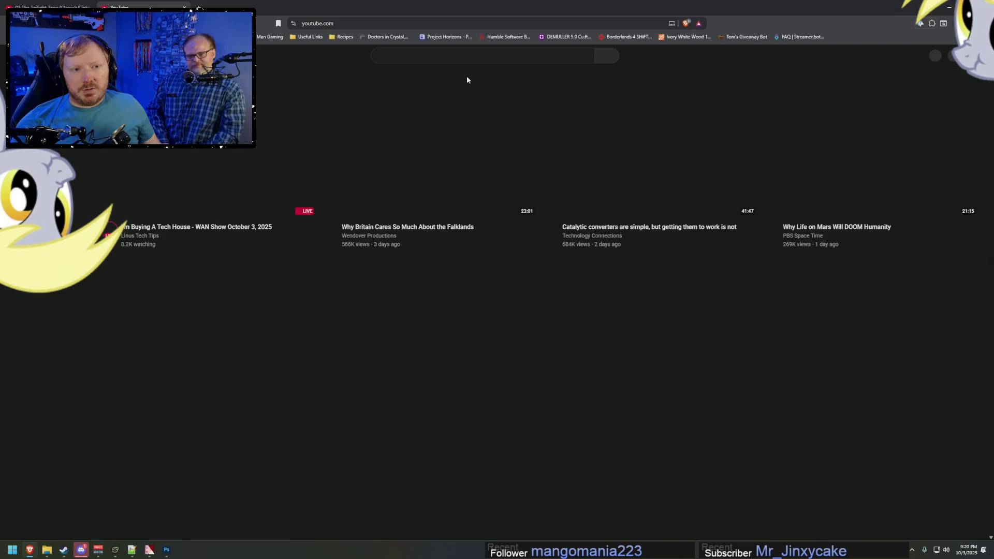
{"action": "type", "text": "prince "}
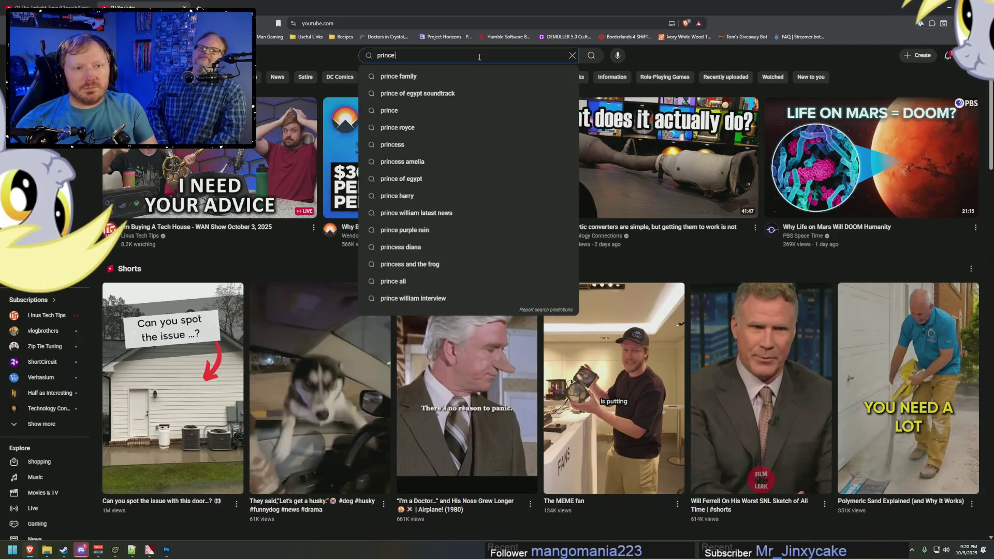
{"action": "type", "text": "whateverer"}
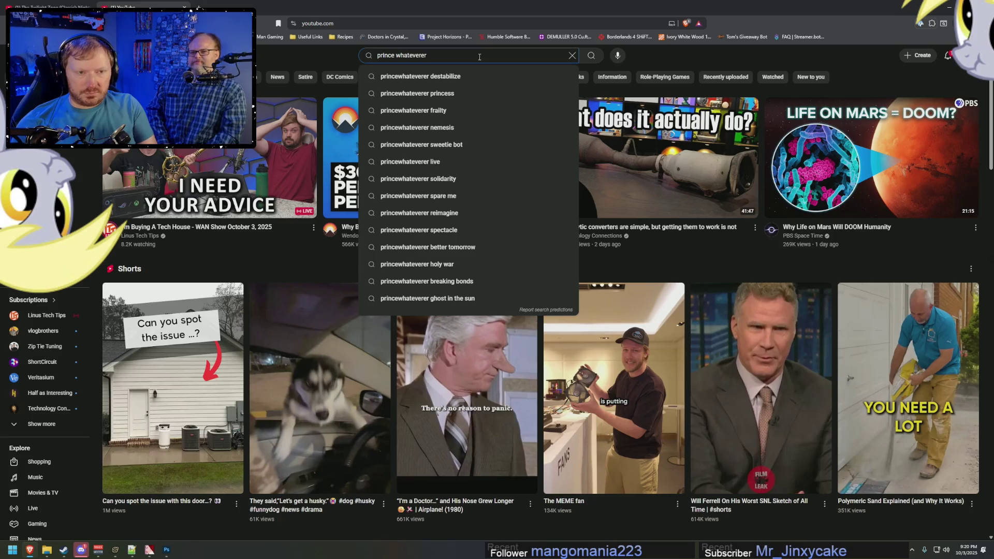
{"action": "type", "text": " sweetie bot"}
{"action": "key", "text": "Down"}
{"action": "key", "text": "Return"}
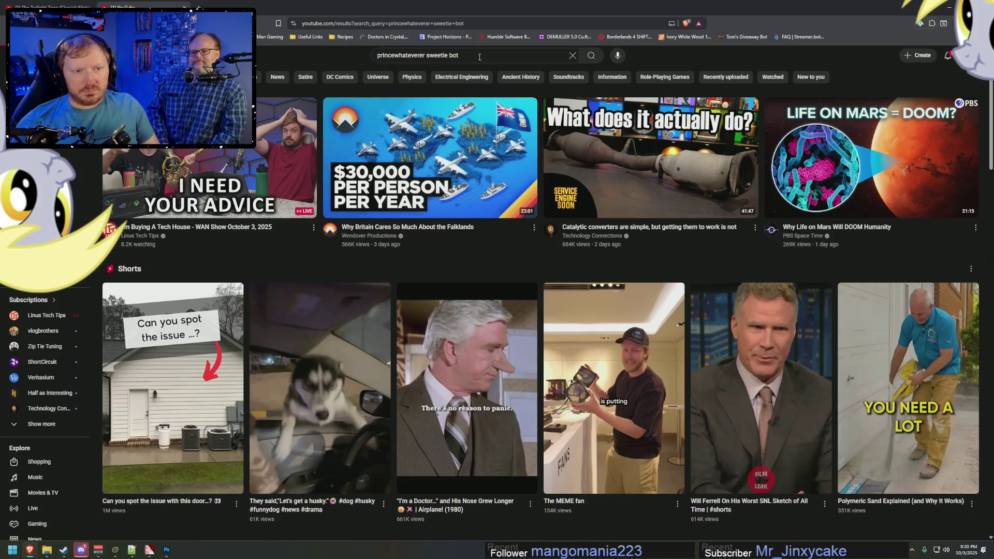
{"action": "scroll", "coordinate": [421, 322], "scroll_direction": "down", "scroll_amount": 1}
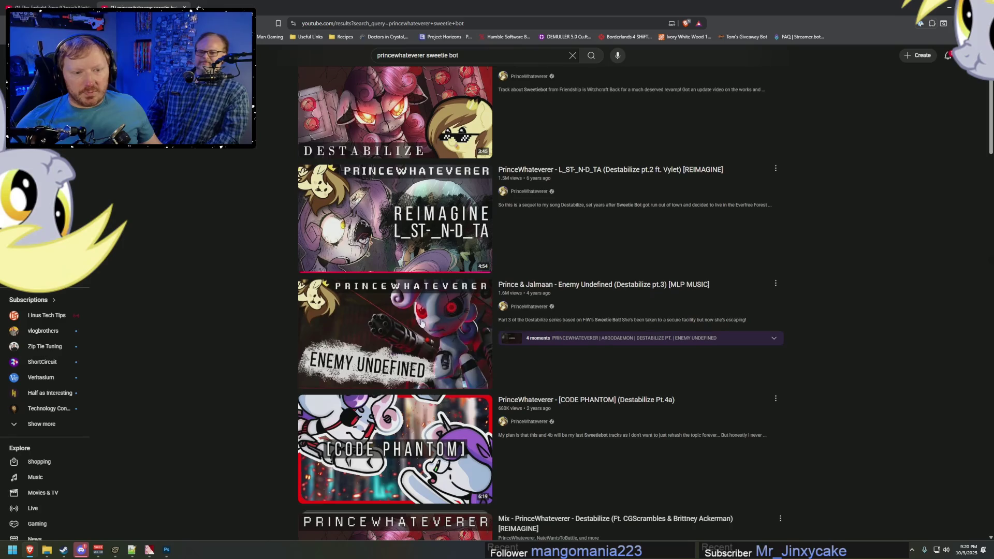
{"action": "left_click", "coordinate": [421, 322]}
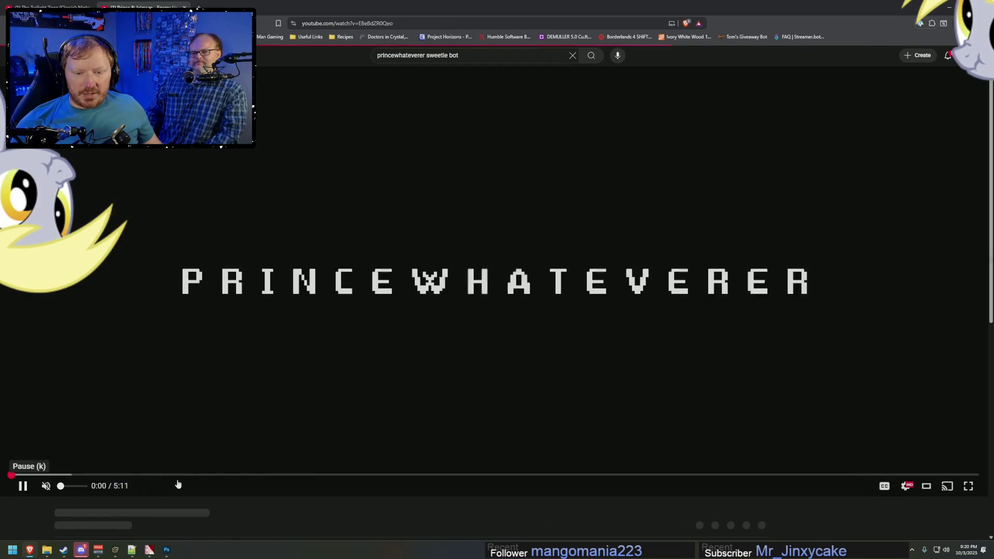
Step: Scrub the video to about 1:46, pause it, and minimize the browser
{"action": "left_click", "coordinate": [246, 475]}
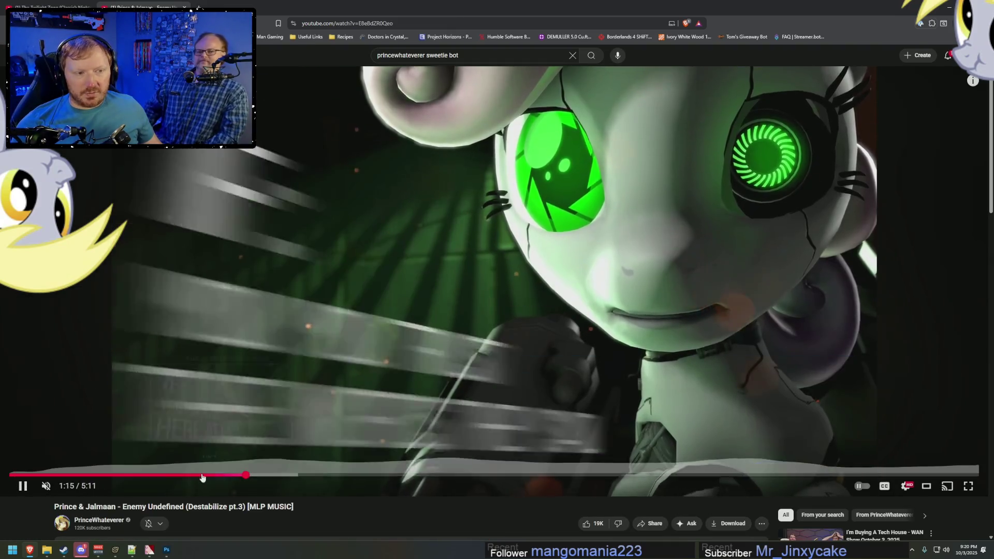
{"action": "left_click", "coordinate": [156, 474]}
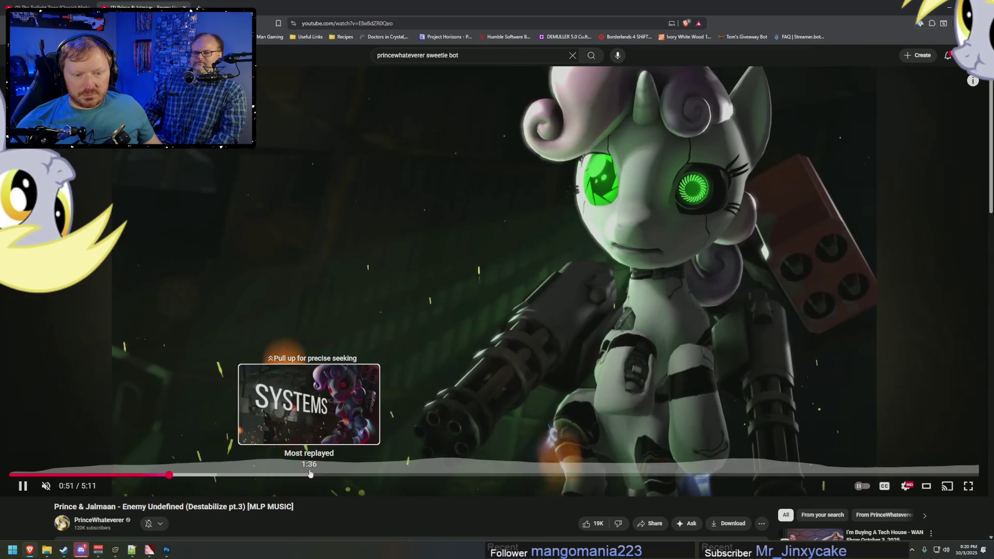
{"action": "left_click", "coordinate": [311, 474]}
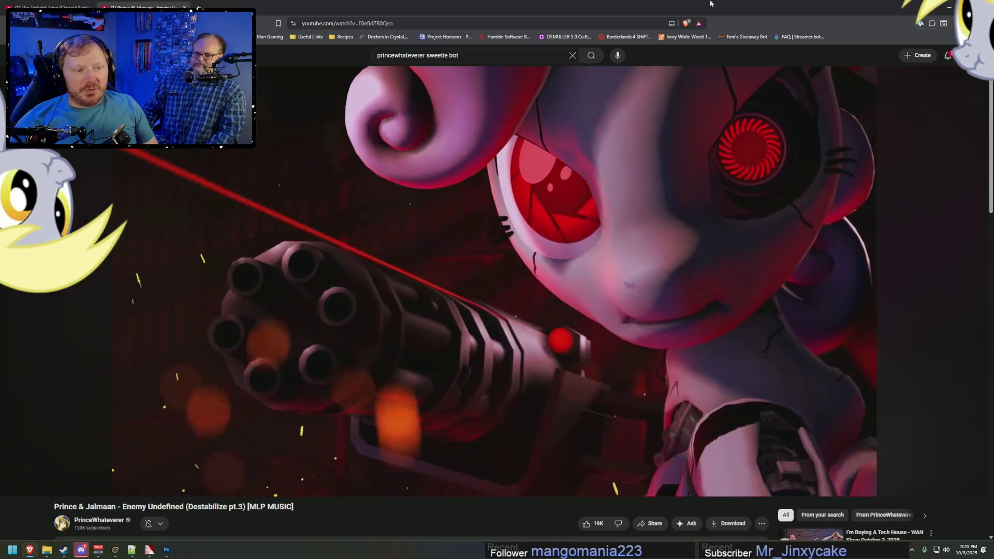
{"action": "key", "text": "space"}
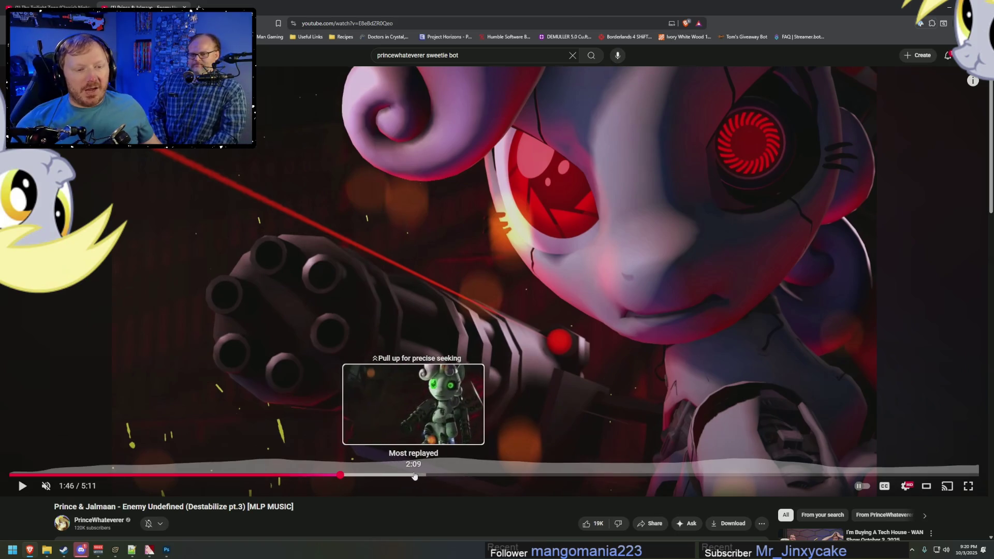
{"action": "left_click", "coordinate": [949, 7]}
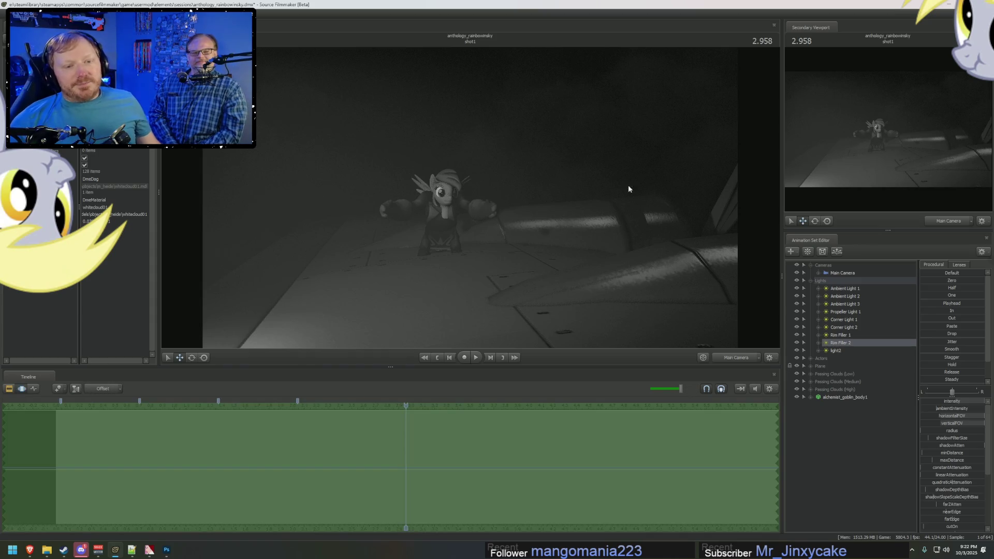
Step: Delete alchemist_goblin_body1 from the scene and return the viewport to the Work Camera
{"action": "left_click", "coordinate": [827, 397]}
{"action": "right_click", "coordinate": [829, 397]}
{"action": "left_click", "coordinate": [855, 415]}
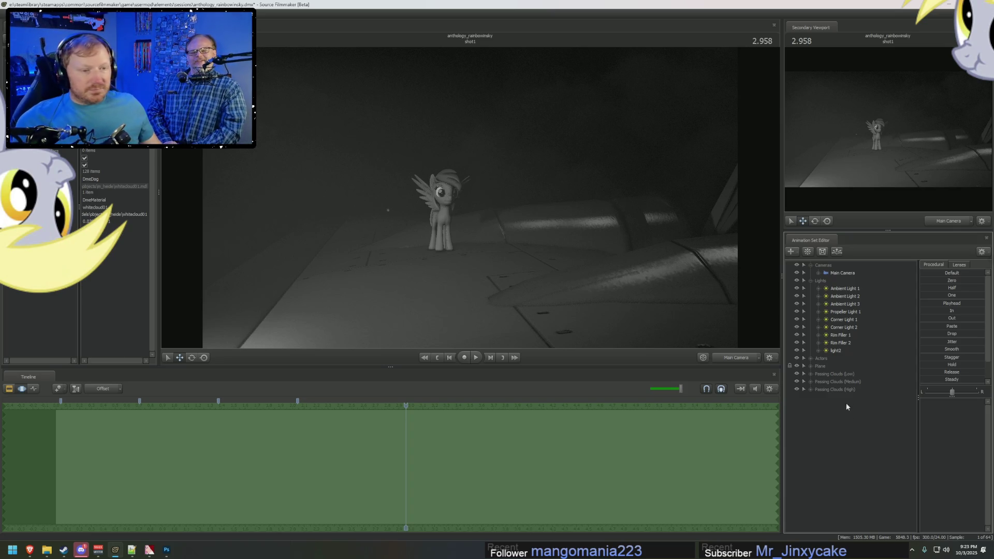
{"action": "left_click", "coordinate": [709, 343]}
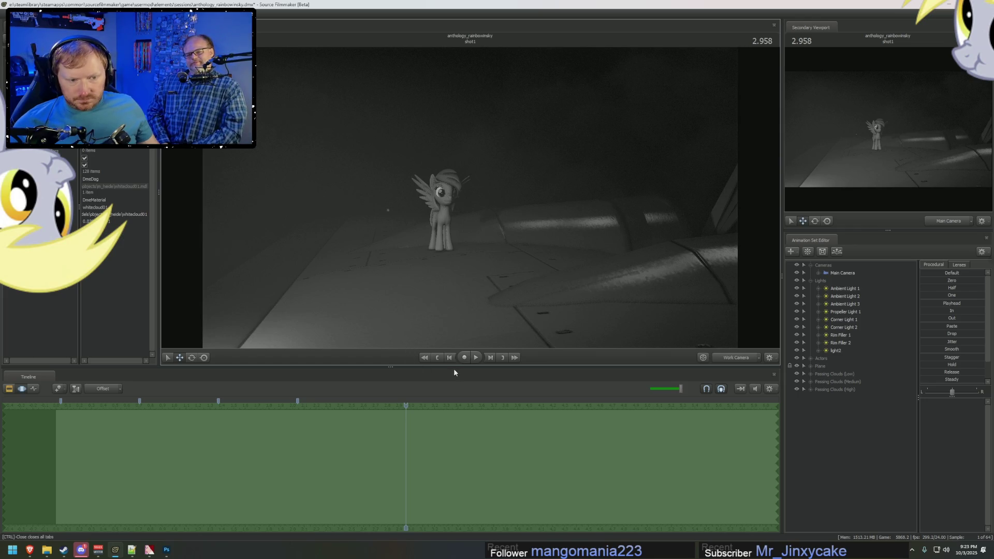
Step: Enlarge the viewport over a shorter timeline, replay the fog shot from earlier, then bring up YouTube
{"action": "mouse_move", "coordinate": [453, 367]}
{"action": "left_mouse_down"}
{"action": "mouse_move", "coordinate": [452, 404]}
{"action": "mouse_move", "coordinate": [456, 376]}
{"action": "left_mouse_up"}
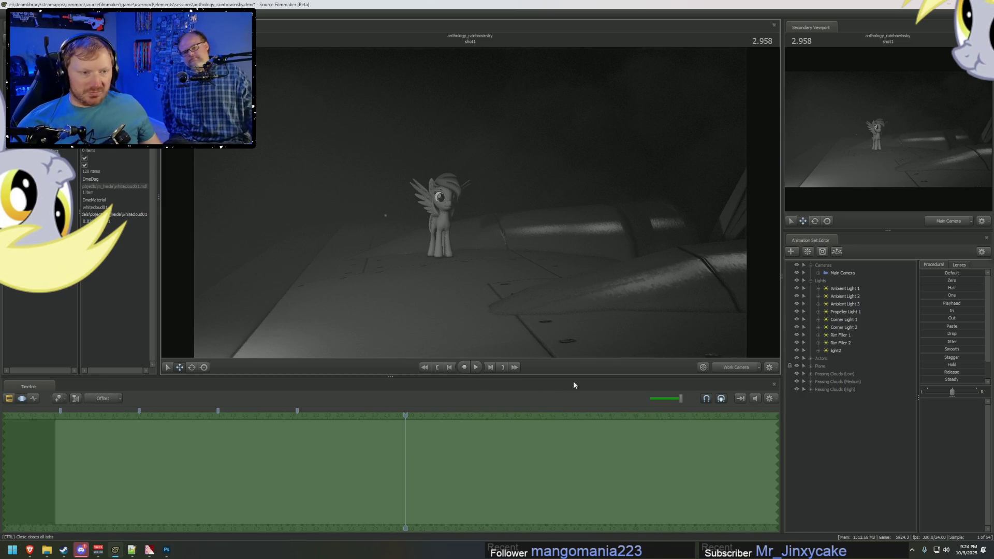
{"action": "left_click_drag", "start_coordinate": [406, 421], "coordinate": [216, 423]}
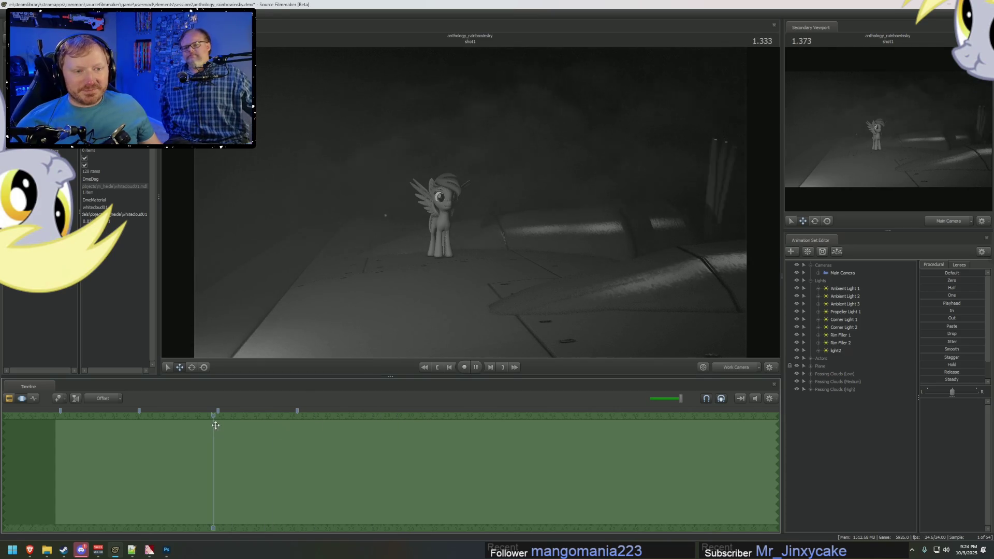
{"action": "key", "text": "space"}
{"action": "key", "text": "alt+Tab"}
{"action": "key", "text": "alt+Tab"}
{"action": "key", "text": "alt+Tab"}
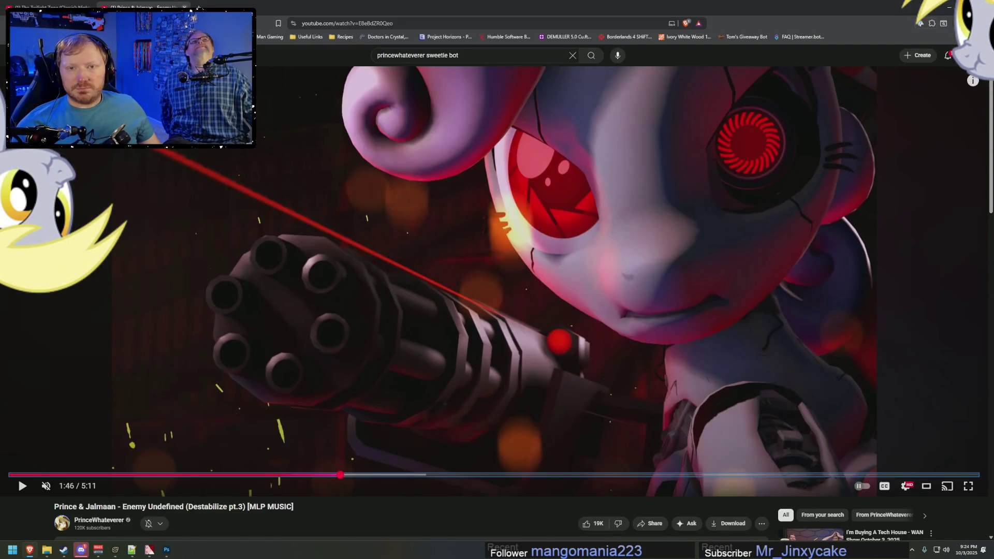
Step: Rewind the Twilight Zone clip to about 1:02 in its browser tab
{"action": "key", "text": "ctrl+Tab"}
{"action": "mouse_move", "coordinate": [461, 475]}
{"action": "left_mouse_down"}
{"action": "mouse_move", "coordinate": [427, 477]}
{"action": "mouse_move", "coordinate": [440, 476]}
{"action": "left_mouse_up"}
{"action": "key", "text": "alt+Tab"}
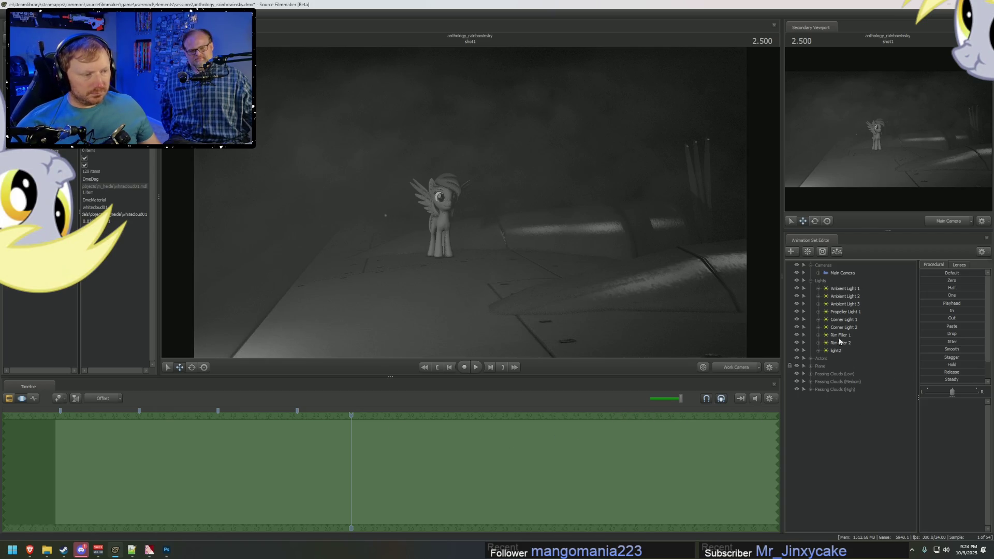
Step: Turn off Rim Filler 1, expand Corner Light 1's controls, and seek the reference clip to 1:02
{"action": "left_click", "coordinate": [837, 321]}
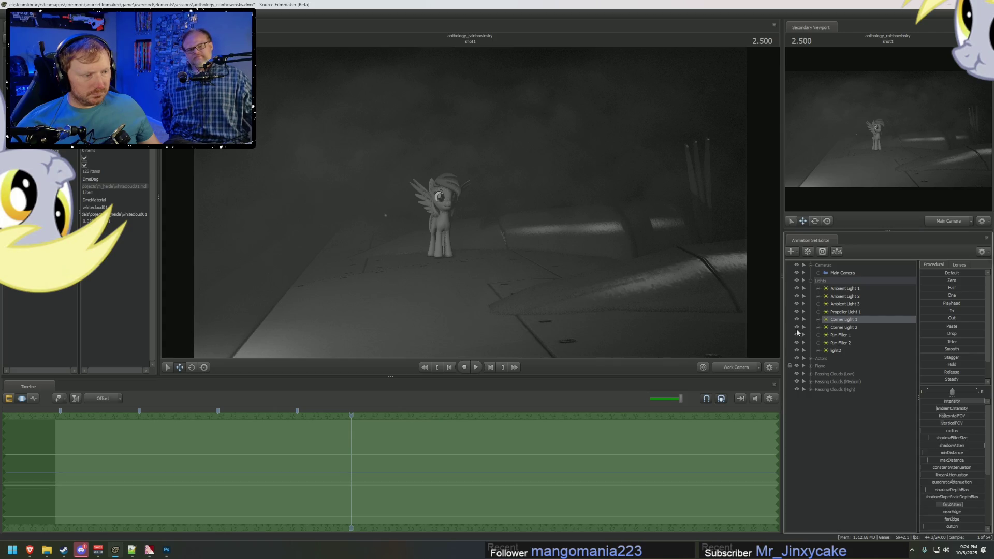
{"action": "left_click", "coordinate": [796, 335]}
{"action": "left_click", "coordinate": [818, 319]}
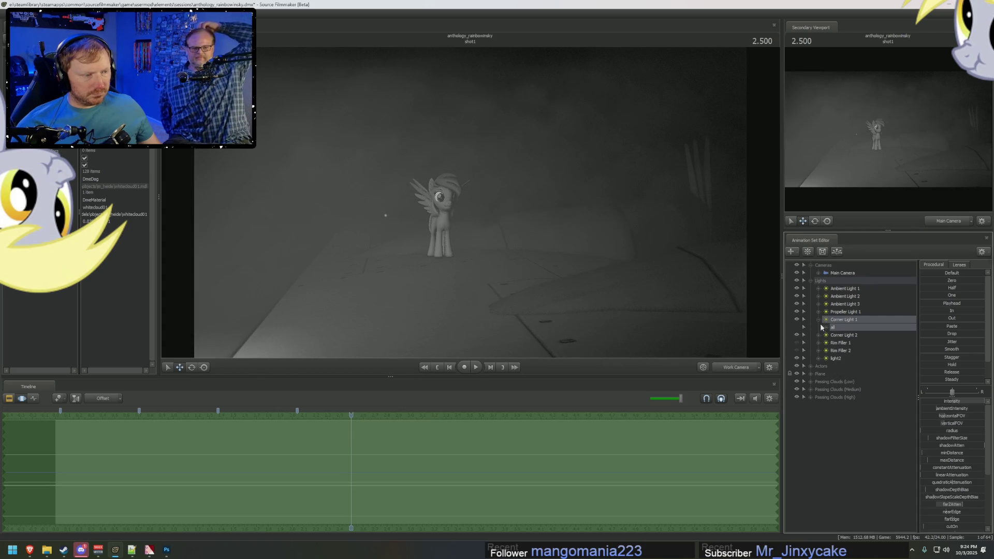
{"action": "left_click", "coordinate": [826, 327]}
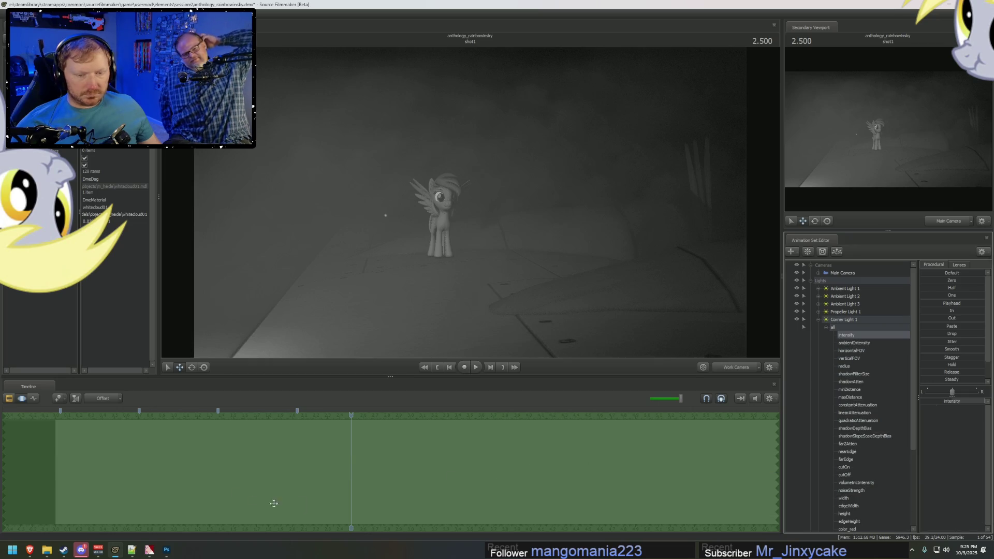
{"action": "key", "text": "alt+Tab"}
{"action": "left_click", "coordinate": [426, 475]}
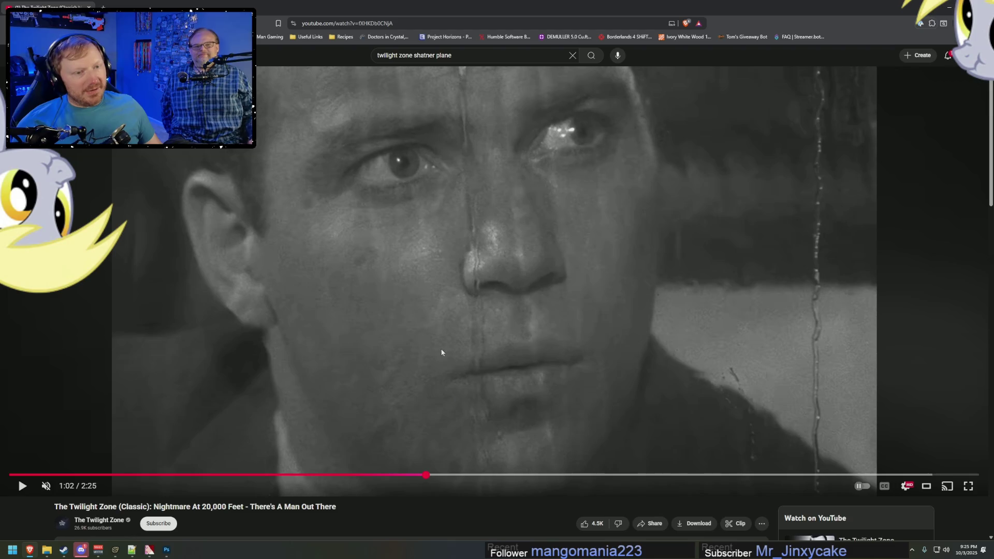
Step: Back in SFM, show the clip tracks, set the time to 0.750, and select the main camera
{"action": "key", "text": "alt+Tab"}
{"action": "mouse_move", "coordinate": [352, 466]}
{"action": "middle_mouse_down"}
{"action": "mouse_move", "coordinate": [284, 464]}
{"action": "mouse_move", "coordinate": [485, 511]}
{"action": "mouse_move", "coordinate": [606, 520]}
{"action": "middle_mouse_up"}
{"action": "key", "text": "F2"}
{"action": "mouse_move", "coordinate": [167, 418]}
{"action": "middle_mouse_down"}
{"action": "mouse_move", "coordinate": [122, 418]}
{"action": "mouse_move", "coordinate": [144, 422]}
{"action": "middle_mouse_up"}
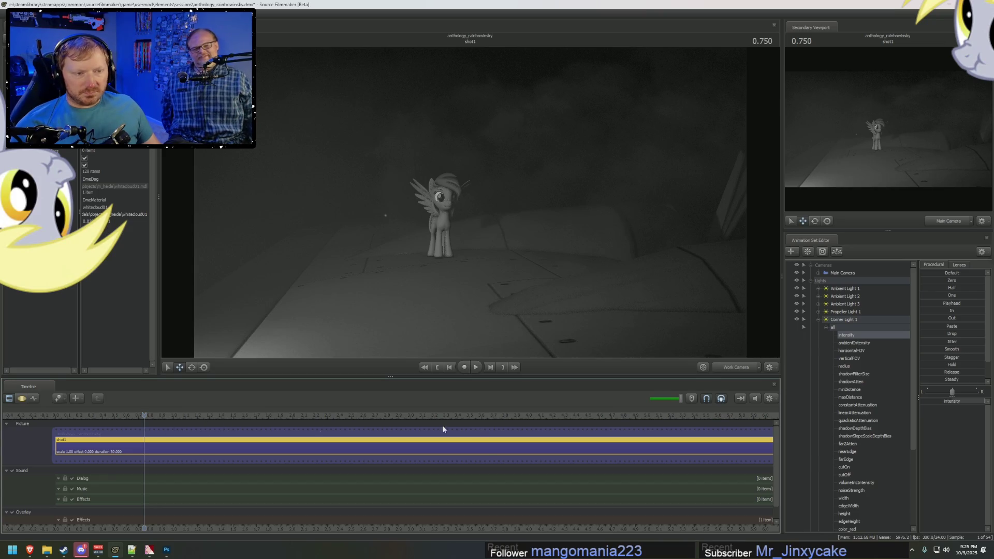
{"action": "left_click", "coordinate": [841, 274]}
Step: Check the reference clip's plane-wing shot around 1:05 with a brief play and pause
{"action": "key", "text": "alt+Tab"}
{"action": "key", "text": "alt+Tab"}
{"action": "key", "text": "alt+Tab"}
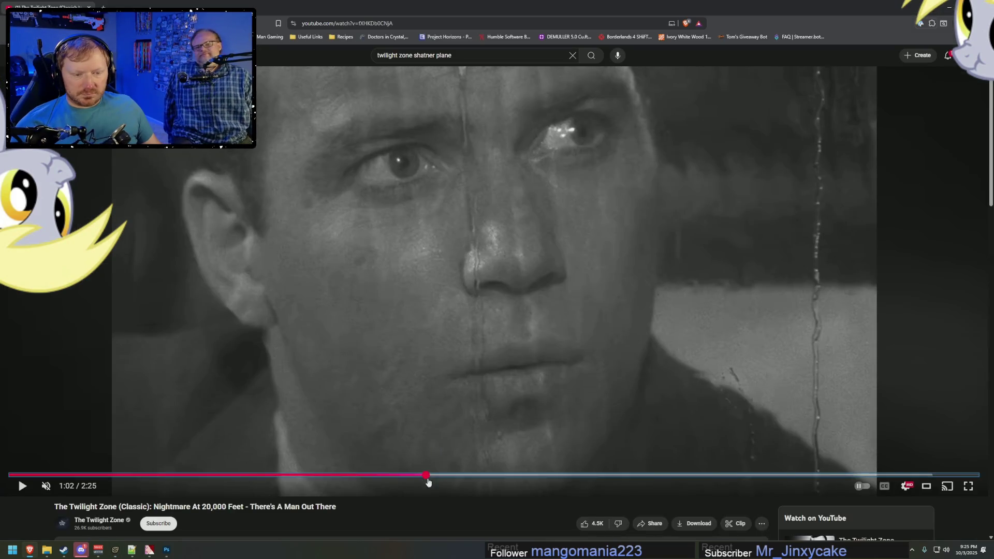
{"action": "left_click", "coordinate": [446, 475]}
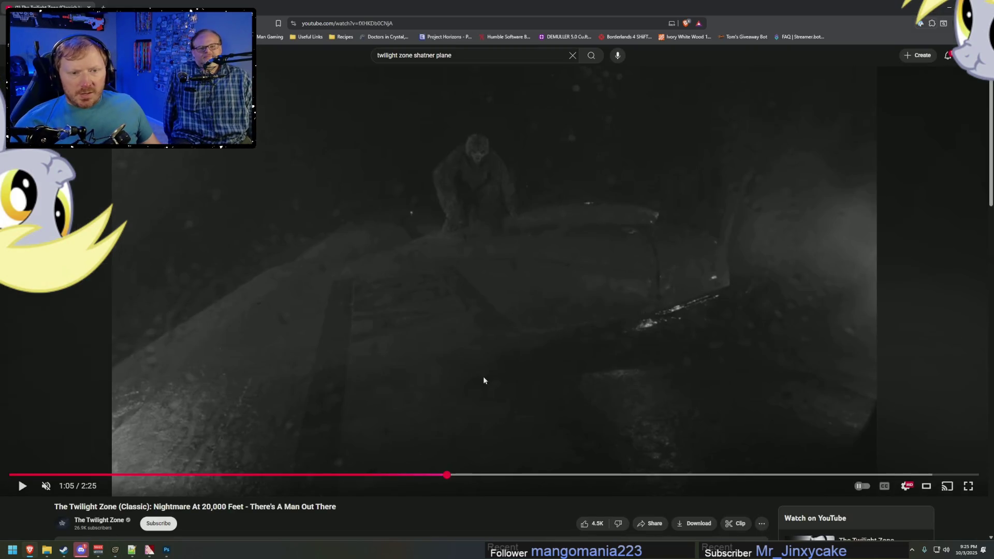
{"action": "left_click", "coordinate": [479, 407]}
{"action": "left_click", "coordinate": [623, 389]}
{"action": "key", "text": "alt+Tab"}
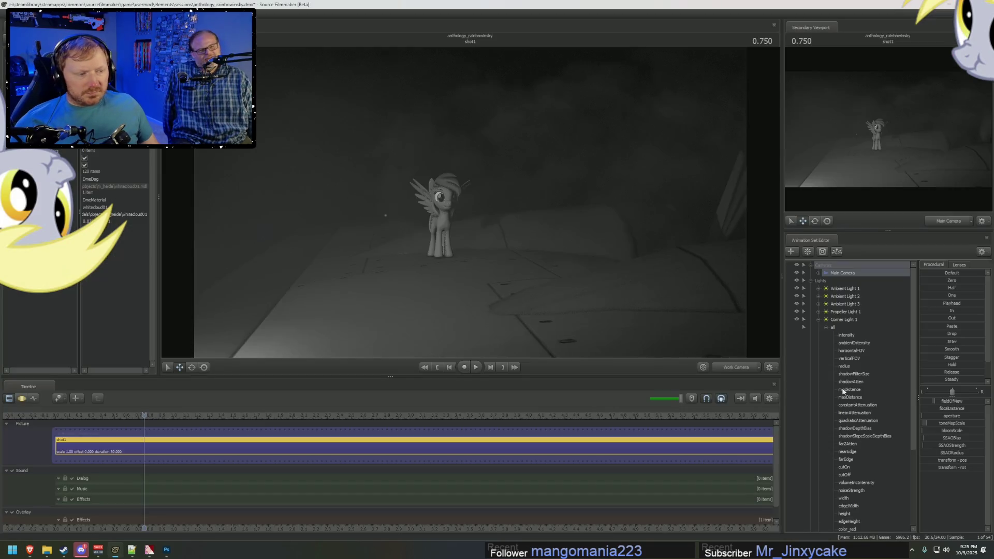
Step: Select Corner Light 1 with all its controls and show the Motion Editor curves
{"action": "left_click", "coordinate": [855, 321]}
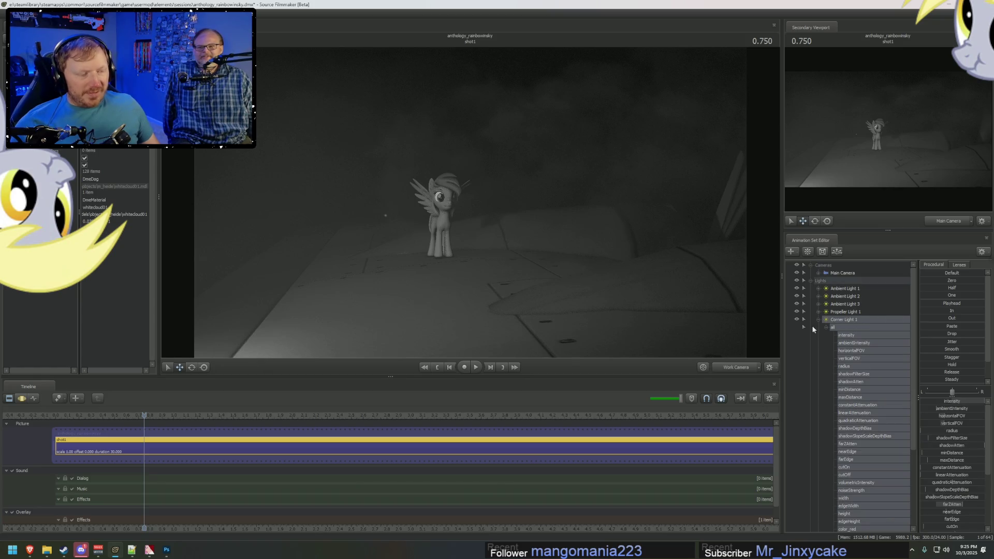
{"action": "key", "text": "F4"}
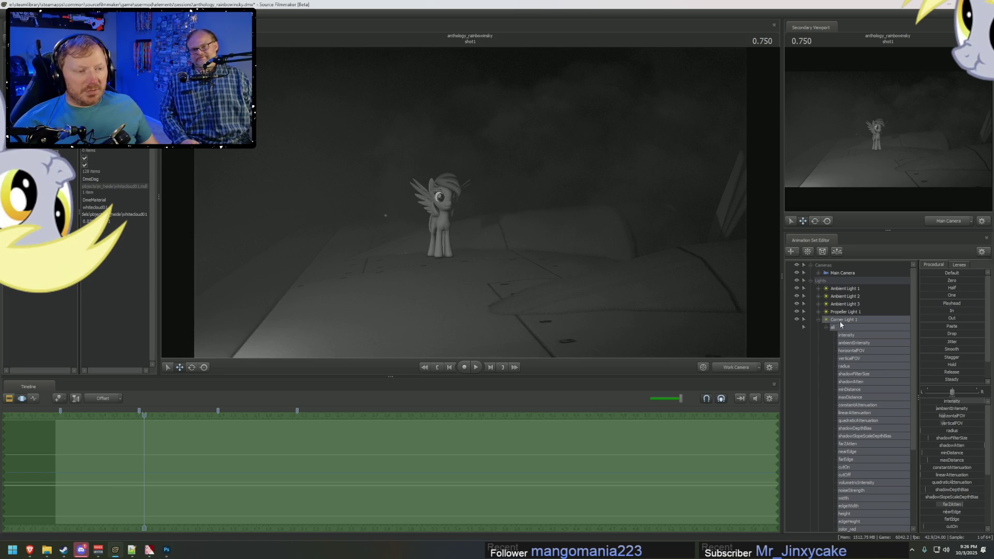
{"action": "key", "text": "alt+Tab"}
{"action": "left_click", "coordinate": [533, 249]}
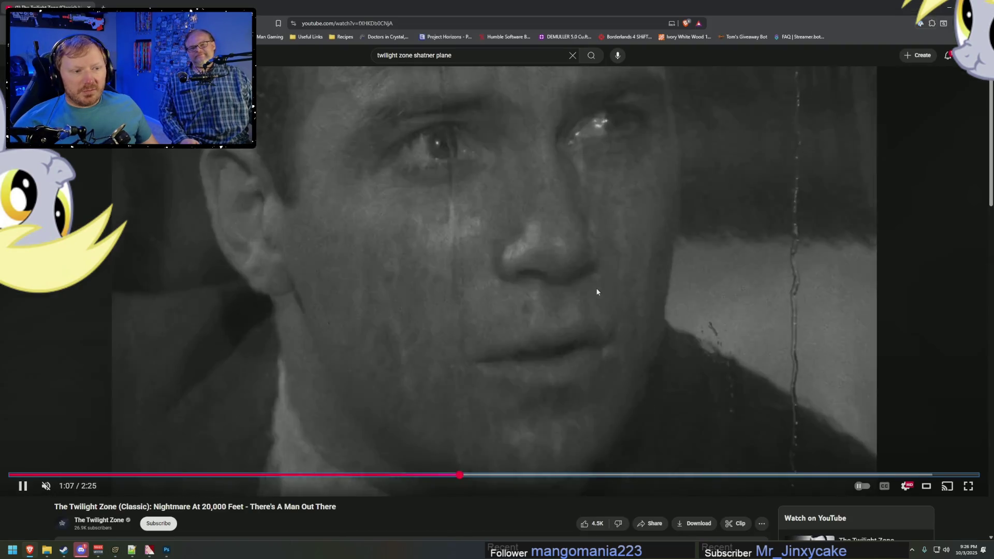
{"action": "left_click", "coordinate": [461, 458]}
{"action": "left_click_drag", "start_coordinate": [460, 475], "coordinate": [424, 473]}
{"action": "key", "text": "space"}
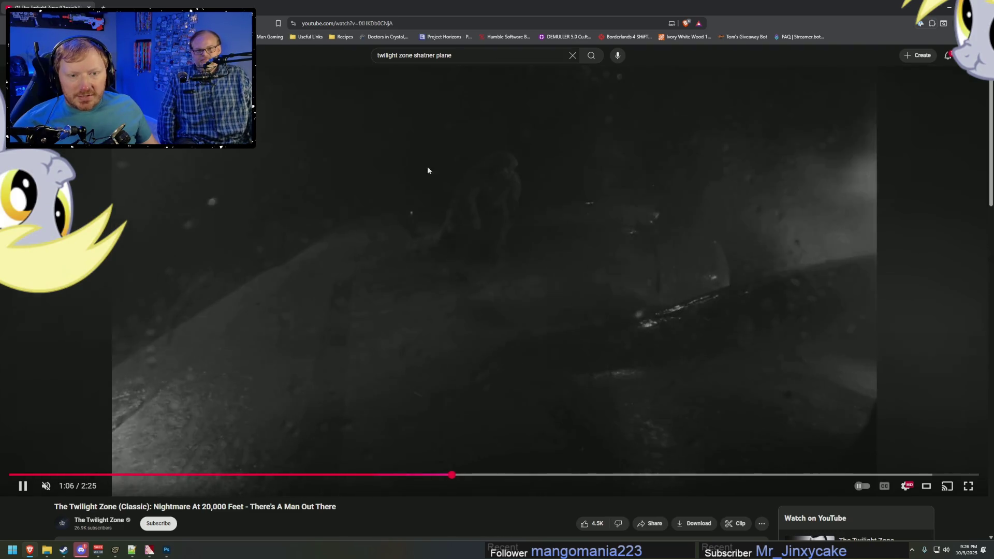
{"action": "key", "text": "space"}
{"action": "key", "text": "alt+Tab"}
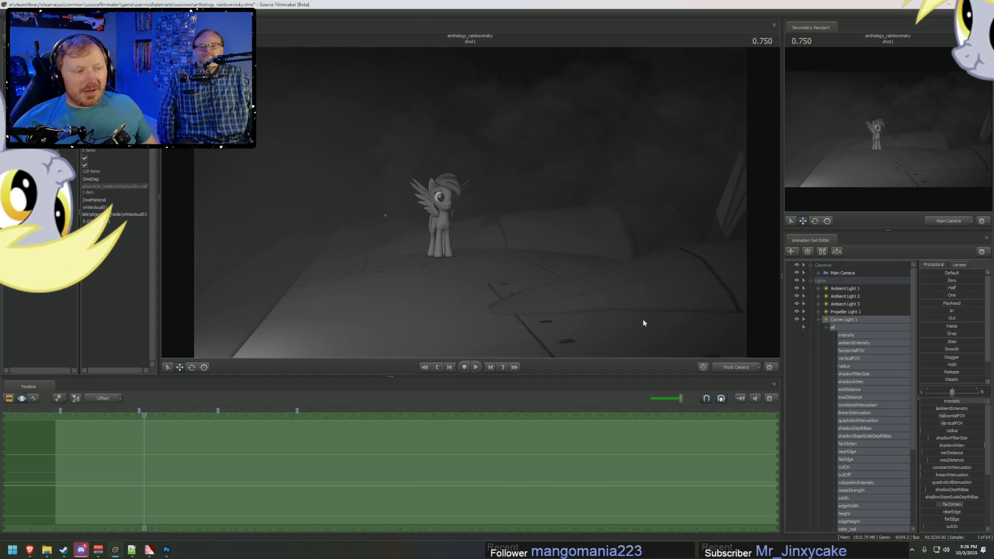
Step: Add a rain1 particle system from rain.pcf, starting at -2 with emission duration and lifetime 30
{"action": "left_click", "coordinate": [818, 320]}
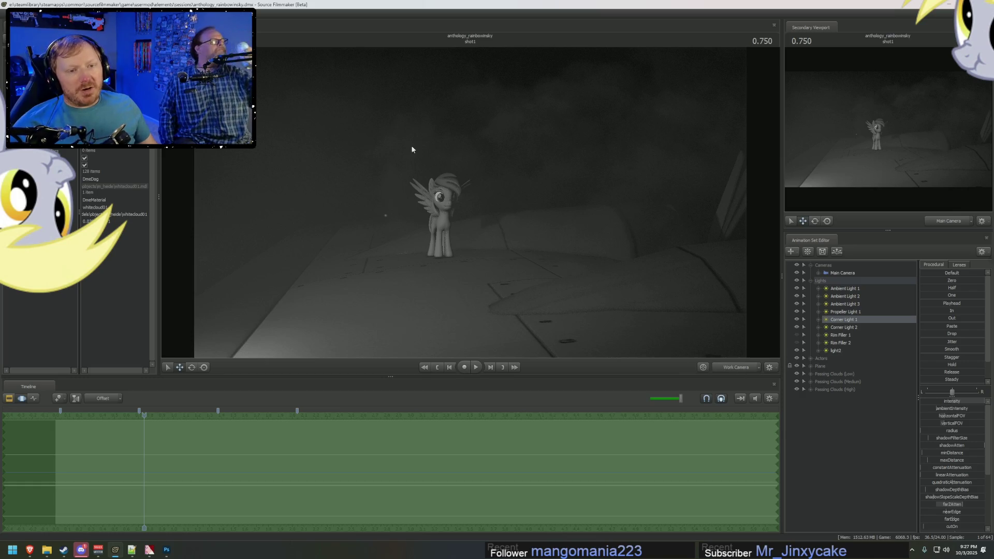
{"action": "left_click", "coordinate": [802, 415]}
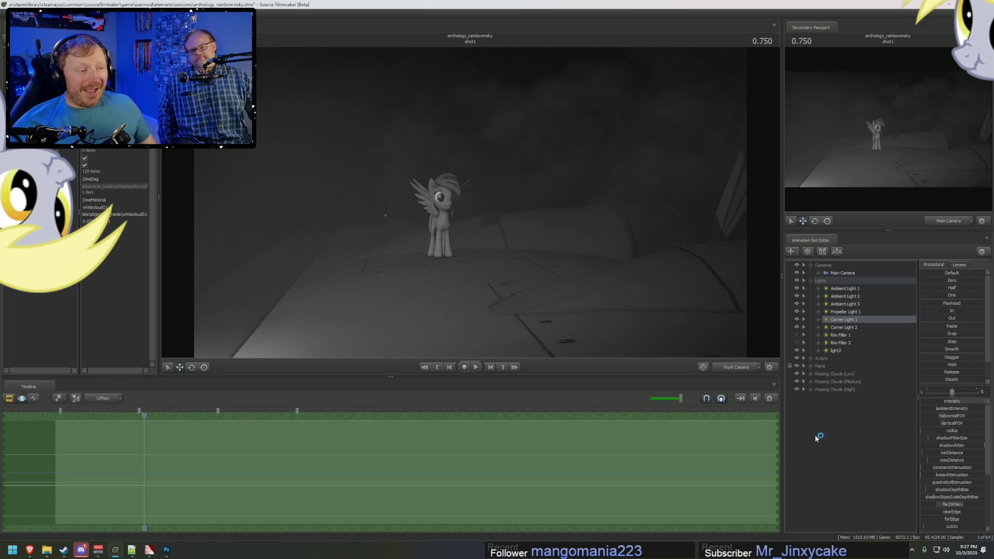
{"action": "right_click", "coordinate": [833, 428]}
{"action": "left_click", "coordinate": [876, 453]}
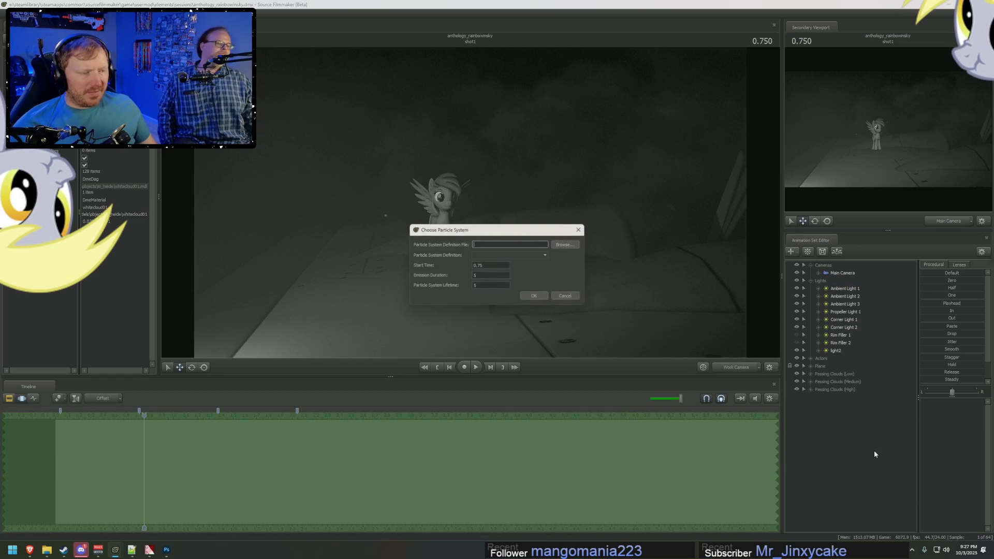
{"action": "left_click", "coordinate": [561, 245]}
{"action": "double_click", "coordinate": [364, 171]}
{"action": "key", "text": "Tab"}
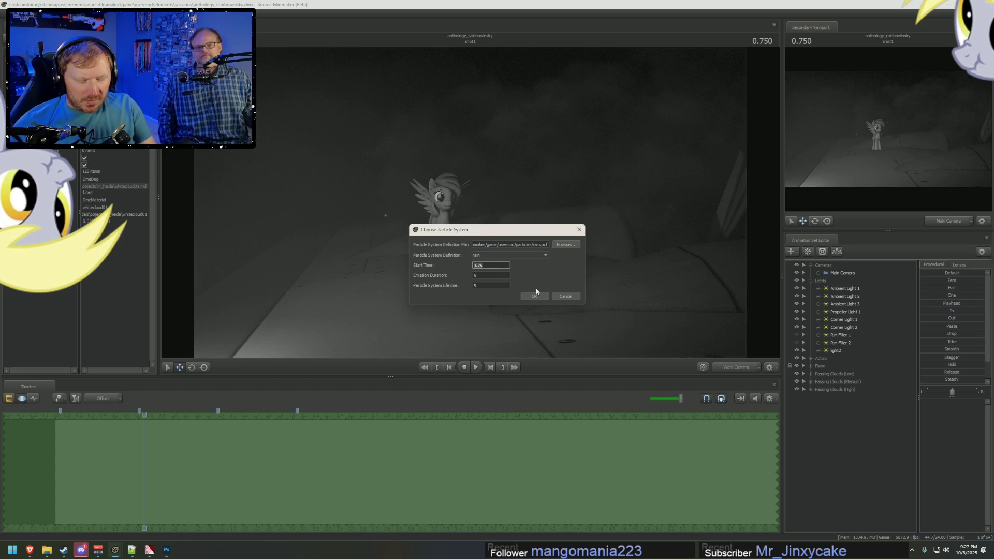
{"action": "type", "text": "0"}
{"action": "key", "text": "Tab"}
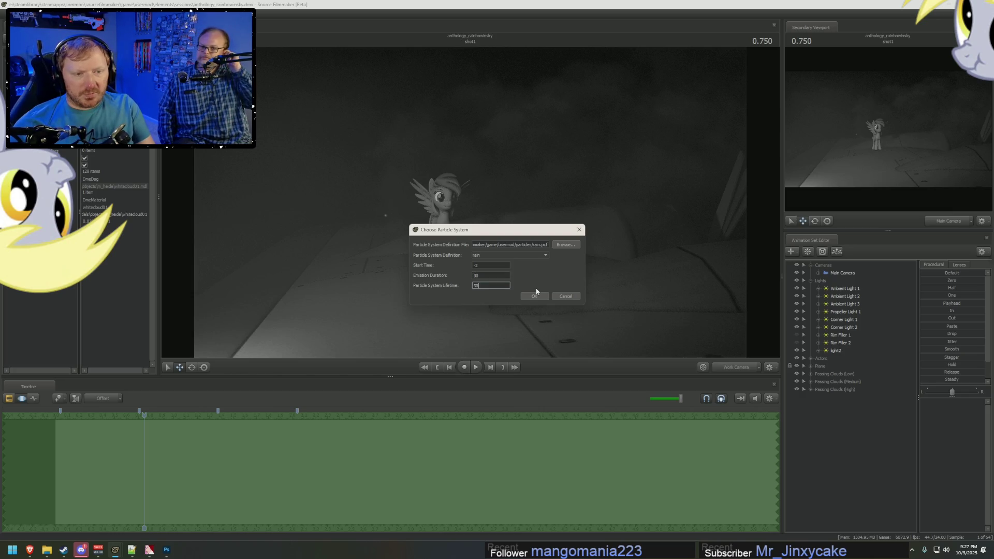
{"action": "left_click", "coordinate": [537, 293]}
{"action": "left_click_drag", "start_coordinate": [672, 331], "coordinate": [647, 311]}
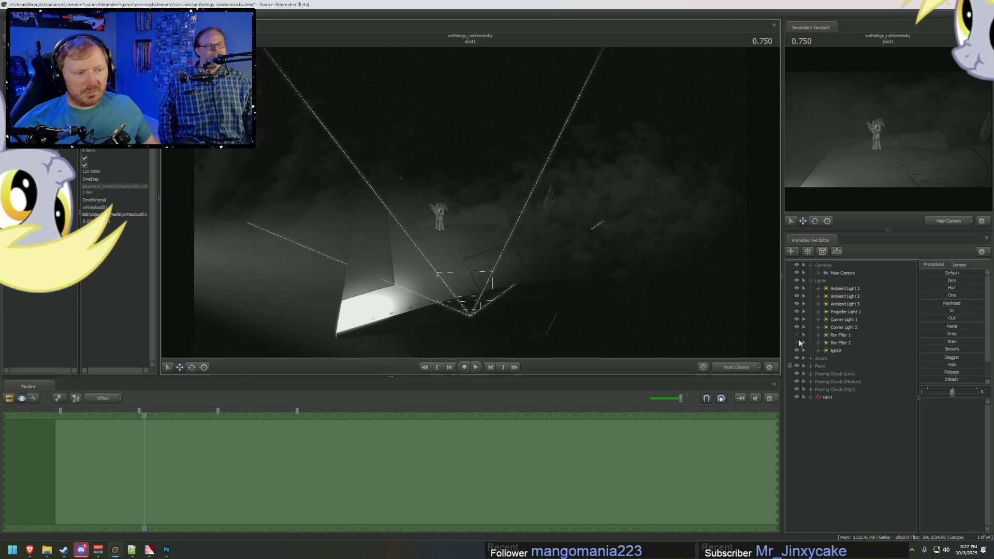
Step: Select rain1, play the shot, and frame the plane with the work camera
{"action": "left_click", "coordinate": [828, 398]}
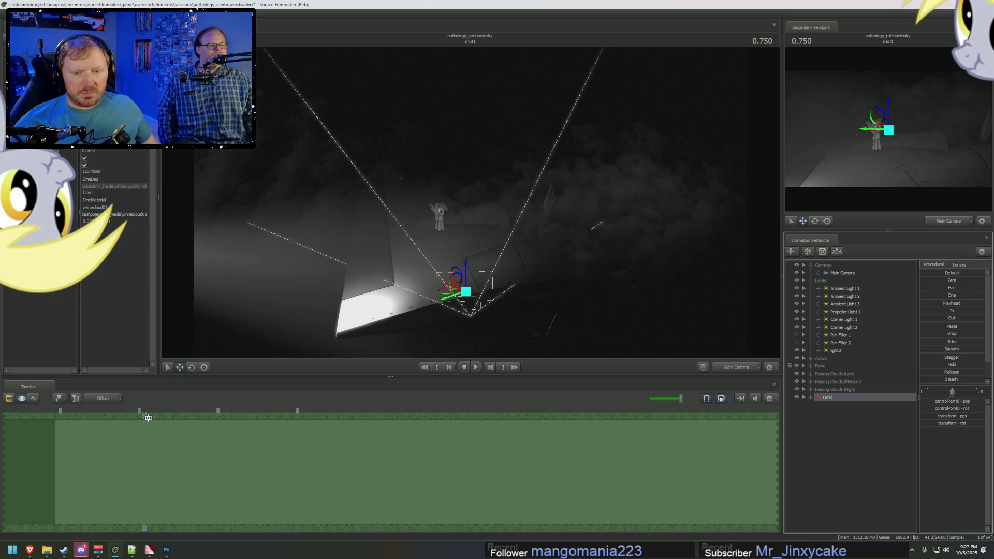
{"action": "key", "text": "space"}
{"action": "key", "text": "space"}
{"action": "right_click_drag", "start_coordinate": [399, 311], "coordinate": [399, 357]}
{"action": "right_click_drag", "start_coordinate": [478, 290], "coordinate": [477, 206]}
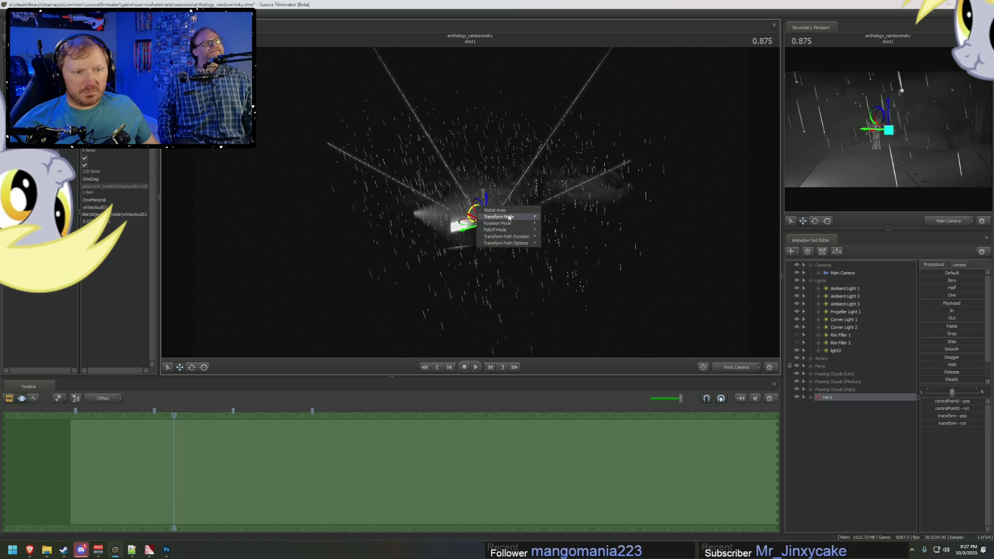
{"action": "left_click", "coordinate": [510, 211]}
Step: Disable viewport lighting, watch the rain fall, and open rain1 in the Particle System Editor
{"action": "right_click", "coordinate": [513, 211]}
{"action": "left_click", "coordinate": [517, 229]}
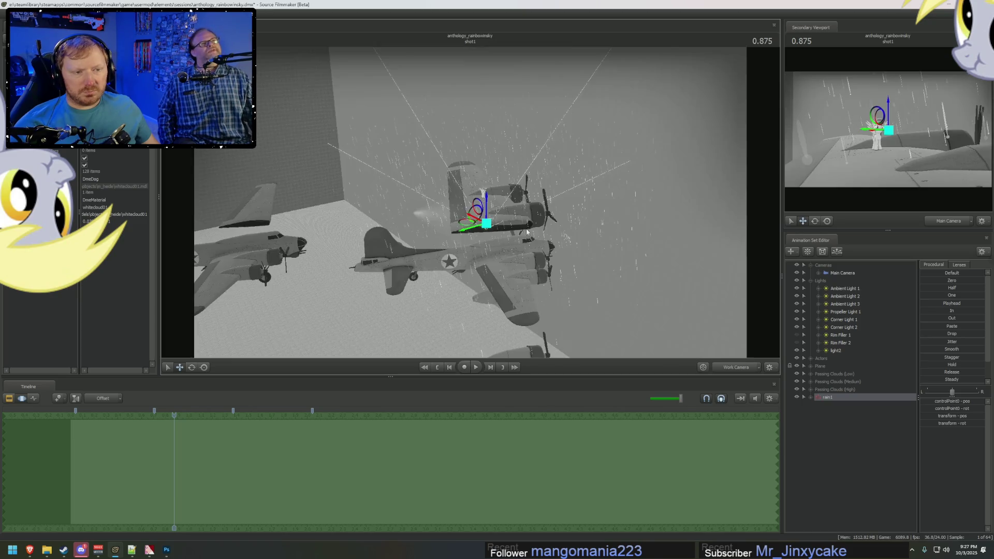
{"action": "key", "text": "space"}
{"action": "key", "text": "space"}
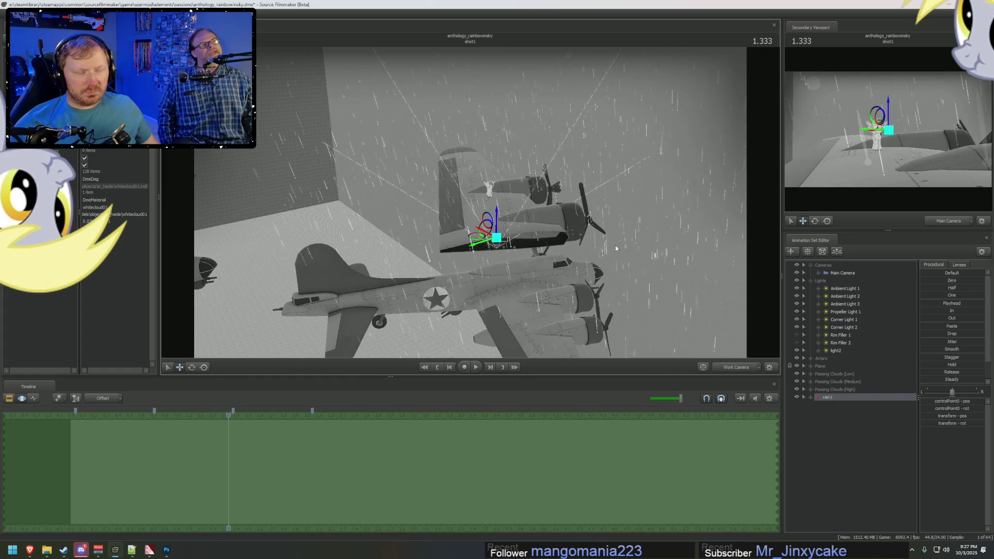
{"action": "right_click", "coordinate": [841, 399]}
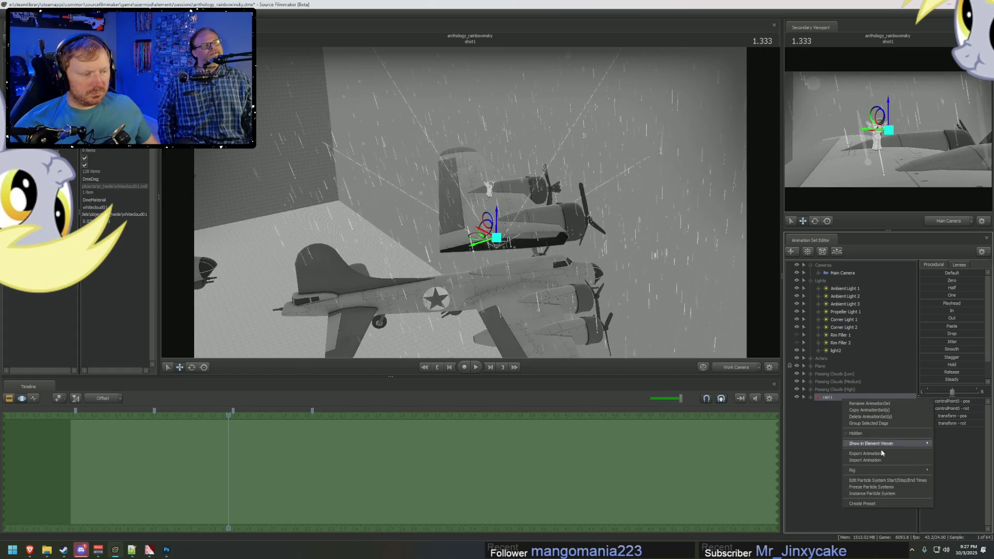
{"action": "left_click", "coordinate": [879, 494]}
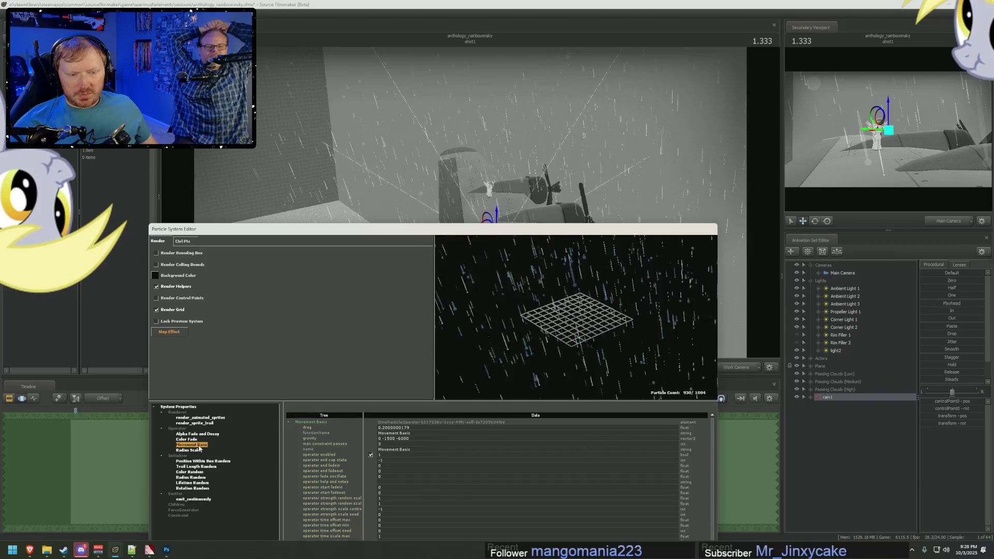
{"action": "double_click", "coordinate": [393, 439]}
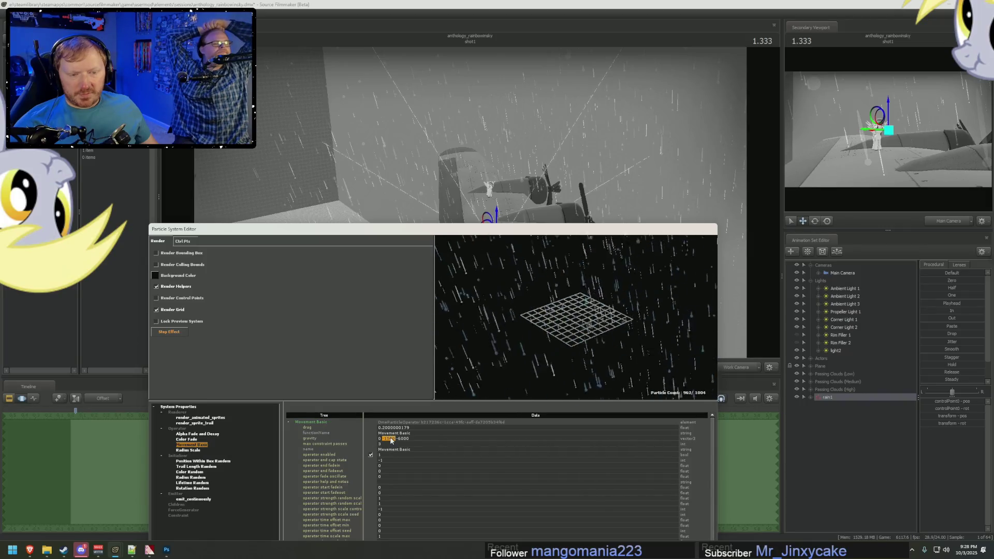
{"action": "type", "text": "0 0 0"}
{"action": "key", "text": "Return"}
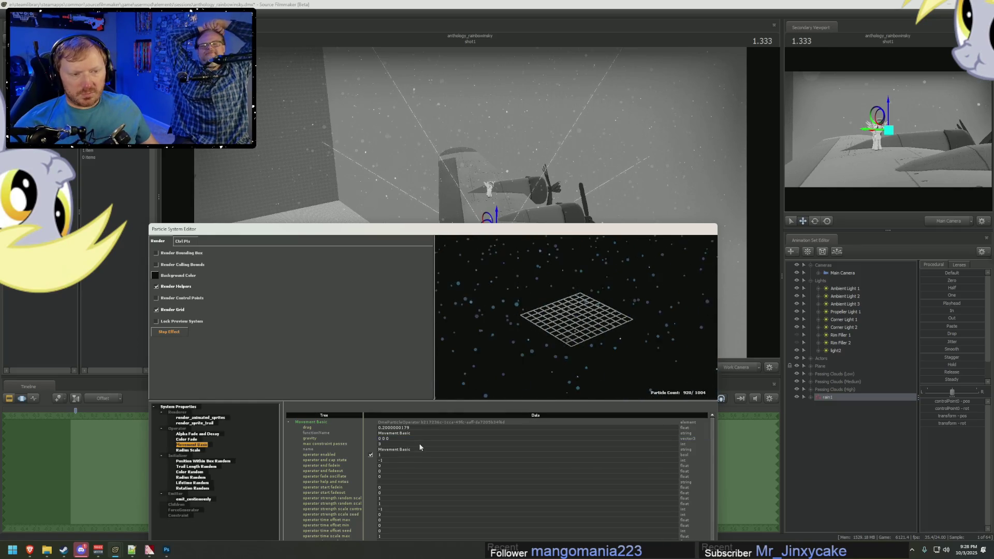
{"action": "double_click", "coordinate": [390, 440]}
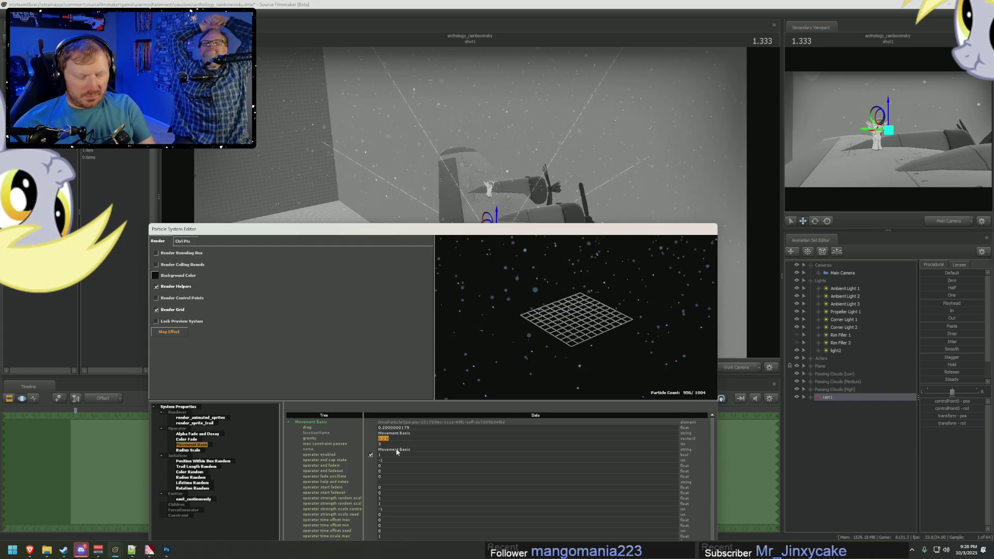
{"action": "type", "text": "100000"}
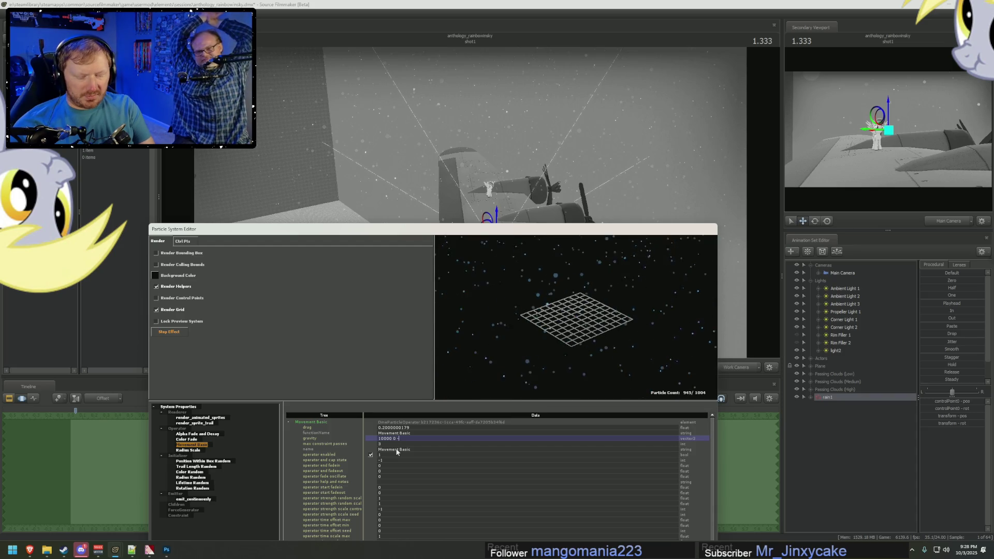
{"action": "type", "text": "0000"}
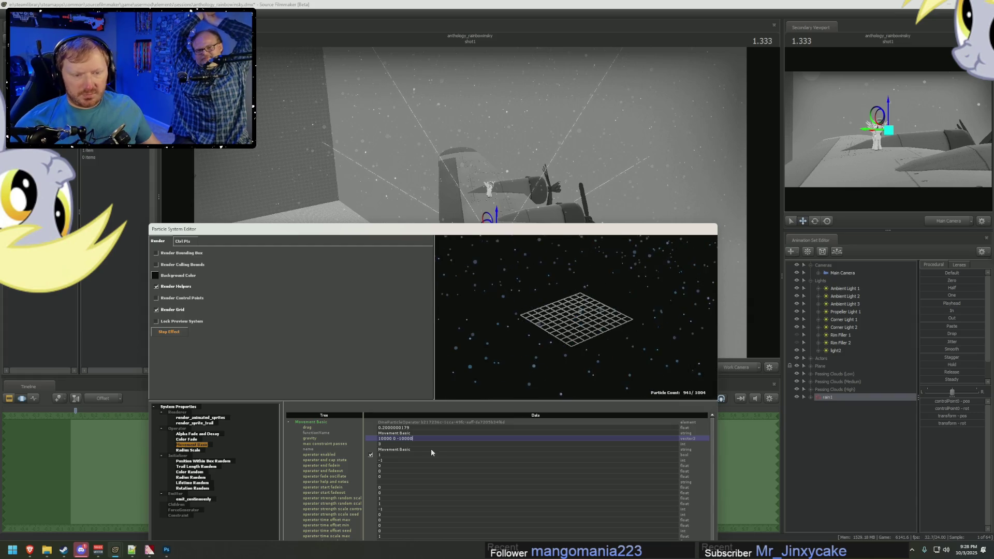
{"action": "key", "text": "Return"}
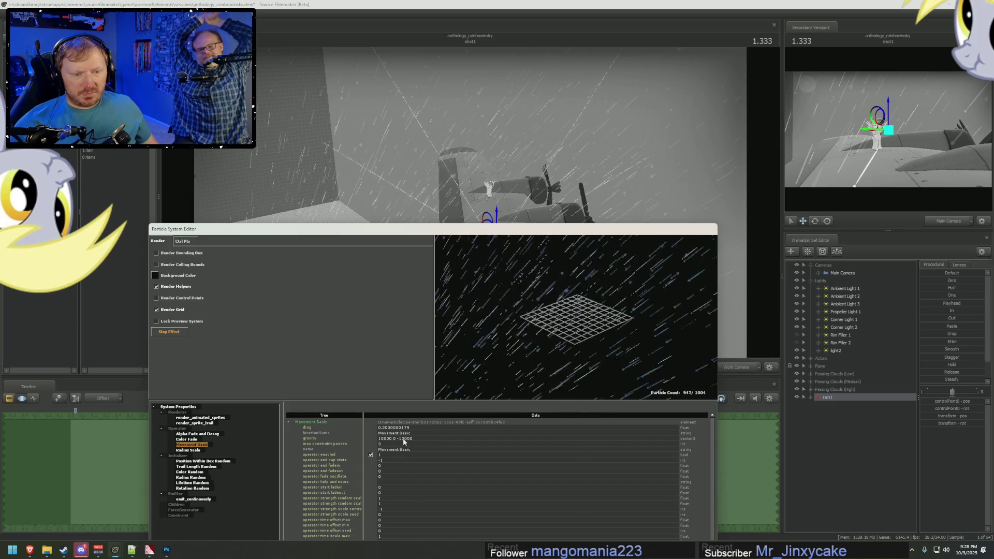
{"action": "double_click", "coordinate": [402, 438]}
{"action": "key", "text": "BackSpace"}
{"action": "type", "text": "2"}
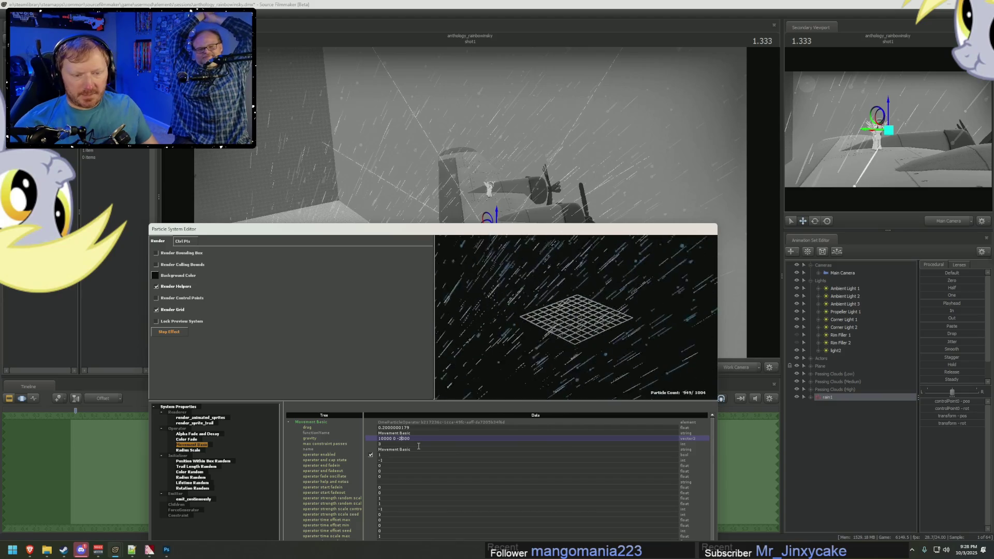
{"action": "key", "text": "Return"}
{"action": "left_click_drag", "start_coordinate": [506, 393], "coordinate": [571, 338]}
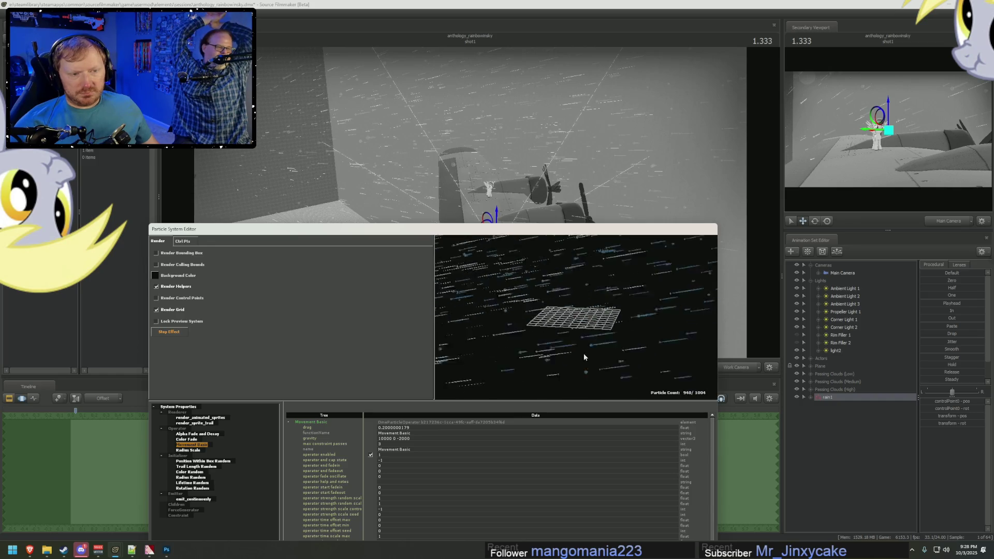
Step: Move the particle editor up and orbit the viewport to look down on the bomber
{"action": "left_click_drag", "start_coordinate": [555, 229], "coordinate": [581, 34]}
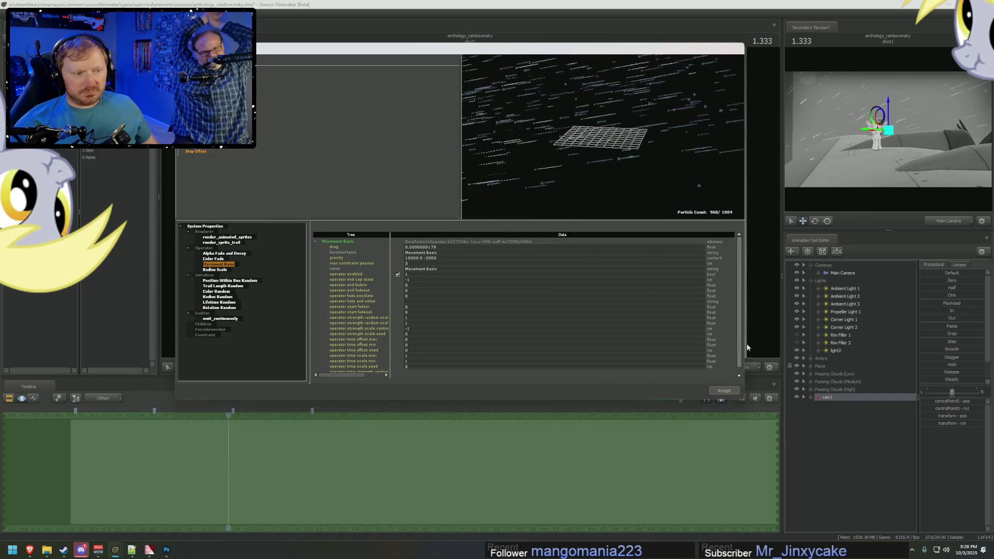
{"action": "left_click", "coordinate": [613, 326]}
{"action": "left_click_drag", "start_coordinate": [612, 325], "coordinate": [575, 279]}
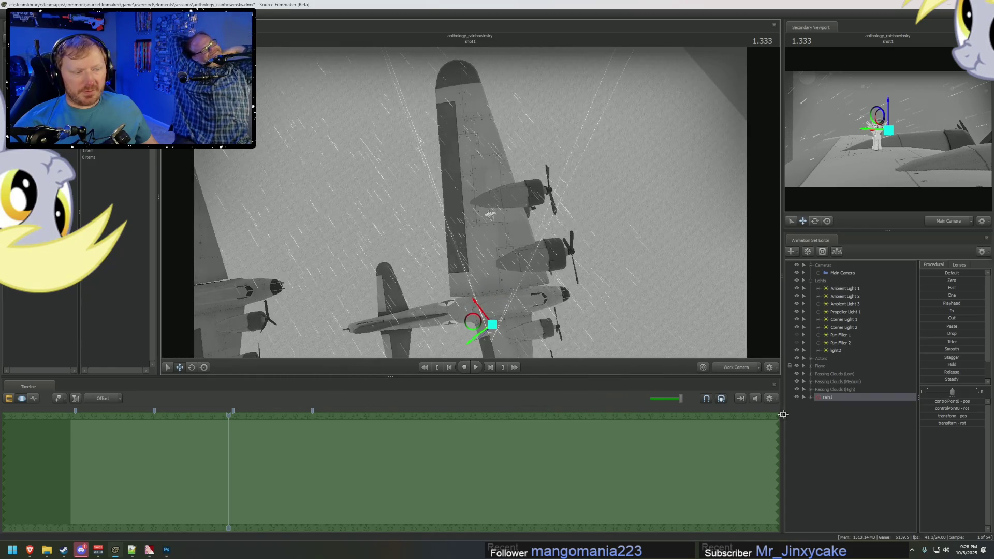
{"action": "right_click", "coordinate": [831, 399]}
Step: Open the rain particle system definition, then reposition the editor and tilt its preview
{"action": "mouse_move", "coordinate": [871, 496]}
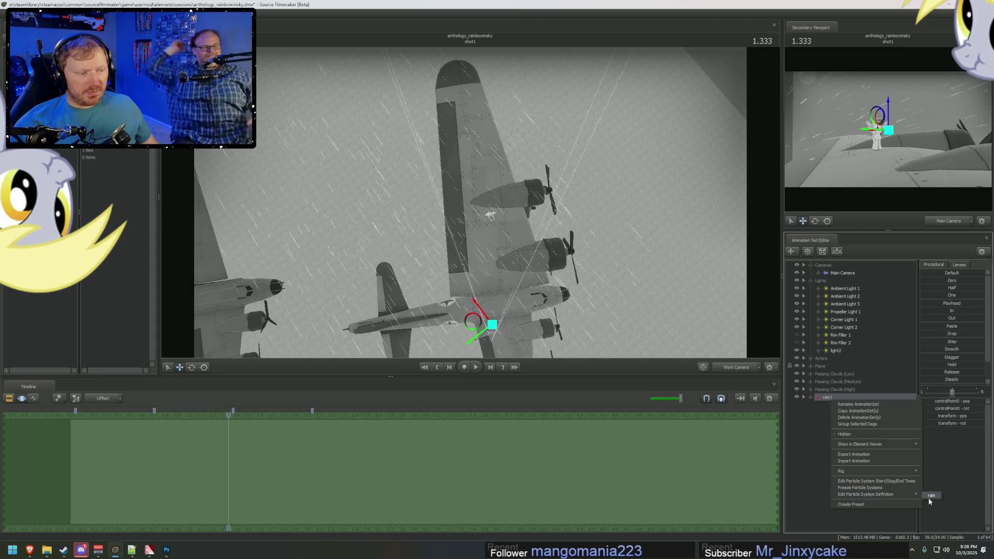
{"action": "left_click", "coordinate": [929, 496]}
{"action": "mouse_move", "coordinate": [573, 57]}
{"action": "left_mouse_down"}
{"action": "mouse_move", "coordinate": [593, 288]}
{"action": "mouse_move", "coordinate": [551, 245]}
{"action": "left_mouse_up"}
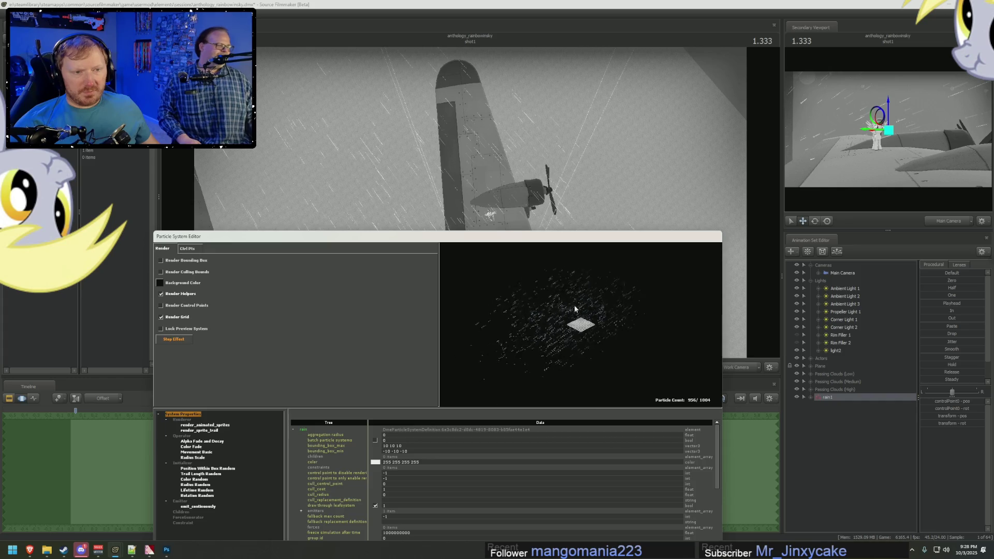
{"action": "left_click_drag", "start_coordinate": [574, 308], "coordinate": [593, 306]}
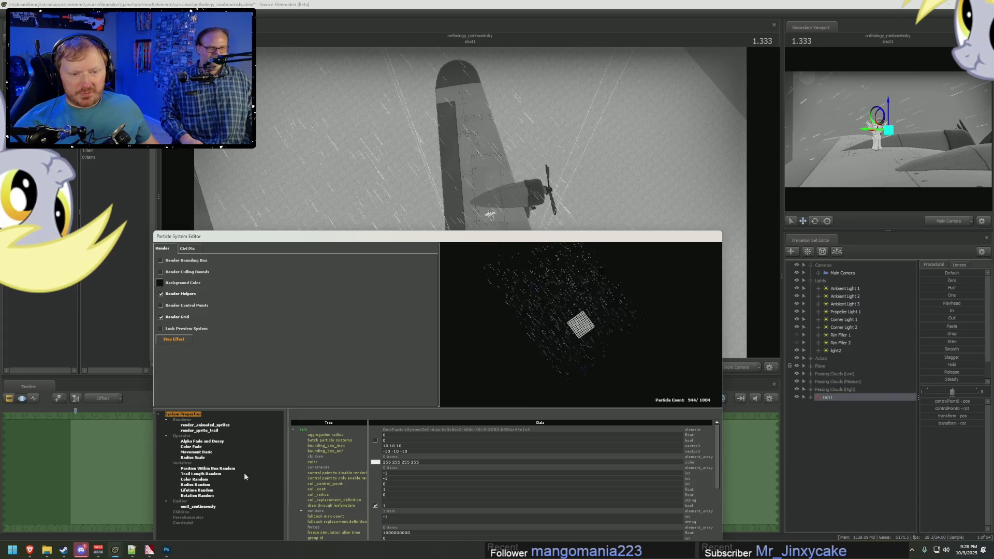
{"action": "left_click", "coordinate": [196, 452]}
{"action": "double_click", "coordinate": [400, 446]}
{"action": "type", "text": "-2000"}
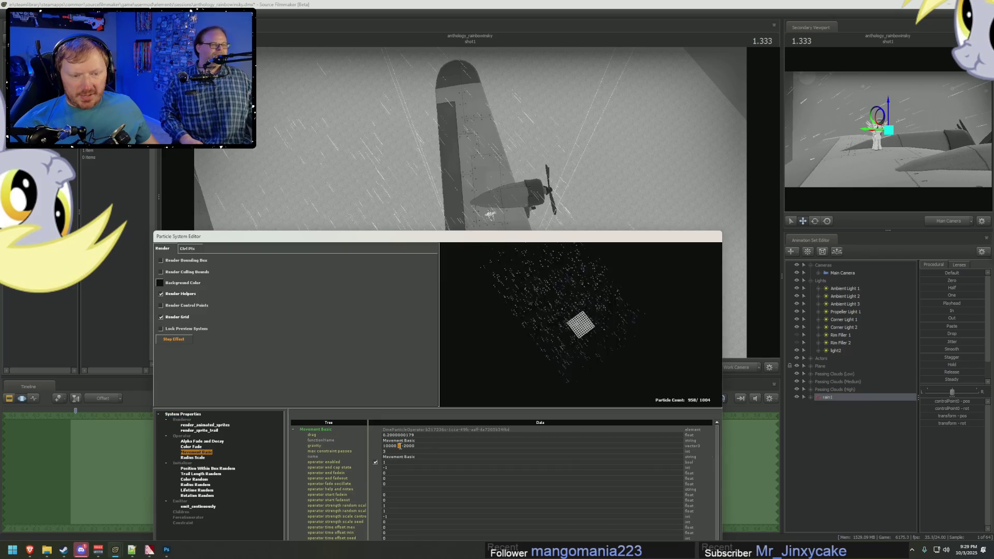
{"action": "type", "text": "5000"}
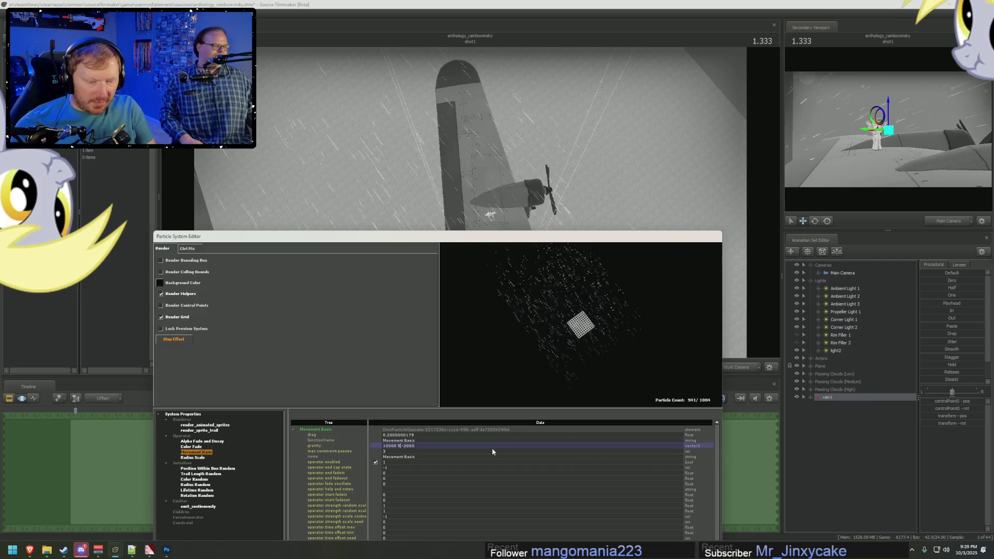
{"action": "key", "text": "Return"}
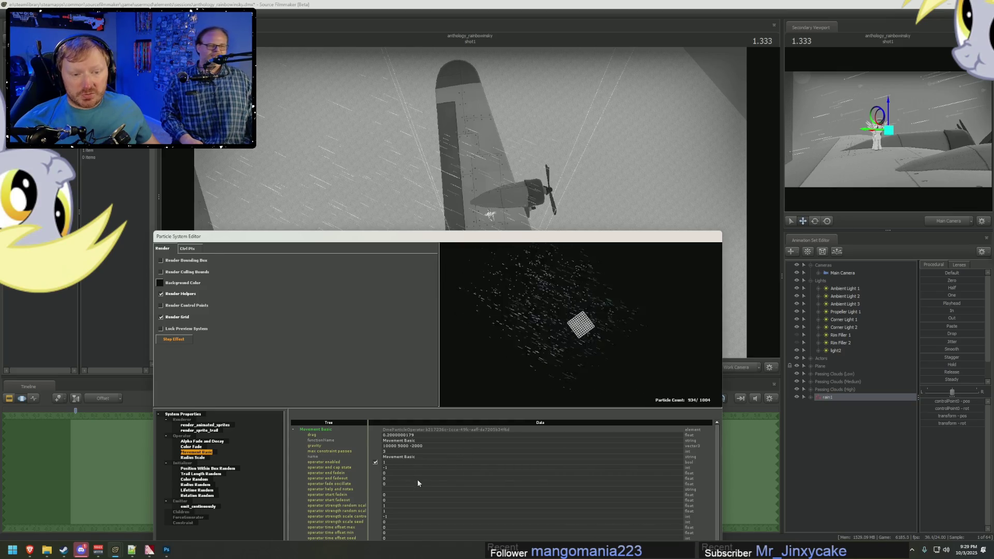
{"action": "key", "text": "Return"}
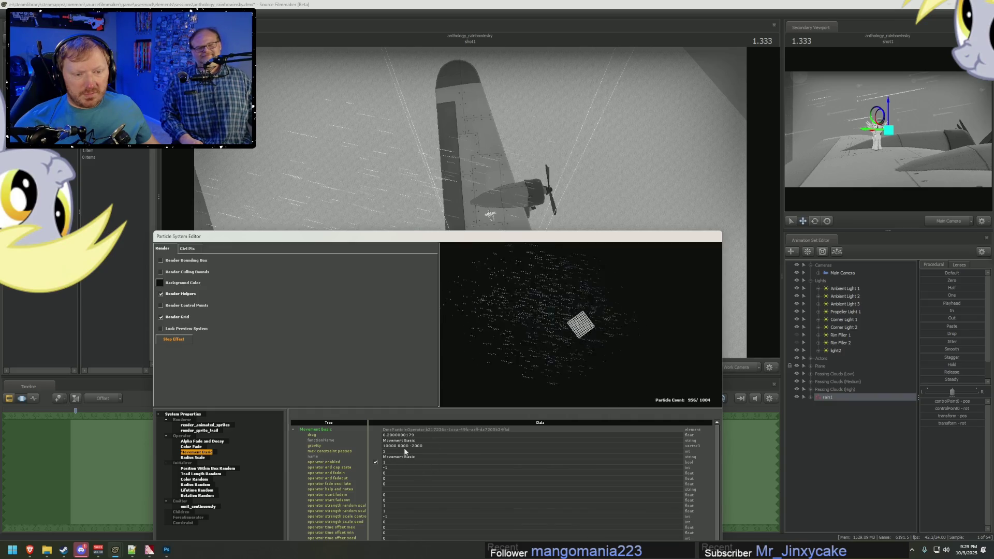
{"action": "type", "text": "9"}
{"action": "key", "text": "Return"}
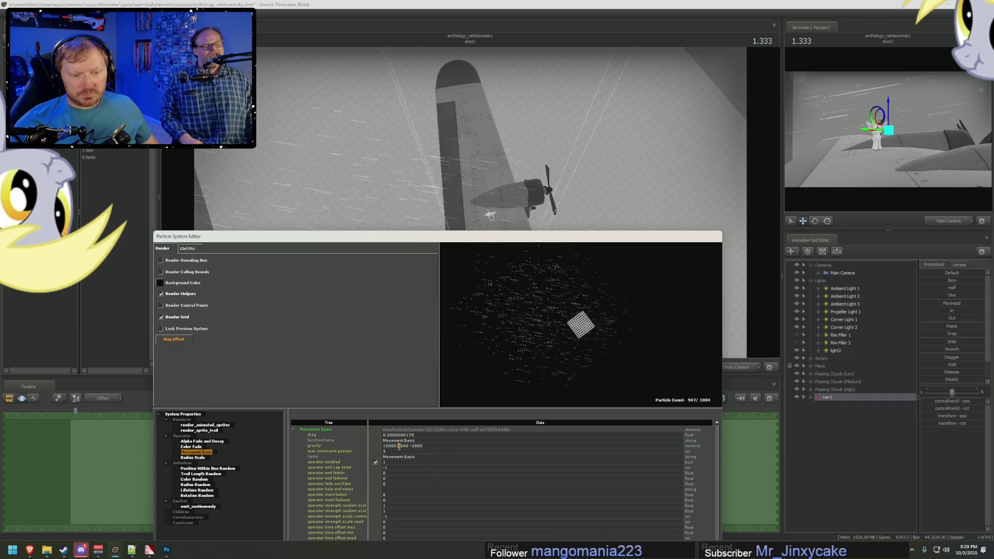
{"action": "type", "text": "12"}
{"action": "key", "text": "Return"}
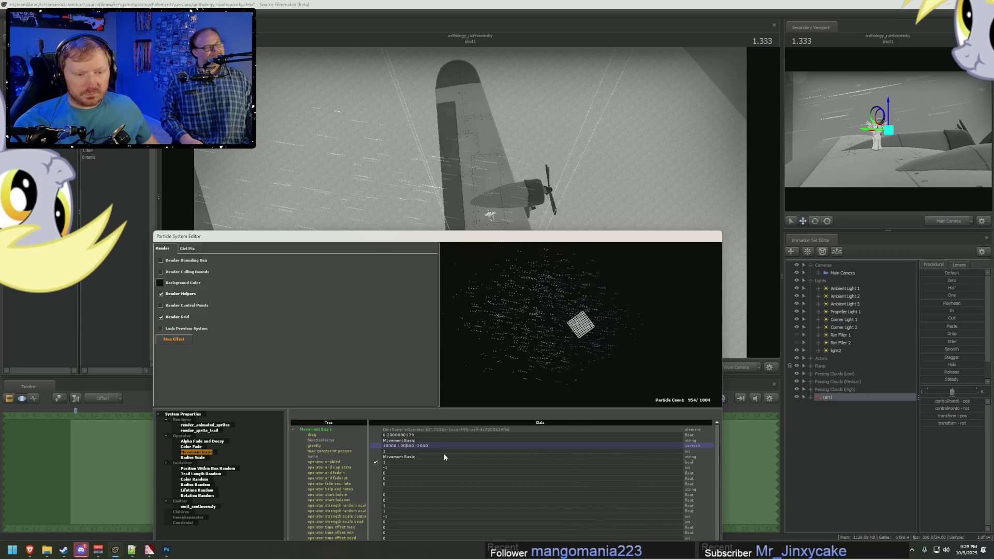
{"action": "key", "text": "ctrl+z"}
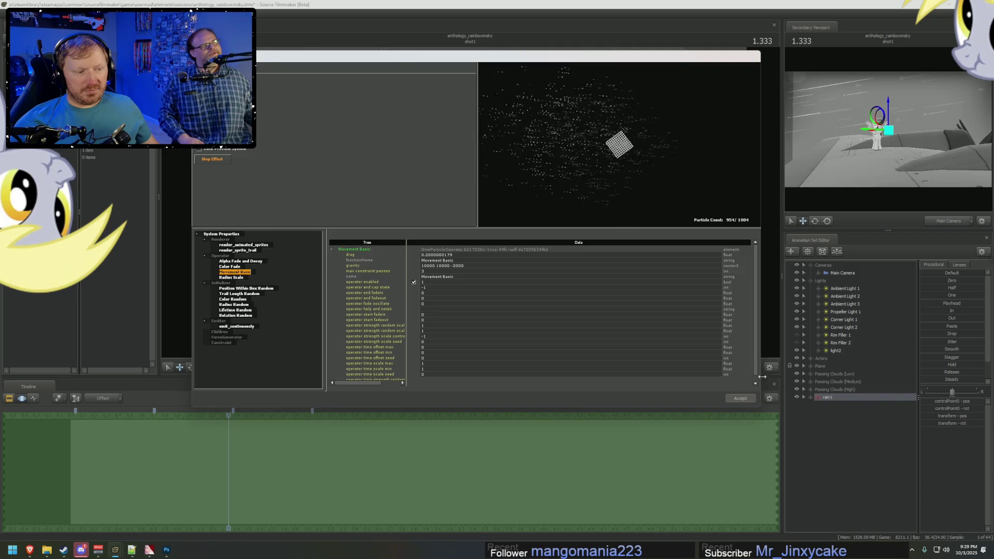
{"action": "left_click", "coordinate": [748, 403]}
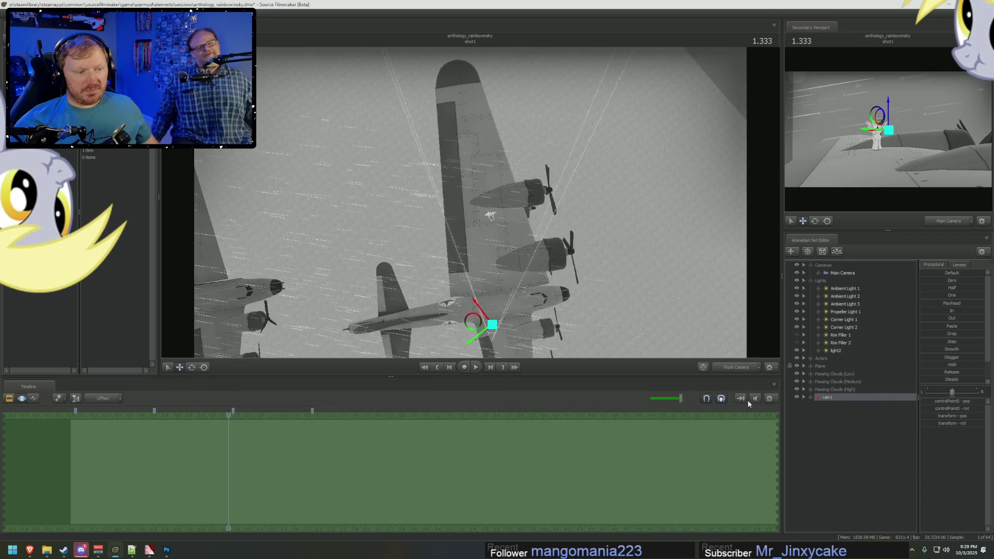
Step: Orbit the work camera over the bombers, then view the scene through the Main Camera
{"action": "mouse_move", "coordinate": [489, 256]}
{"action": "left_mouse_down"}
{"action": "mouse_move", "coordinate": [430, 197]}
{"action": "mouse_move", "coordinate": [499, 285]}
{"action": "left_mouse_up"}
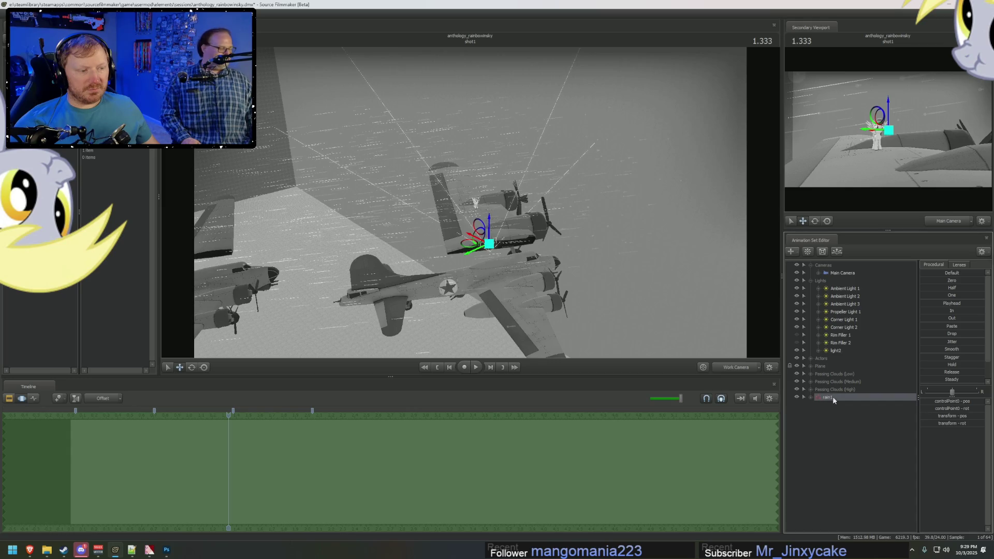
{"action": "left_click_drag", "start_coordinate": [599, 248], "coordinate": [604, 207]}
{"action": "mouse_move", "coordinate": [473, 238]}
{"action": "left_mouse_down"}
{"action": "mouse_move", "coordinate": [445, 249]}
{"action": "mouse_move", "coordinate": [451, 256]}
{"action": "left_mouse_up"}
{"action": "left_click", "coordinate": [721, 367]}
{"action": "right_click", "coordinate": [741, 368]}
{"action": "left_click", "coordinate": [643, 299]}
Step: Play the rainy shot, show the clip tracks, and step the playhead to 3.875
{"action": "key", "text": "space"}
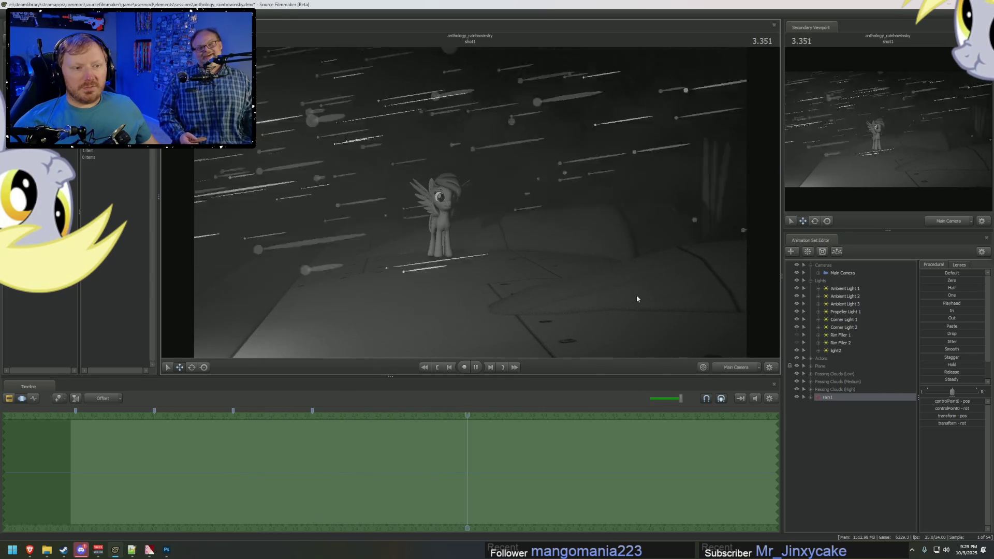
{"action": "key", "text": "space"}
{"action": "key", "text": "F2"}
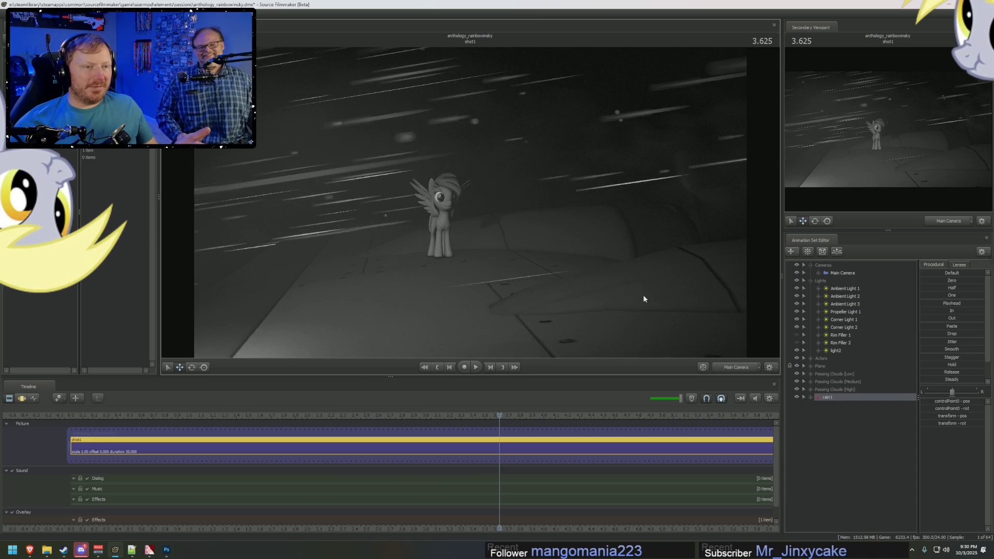
{"action": "key", "text": "Right"}
{"action": "key", "text": "Right"}
{"action": "key", "text": "Right"}
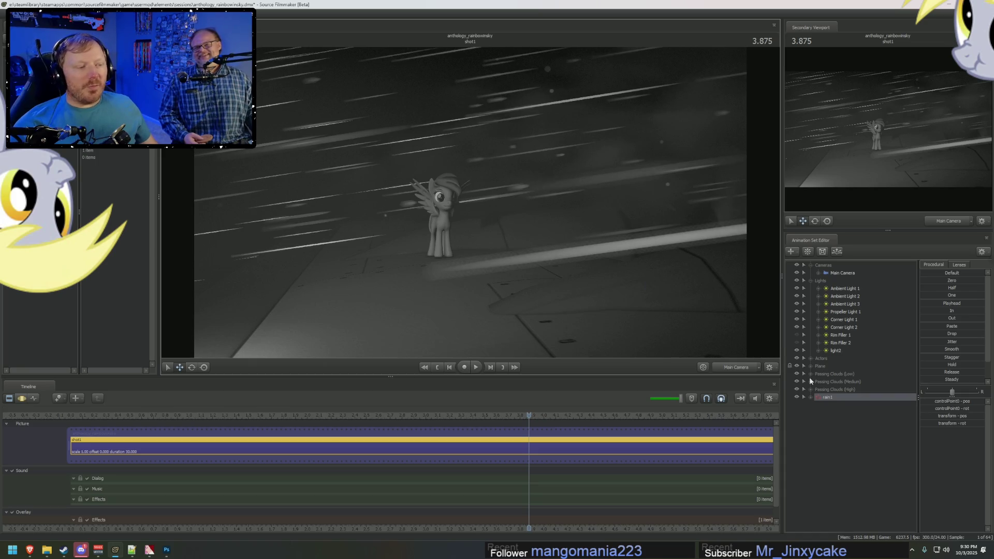
{"action": "right_click", "coordinate": [836, 398]}
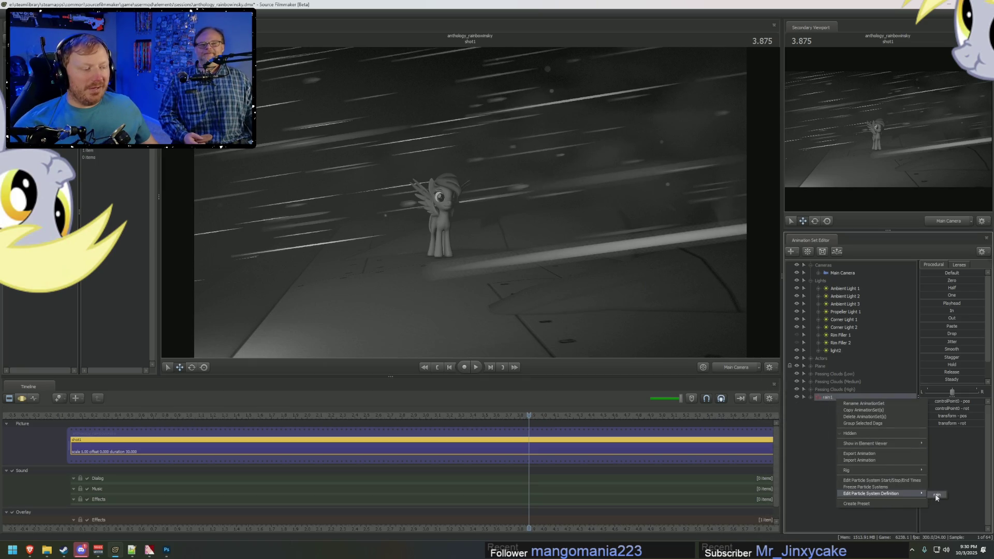
Step: Lower the alpha of the rain's Color Random colours to 40, so color1 reads 49 96 126 40
{"action": "left_click", "coordinate": [936, 495]}
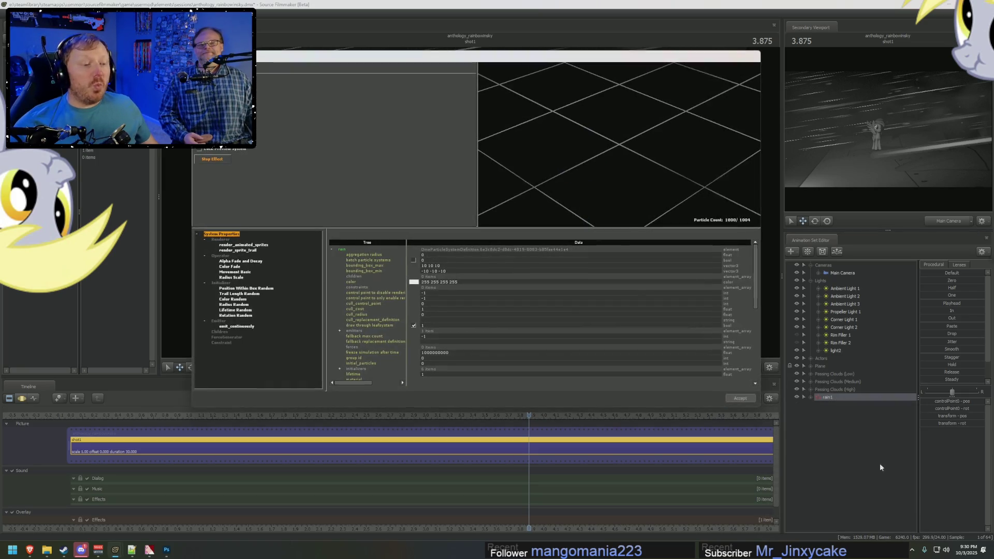
{"action": "left_click", "coordinate": [233, 299]}
{"action": "double_click", "coordinate": [447, 260]}
{"action": "left_click", "coordinate": [466, 290]}
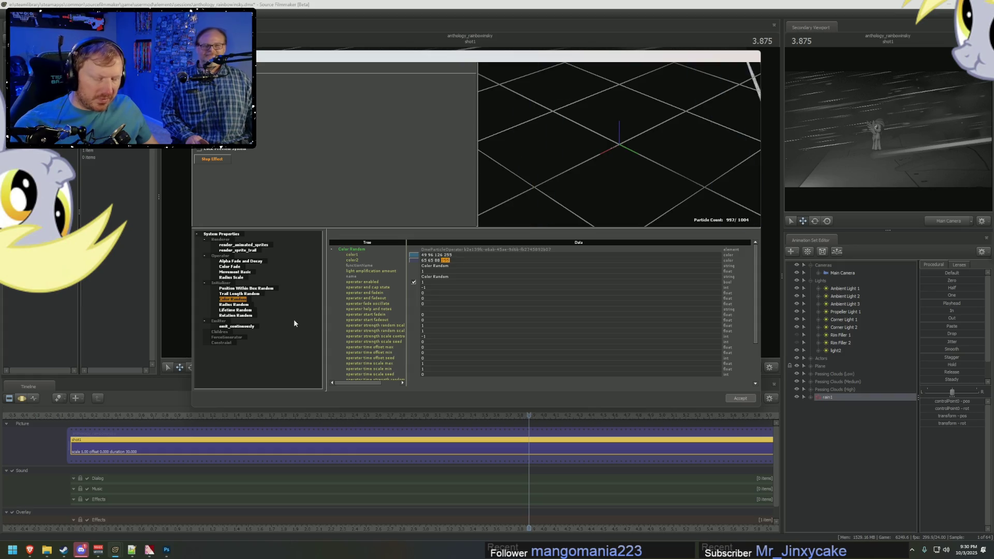
{"action": "type", "text": "10"}
{"action": "double_click", "coordinate": [446, 255]}
{"action": "type", "text": "40"}
{"action": "key", "text": "Return"}
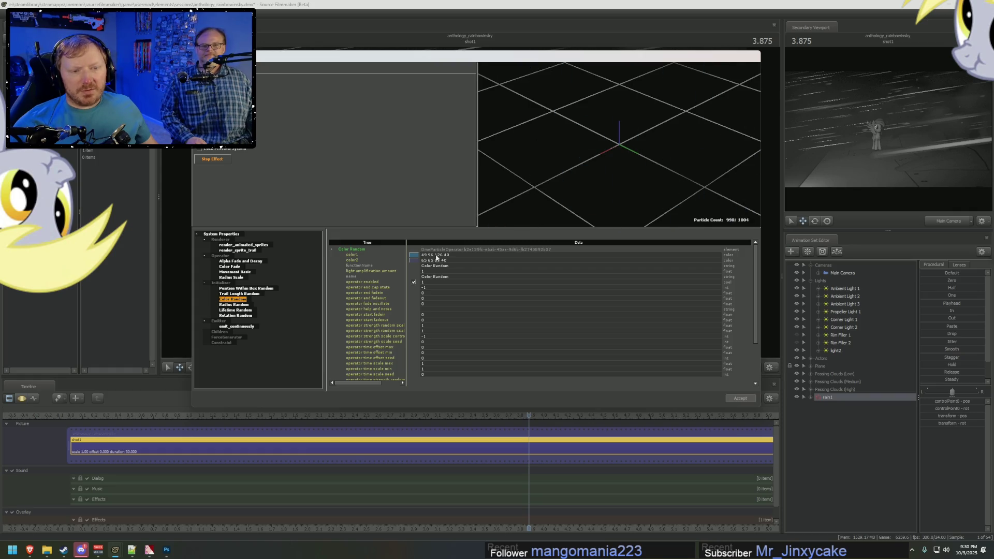
{"action": "left_click", "coordinate": [414, 255]}
Step: Darken the rain's Color Random color1 and color2 in the colour picker
{"action": "left_click", "coordinate": [451, 254]}
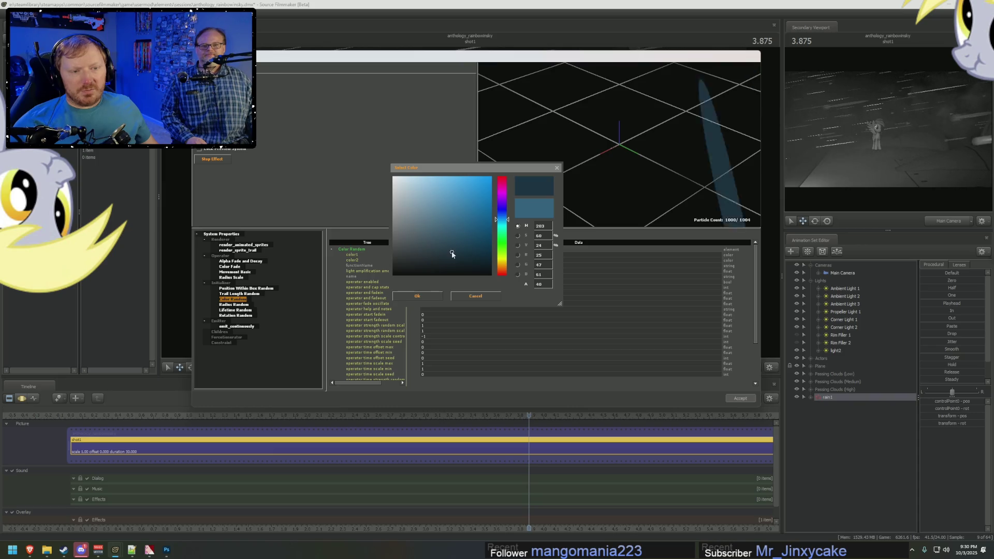
{"action": "left_click", "coordinate": [437, 295]}
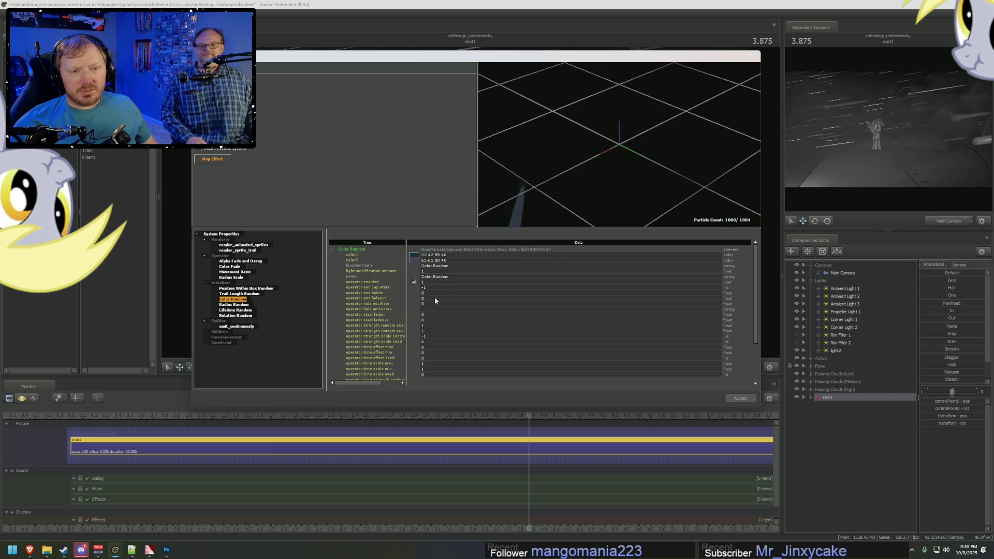
{"action": "left_click", "coordinate": [415, 261]}
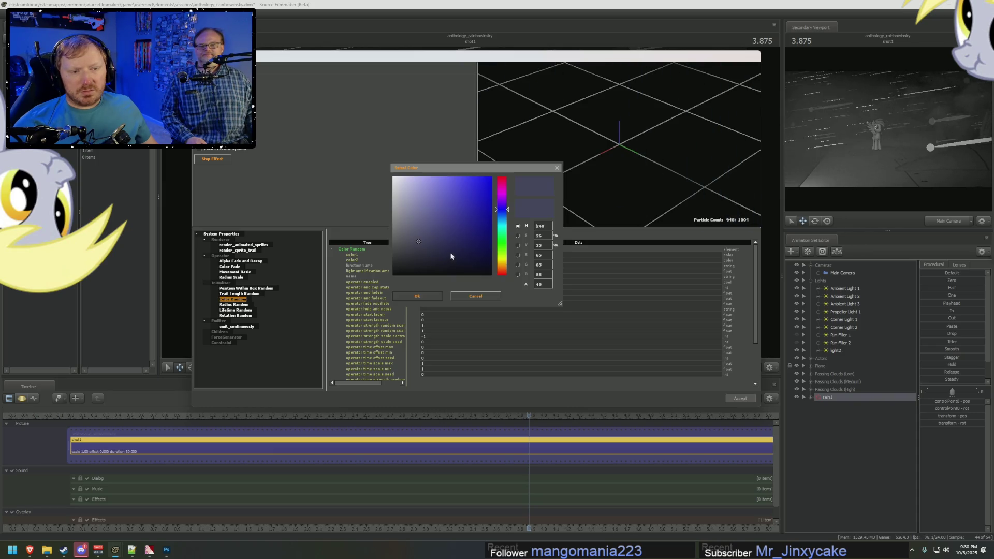
{"action": "left_click", "coordinate": [418, 260]}
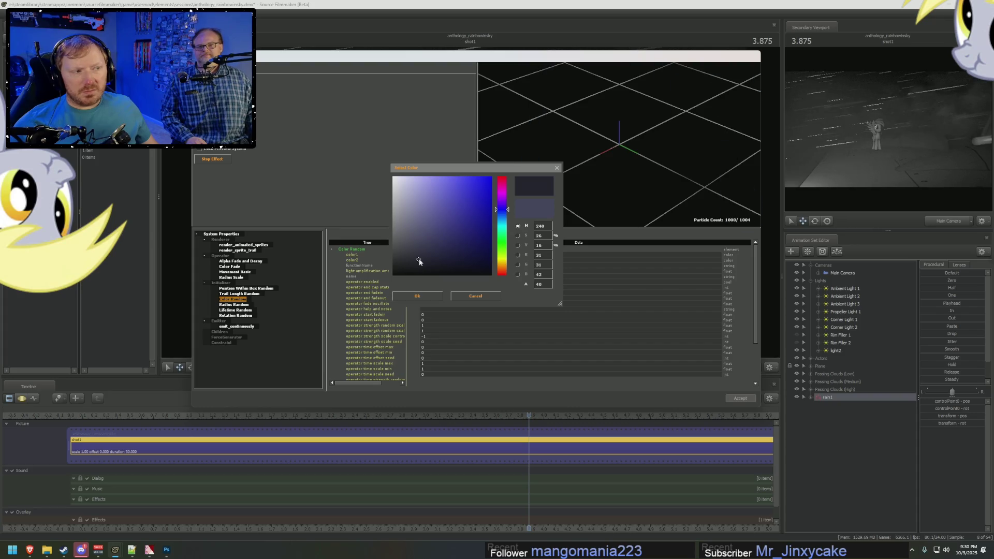
{"action": "left_click", "coordinate": [417, 296]}
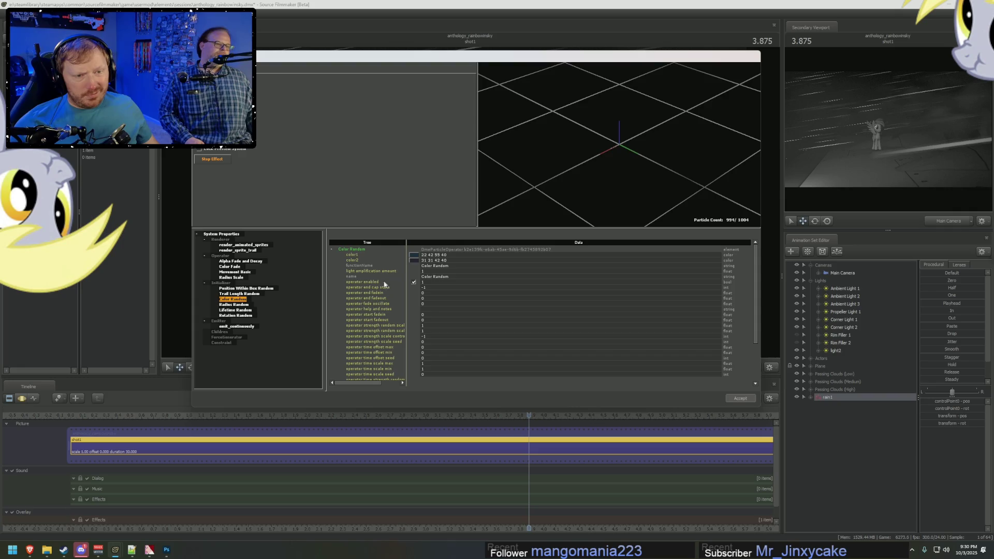
{"action": "left_click", "coordinate": [416, 255]}
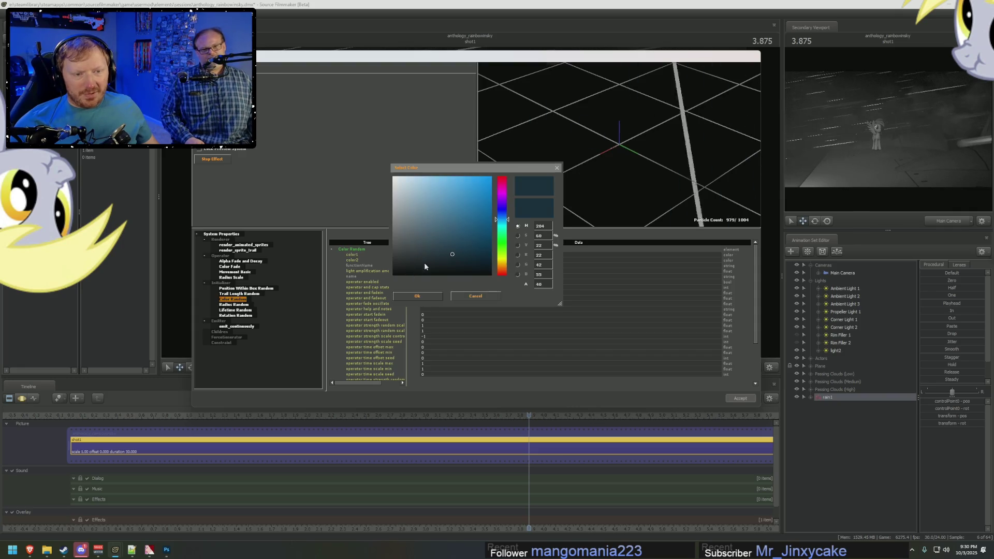
{"action": "left_click", "coordinate": [449, 260]}
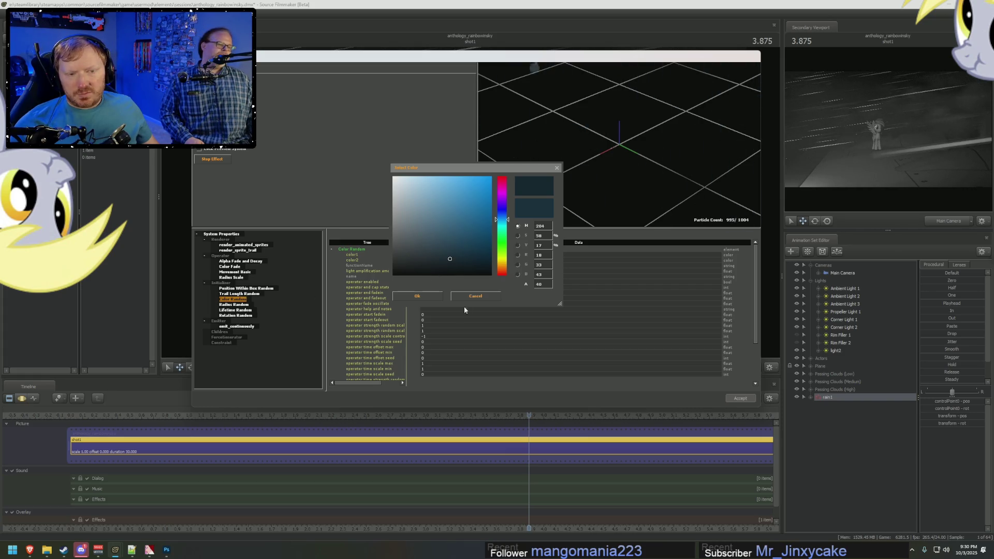
{"action": "left_click", "coordinate": [416, 297]}
Step: Set the rain tints to light blue 92 179 237 and lavender 158 158 238
{"action": "left_click", "coordinate": [252, 289]}
{"action": "left_click", "coordinate": [233, 299]}
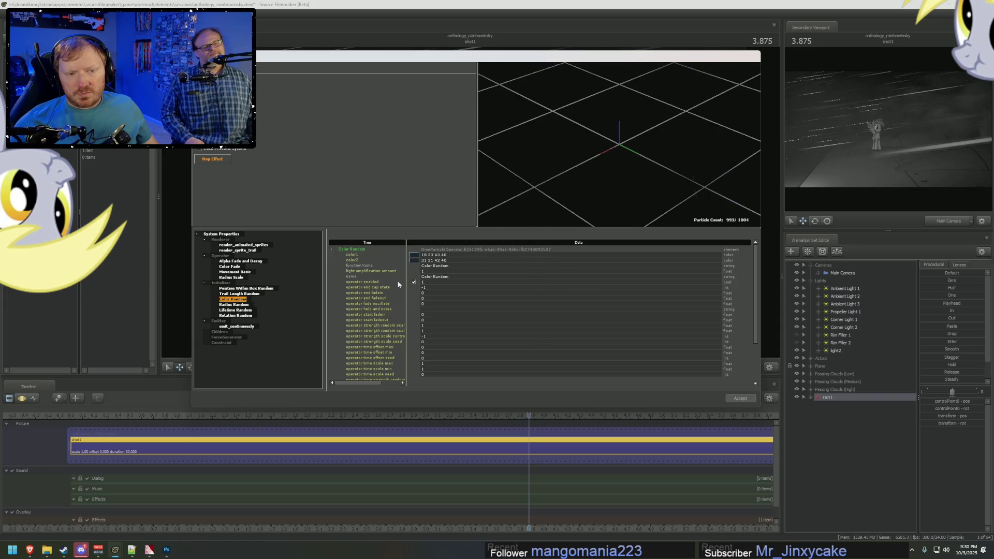
{"action": "left_click", "coordinate": [413, 255]}
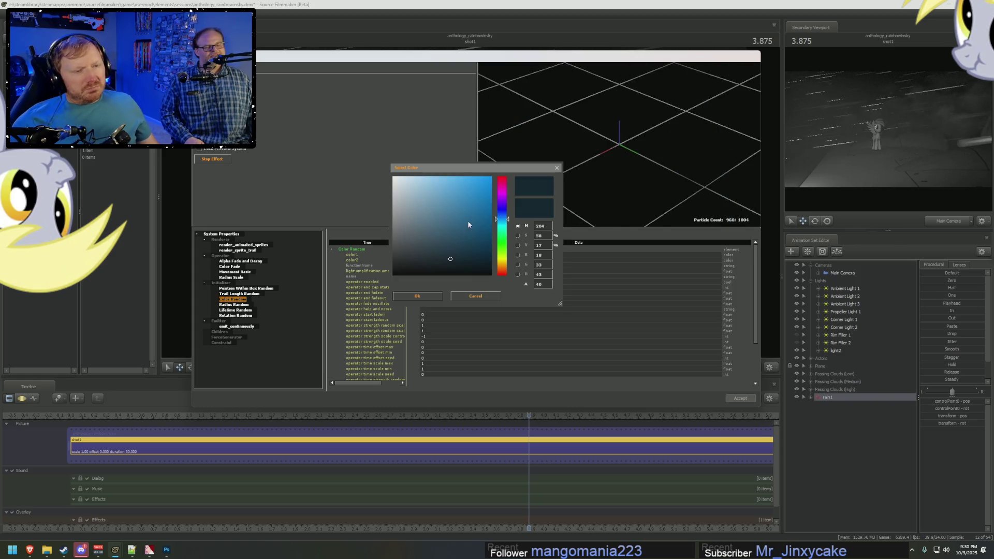
{"action": "left_click", "coordinate": [454, 183]}
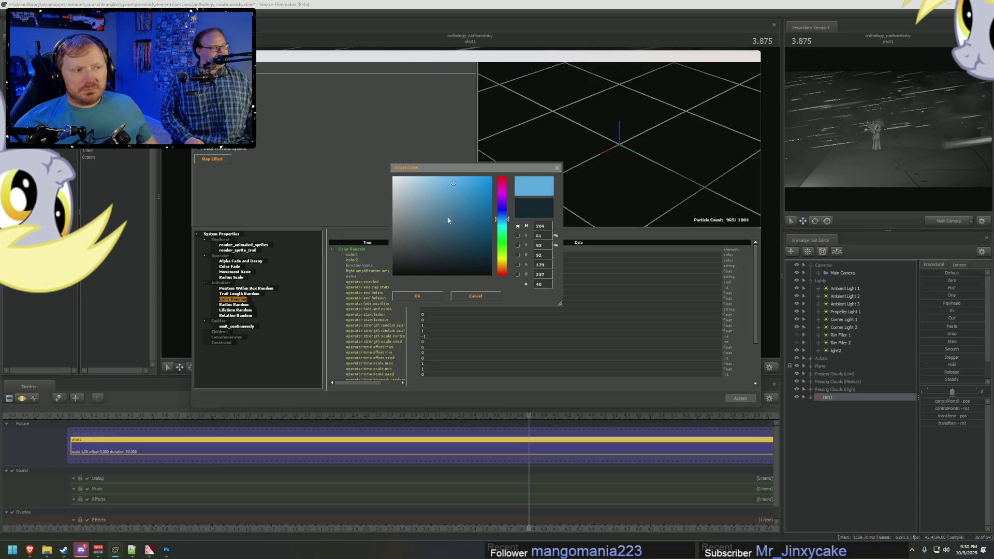
{"action": "left_click", "coordinate": [423, 298]}
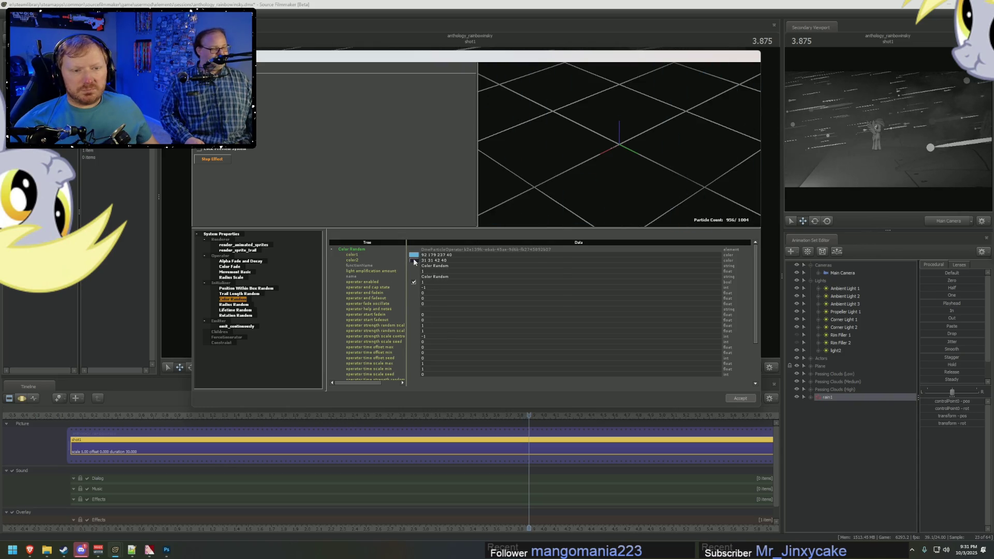
{"action": "left_click", "coordinate": [413, 260]}
{"action": "left_click", "coordinate": [425, 183]}
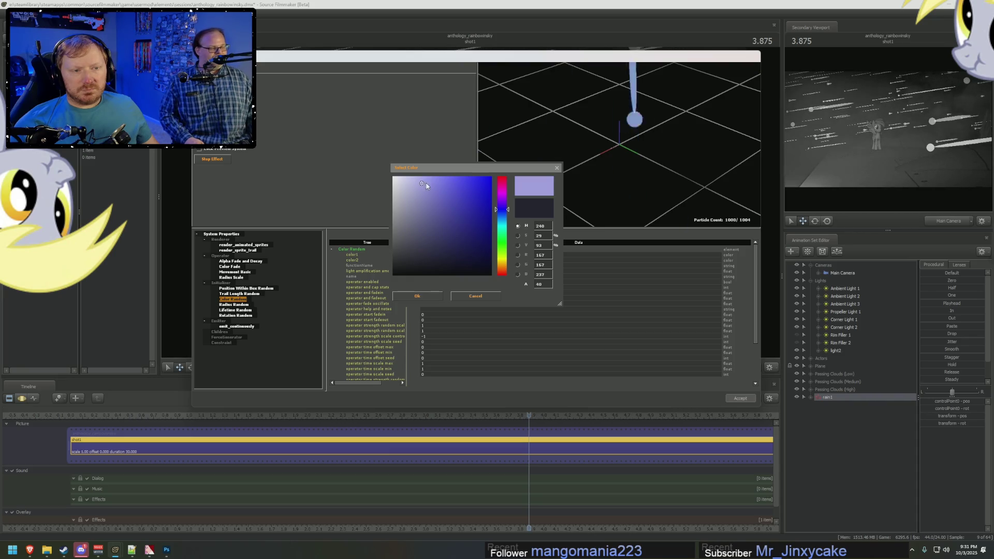
{"action": "left_click", "coordinate": [418, 296]}
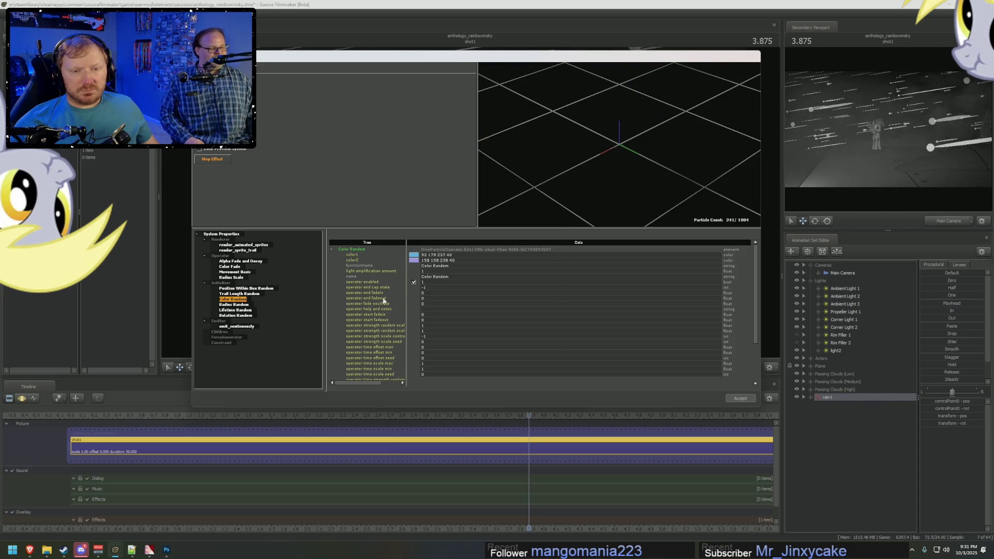
{"action": "right_click", "coordinate": [226, 283]}
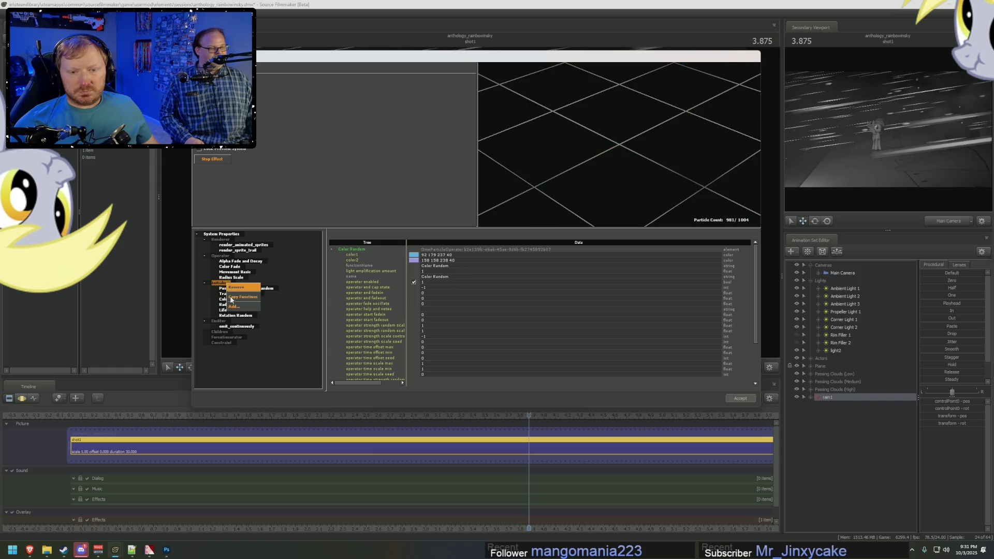
Step: Add an Alpha Random initializer to the rain with minimum and maximum alpha of 30
{"action": "left_click", "coordinate": [241, 309]}
{"action": "left_click", "coordinate": [442, 205]}
{"action": "left_click", "coordinate": [449, 301]}
{"action": "left_click", "coordinate": [233, 321]}
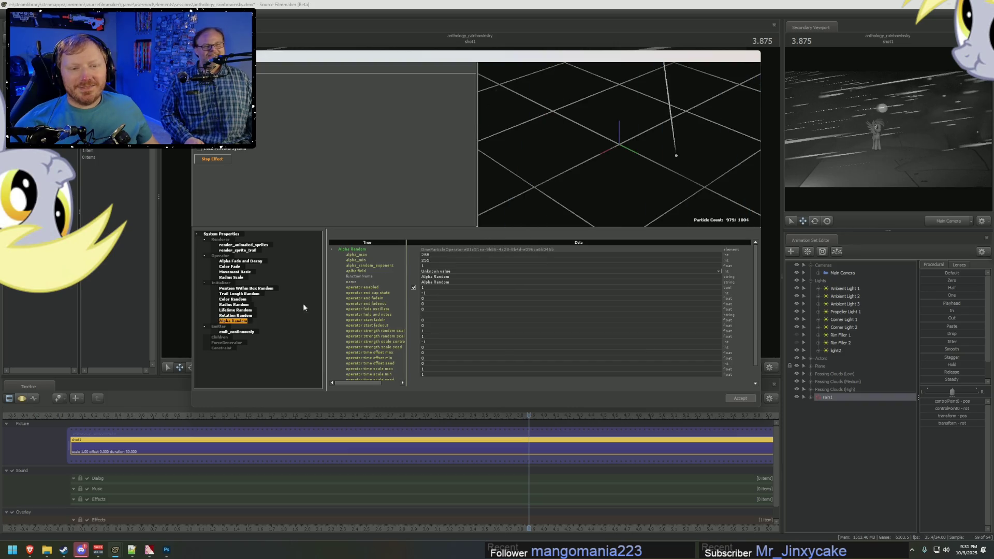
{"action": "type", "text": "30"}
{"action": "key", "text": "Return"}
{"action": "double_click", "coordinate": [431, 255]}
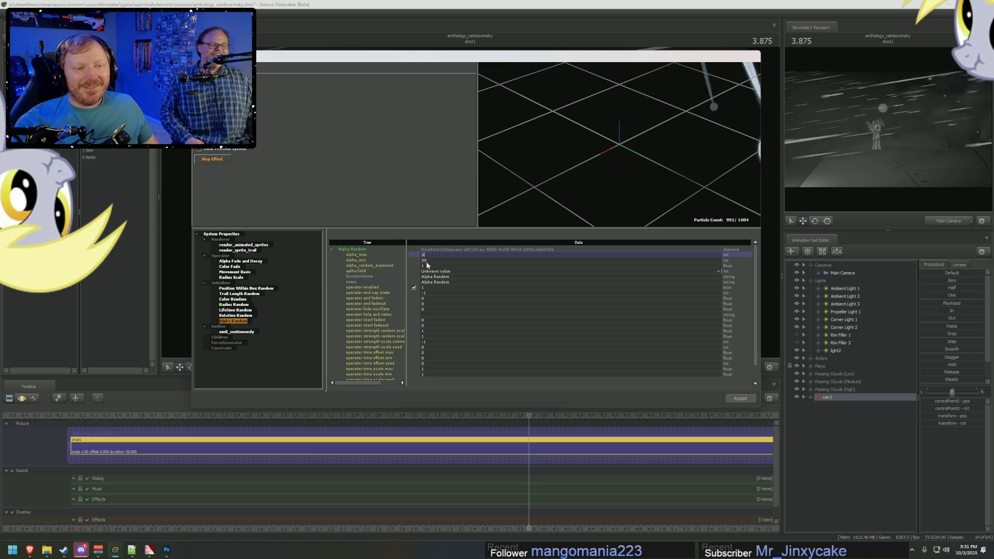
{"action": "type", "text": "30"}
{"action": "key", "text": "Return"}
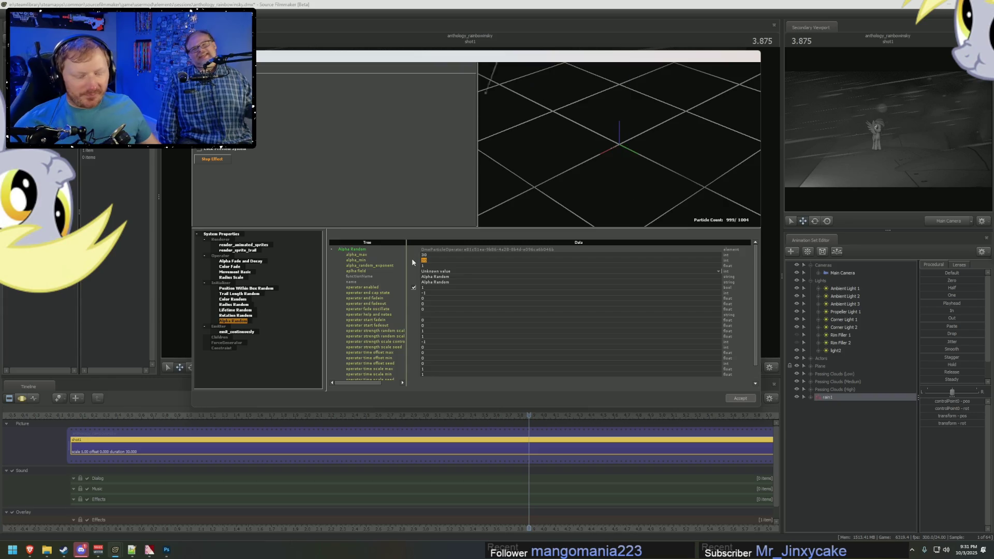
Step: Lower Alpha Random's minimum and maximum to 5 and accept the particle changes
{"action": "type", "text": "10"}
{"action": "key", "text": "Return"}
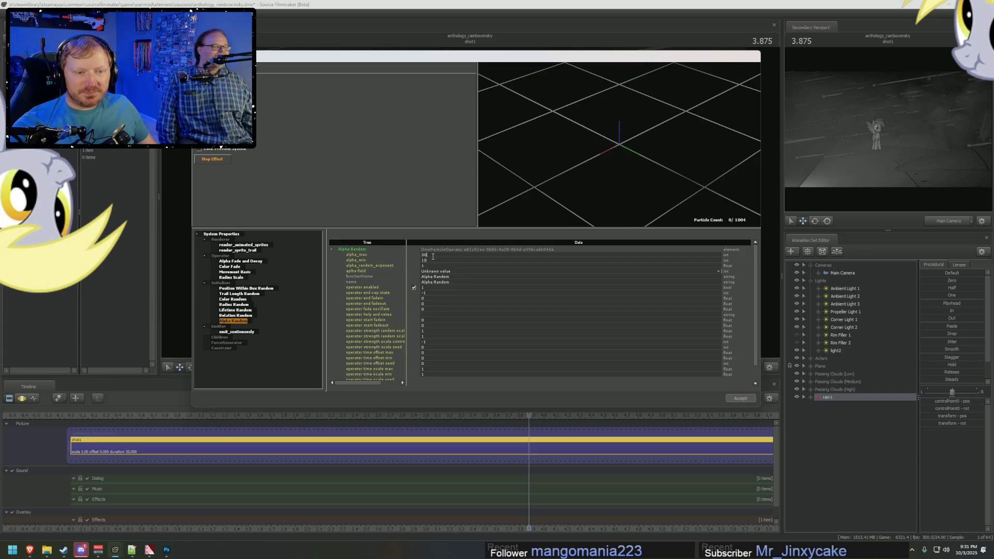
{"action": "key", "text": "BackSpace"}
{"action": "key", "text": "BackSpace"}
{"action": "type", "text": "10"}
{"action": "key", "text": "Return"}
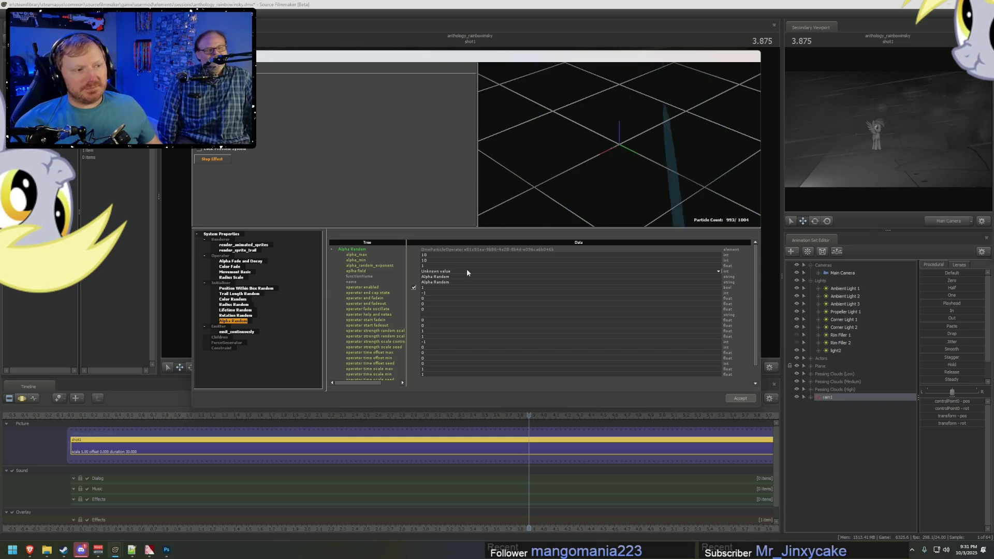
{"action": "type", "text": "5"}
{"action": "key", "text": "Return"}
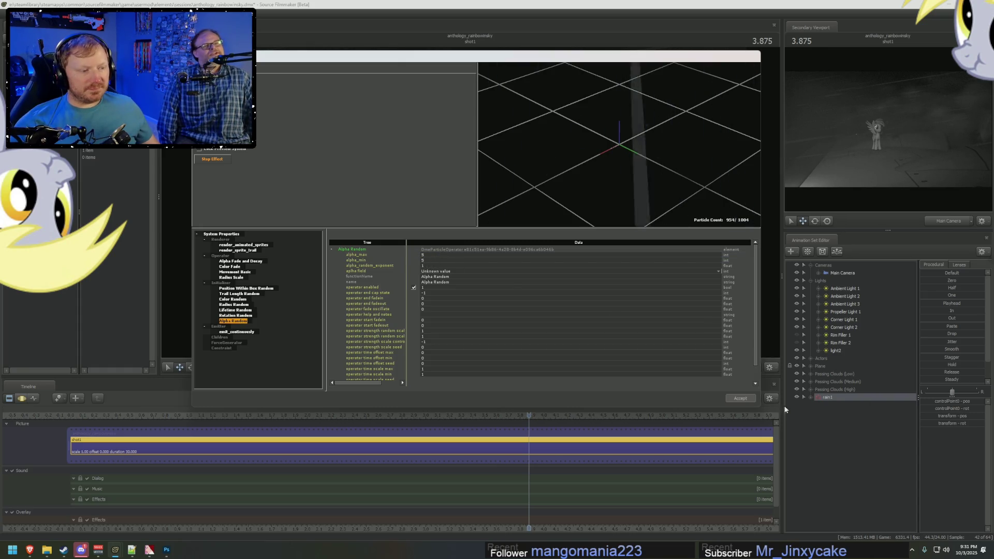
{"action": "left_click", "coordinate": [740, 398]}
{"action": "left_click", "coordinate": [331, 415]}
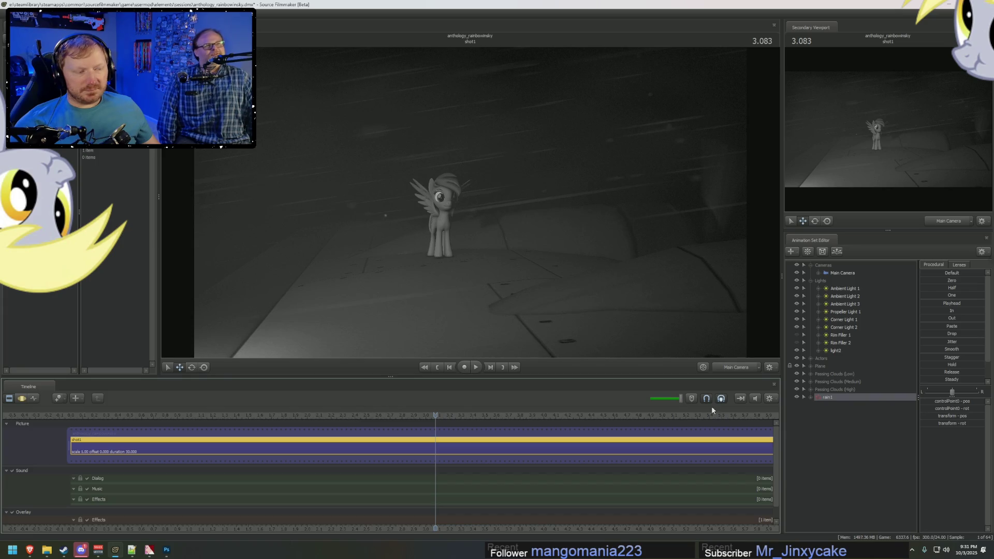
Step: Reduce the rain definition's Alpha Random minimum and maximum to 1 and accept
{"action": "right_click", "coordinate": [833, 397]}
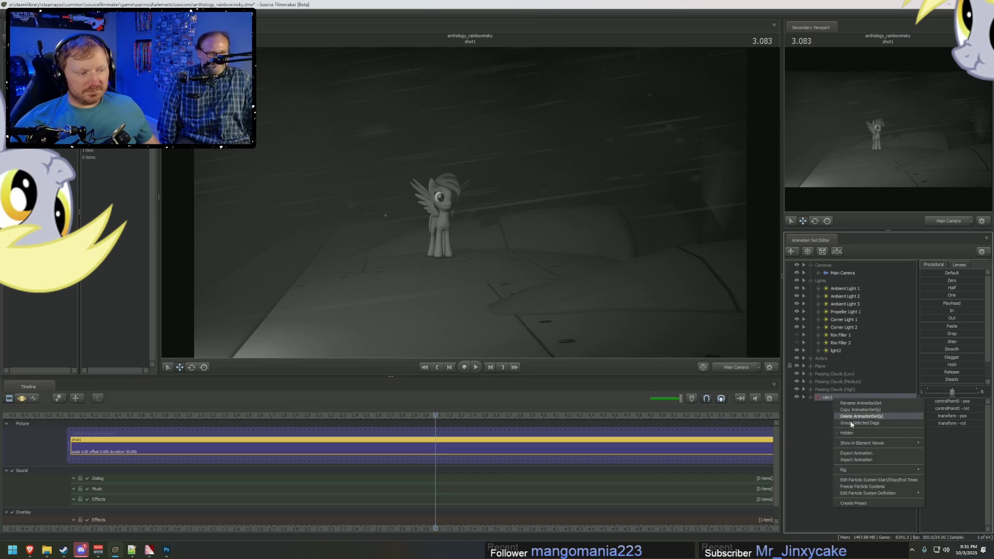
{"action": "mouse_move", "coordinate": [860, 494]}
{"action": "left_click", "coordinate": [934, 495]}
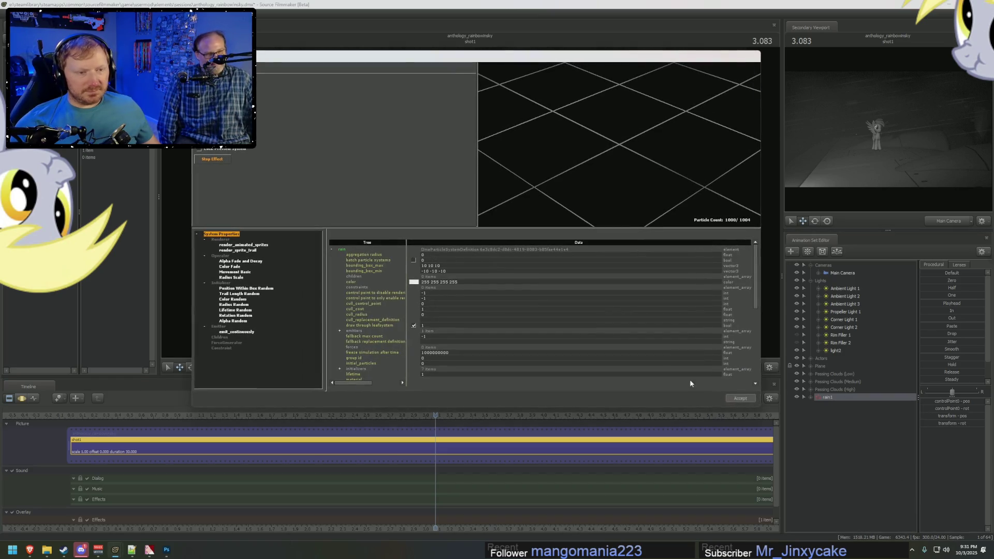
{"action": "left_click", "coordinate": [237, 322]}
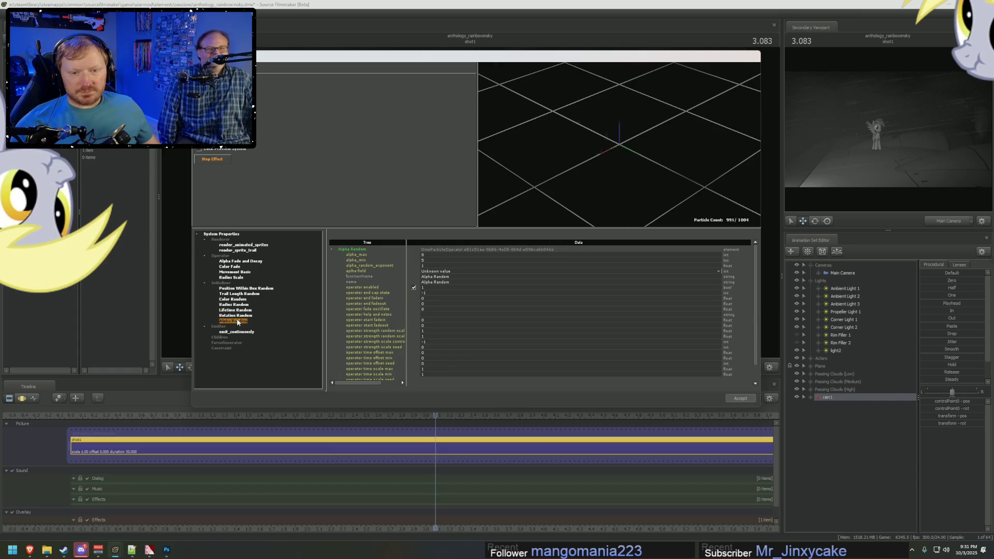
{"action": "type", "text": "2"}
{"action": "key", "text": "Return"}
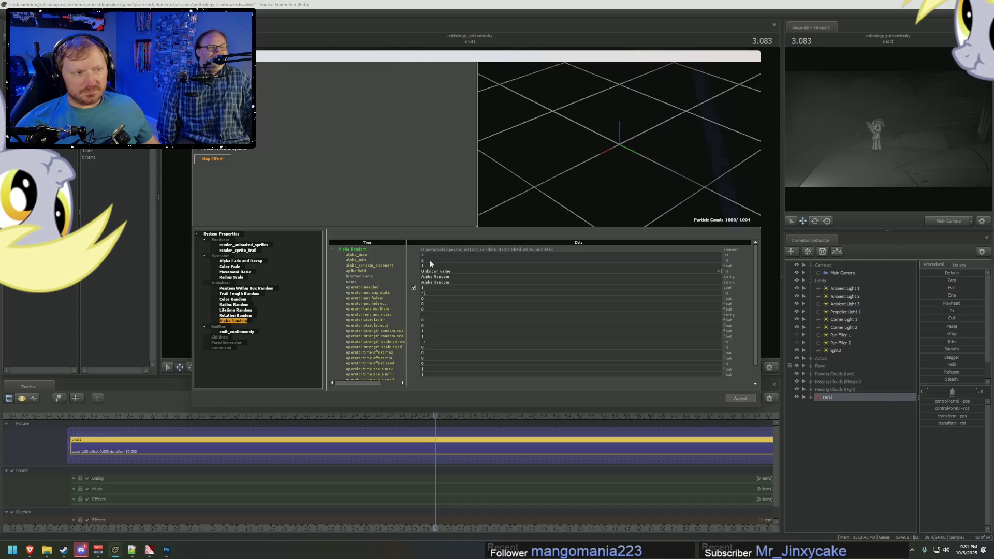
{"action": "double_click", "coordinate": [430, 260]}
{"action": "type", "text": "1"}
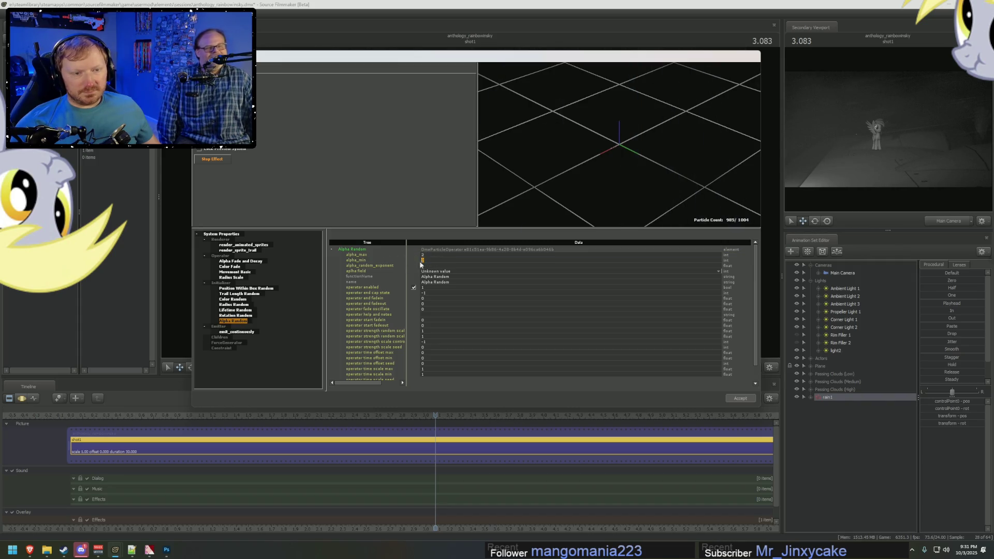
{"action": "key", "text": "Return"}
{"action": "type", "text": "1"}
{"action": "key", "text": "Return"}
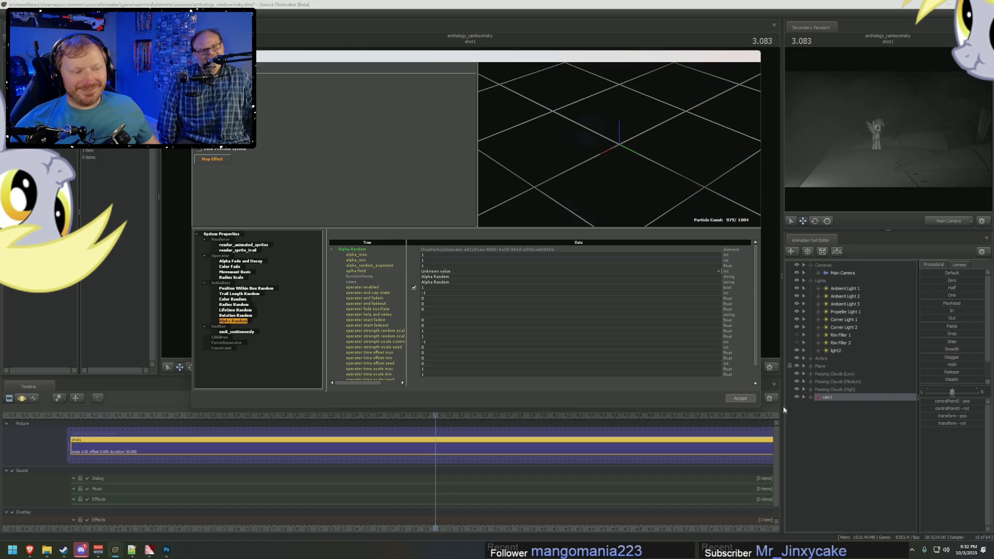
{"action": "left_click", "coordinate": [740, 398]}
Step: Play the shot from about 1 second to check the fainter rain
{"action": "left_click_drag", "start_coordinate": [470, 416], "coordinate": [208, 409]}
{"action": "key", "text": "space"}
{"action": "key", "text": "space"}
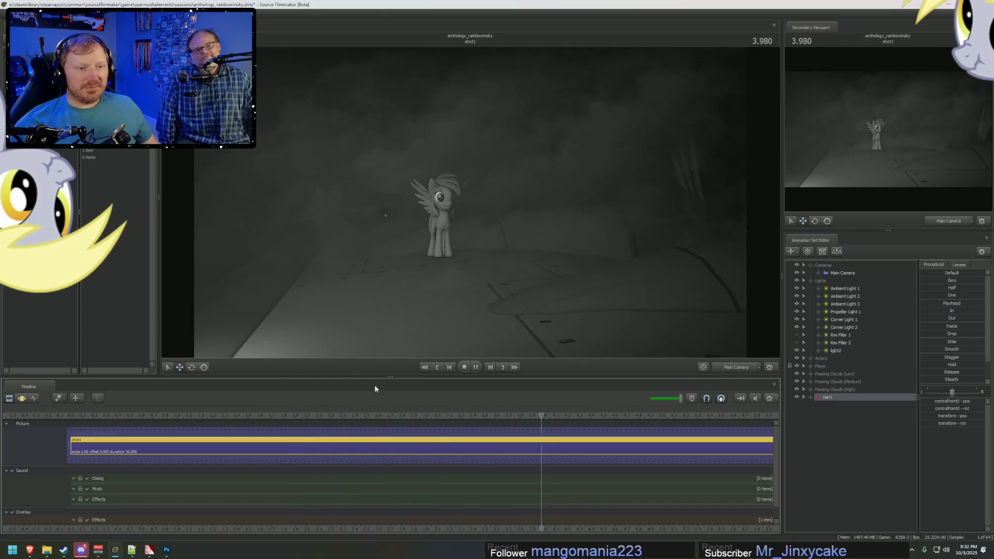
{"action": "left_click", "coordinate": [177, 415]}
{"action": "key", "text": "space"}
{"action": "key", "text": "space"}
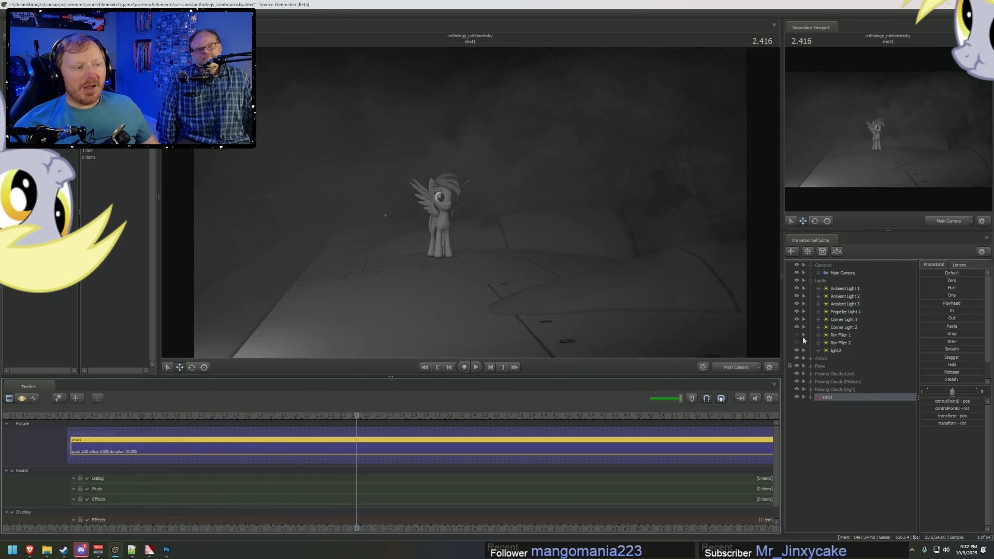
{"action": "right_click", "coordinate": [846, 396]}
{"action": "mouse_move", "coordinate": [887, 493]}
{"action": "left_click", "coordinate": [947, 494]}
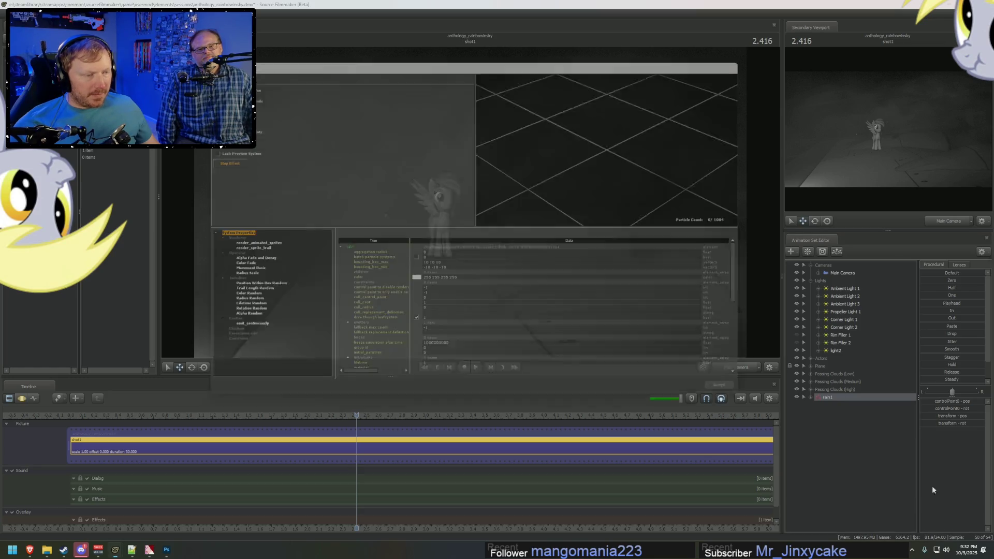
{"action": "left_click", "coordinate": [236, 272]}
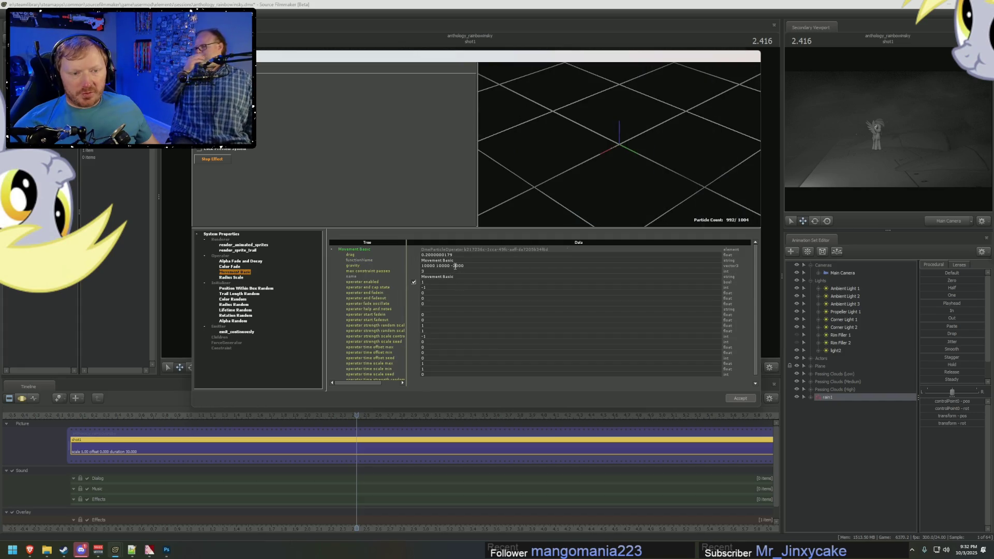
{"action": "double_click", "coordinate": [456, 266]}
{"action": "type", "text": "-1000"}
{"action": "key", "text": "Return"}
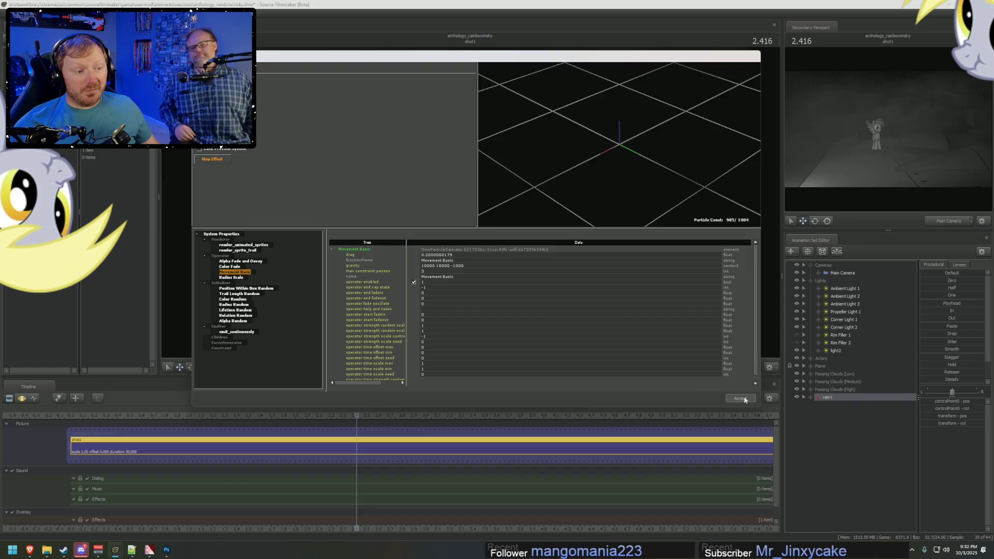
{"action": "left_click", "coordinate": [740, 398]}
Step: Play back the wing shot from about 2 seconds to preview the slower rain
{"action": "key", "text": "space"}
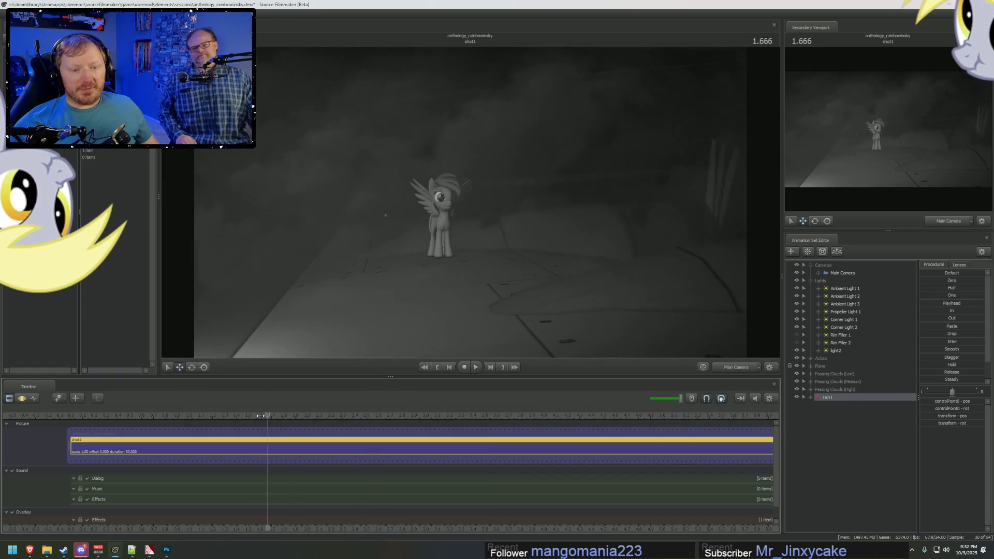
{"action": "left_click", "coordinate": [232, 415]}
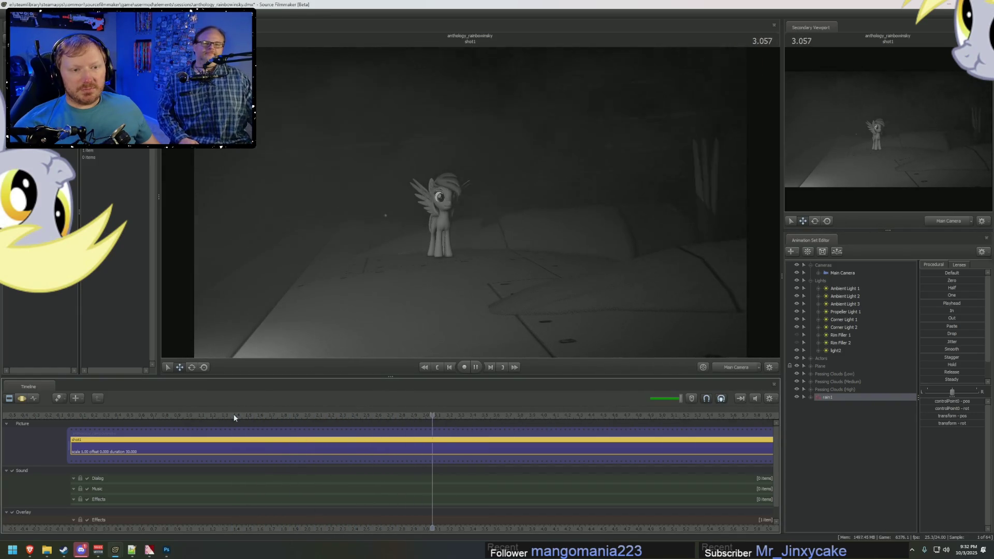
{"action": "key", "text": "space"}
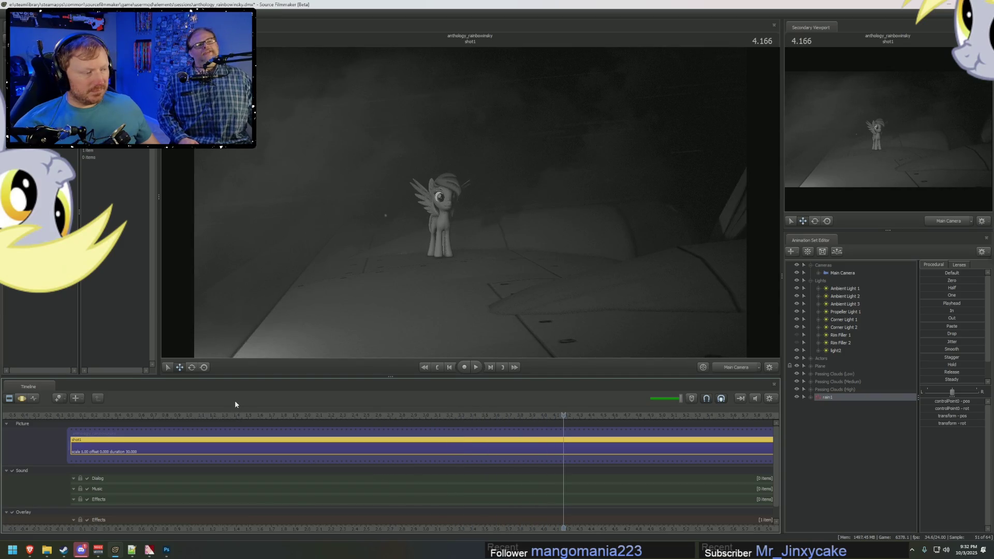
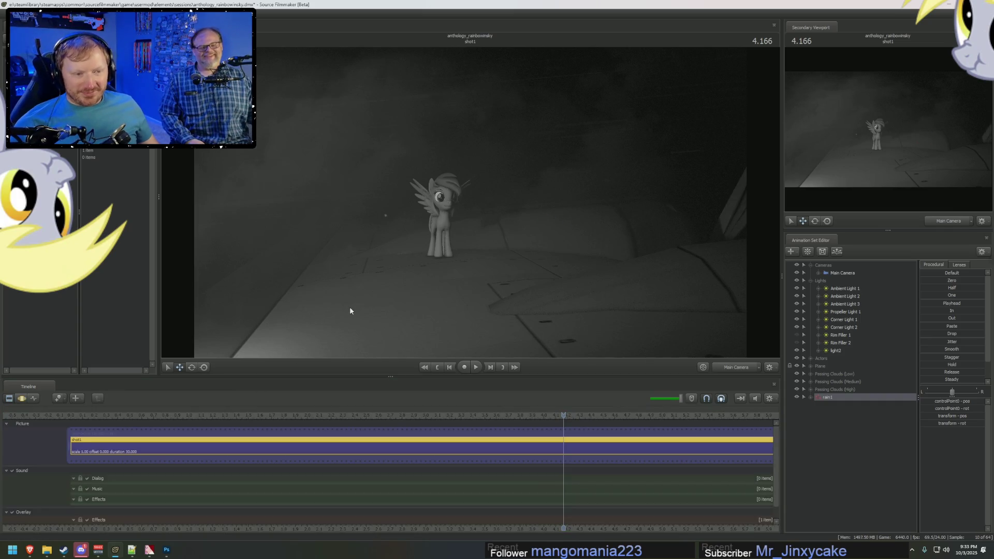
Step: Rewind the shot to its start and preview the playback twice
{"action": "left_click_drag", "start_coordinate": [535, 426], "coordinate": [145, 421]}
{"action": "key", "text": "space"}
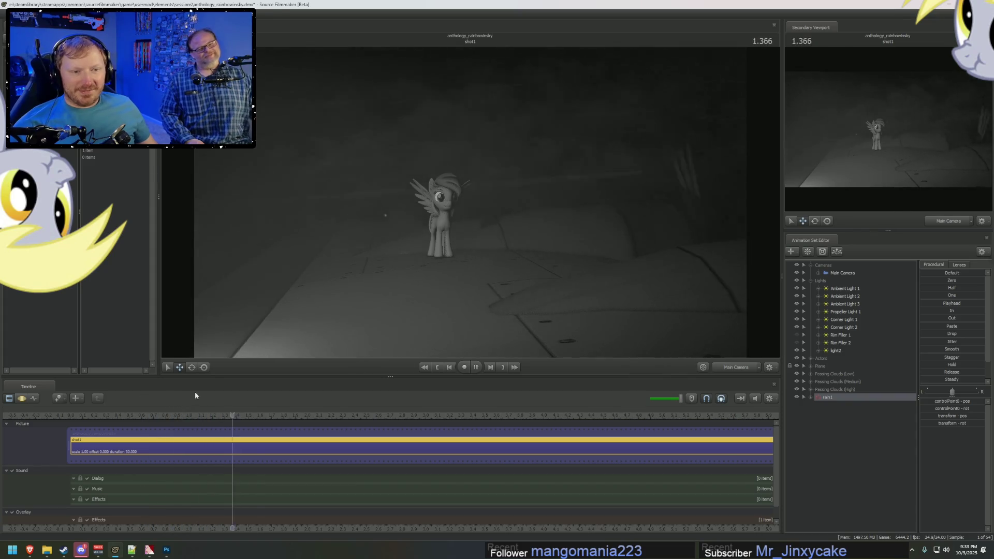
{"action": "key", "text": "space"}
{"action": "left_click_drag", "start_coordinate": [135, 415], "coordinate": [101, 414]}
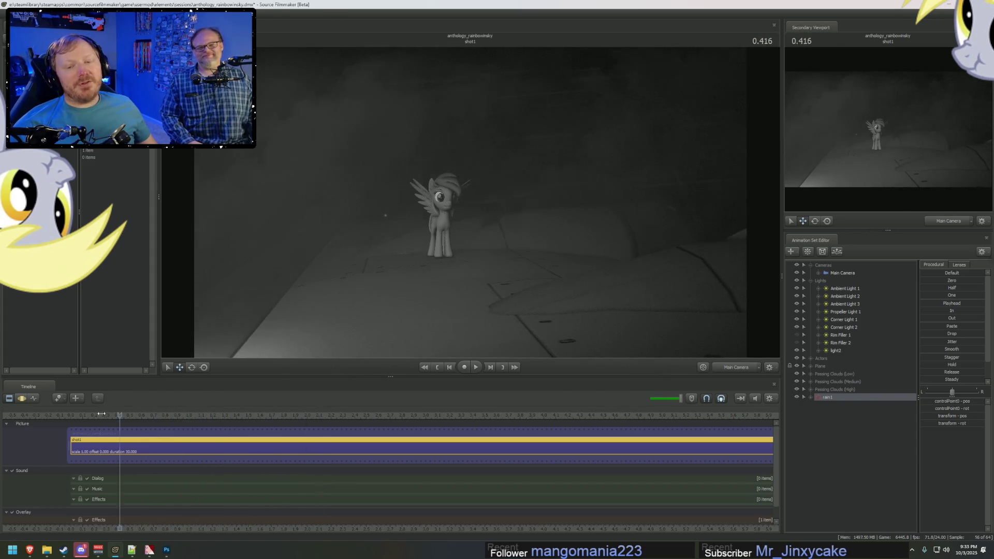
{"action": "key", "text": "space"}
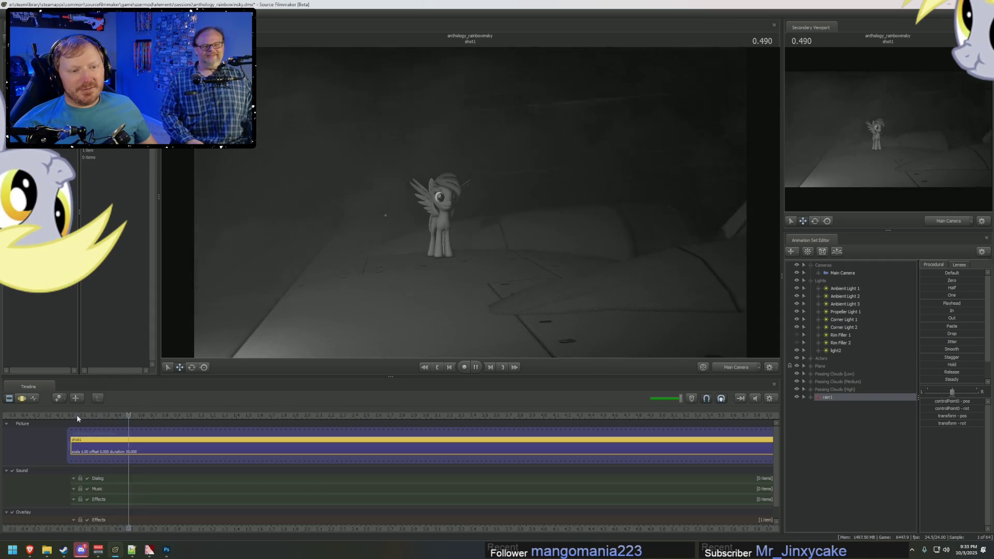
{"action": "key", "text": "space"}
Step: Expand Corner Light 1's controls in the Animation Set Editor
{"action": "key", "text": "F3"}
{"action": "key", "text": "F2"}
{"action": "left_click", "coordinate": [819, 319]}
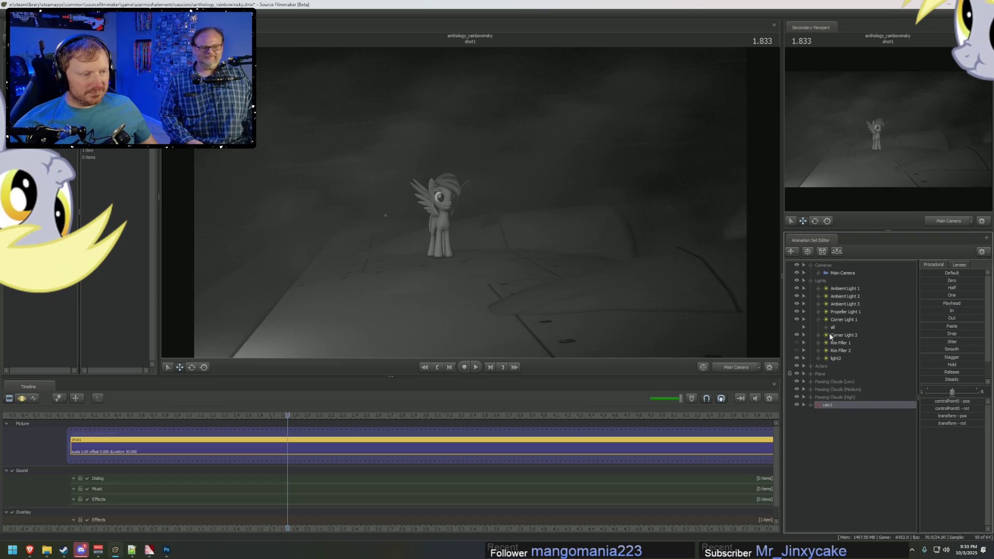
Step: Expand Corner Light 1's all group and load its intensity channel into the motion and graph editors
{"action": "left_click", "coordinate": [827, 327]}
{"action": "left_click", "coordinate": [844, 335]}
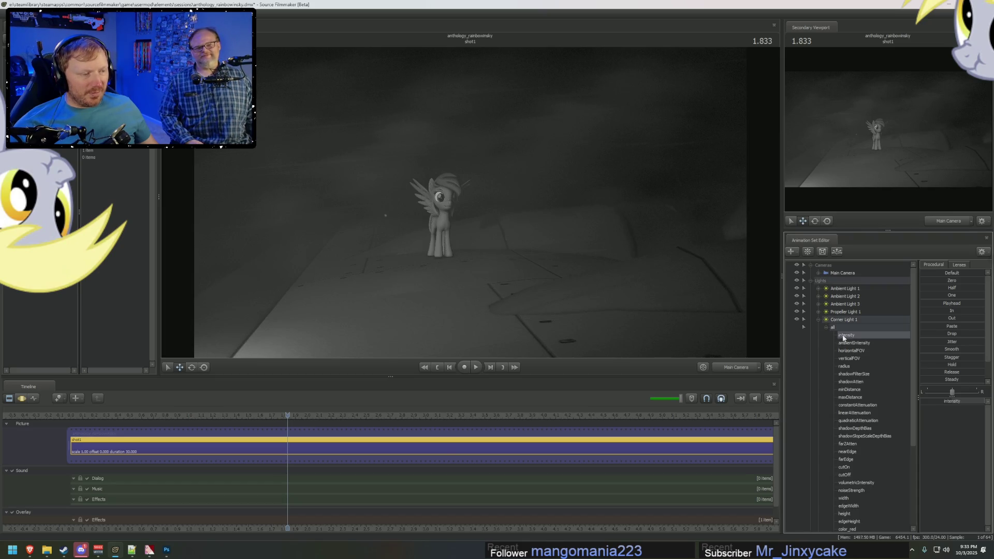
{"action": "key", "text": "F3"}
{"action": "left_click_drag", "start_coordinate": [286, 417], "coordinate": [78, 420]}
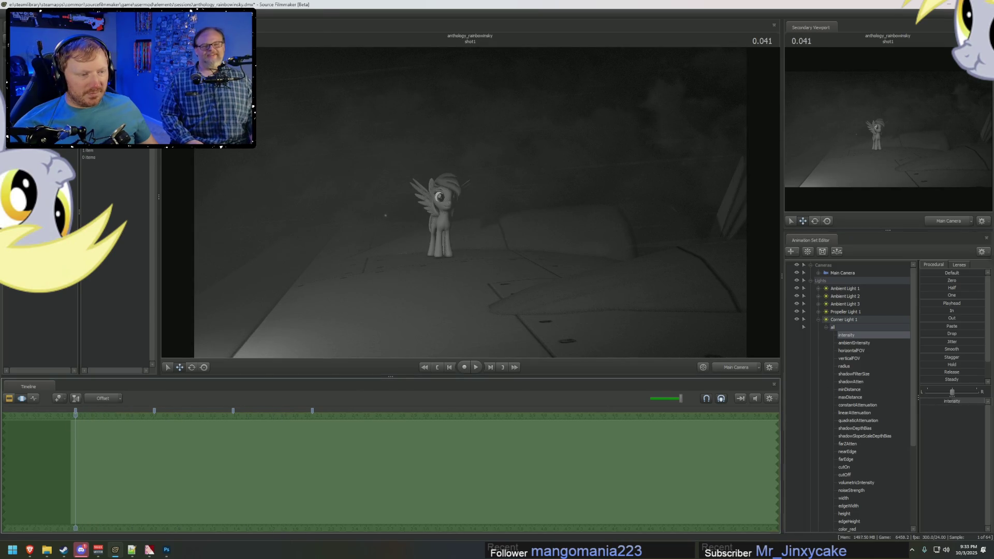
{"action": "key", "text": "F4"}
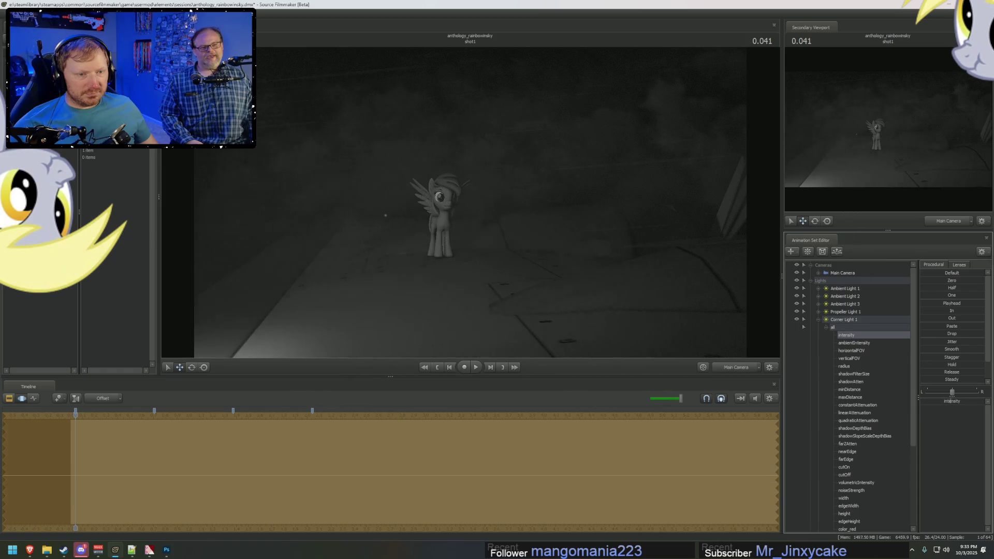
{"action": "key", "text": "F3"}
{"action": "key", "text": "F4"}
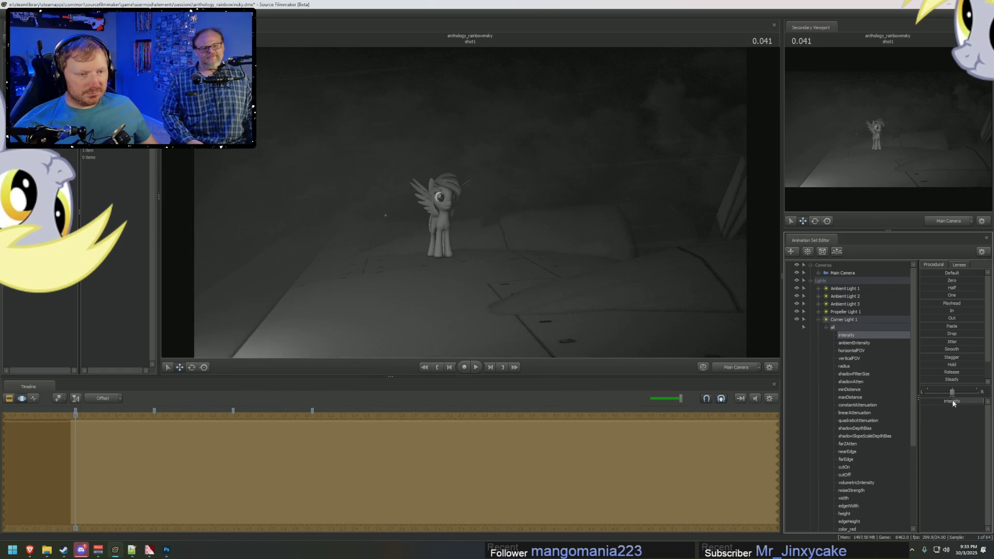
Step: Watch more of the Twilight Zone reference video, then return to the motion editor
{"action": "key", "text": "alt+Tab"}
{"action": "left_click", "coordinate": [569, 387]}
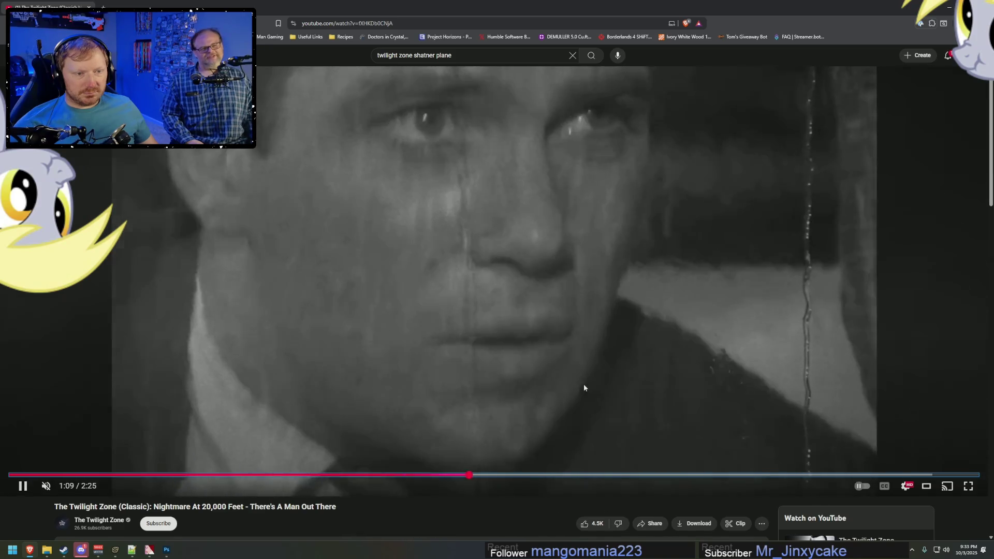
{"action": "key", "text": "alt+Tab"}
{"action": "key", "text": "F2"}
{"action": "key", "text": "F3"}
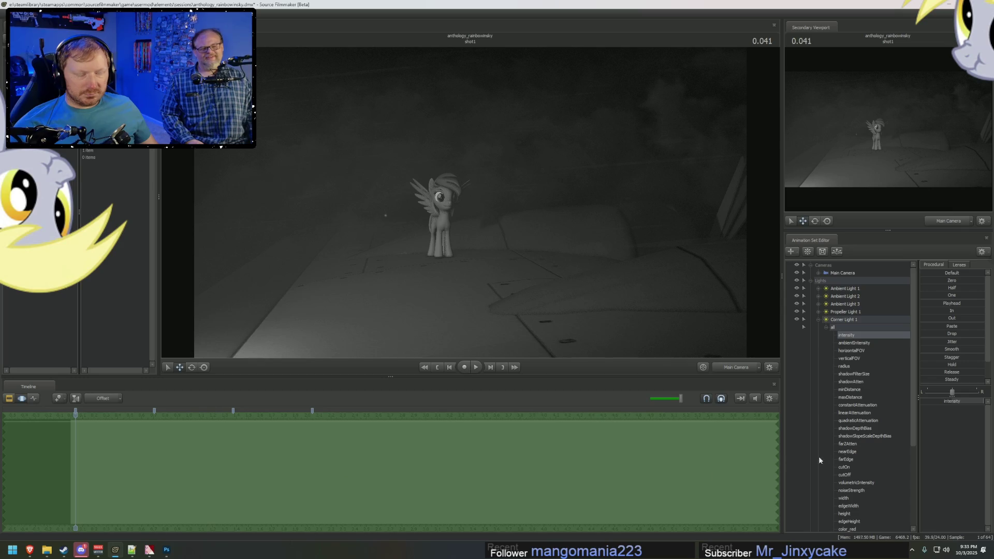
Step: Show Corner Light 1's intensity curve and play the shot to watch the flicker
{"action": "key", "text": "F4"}
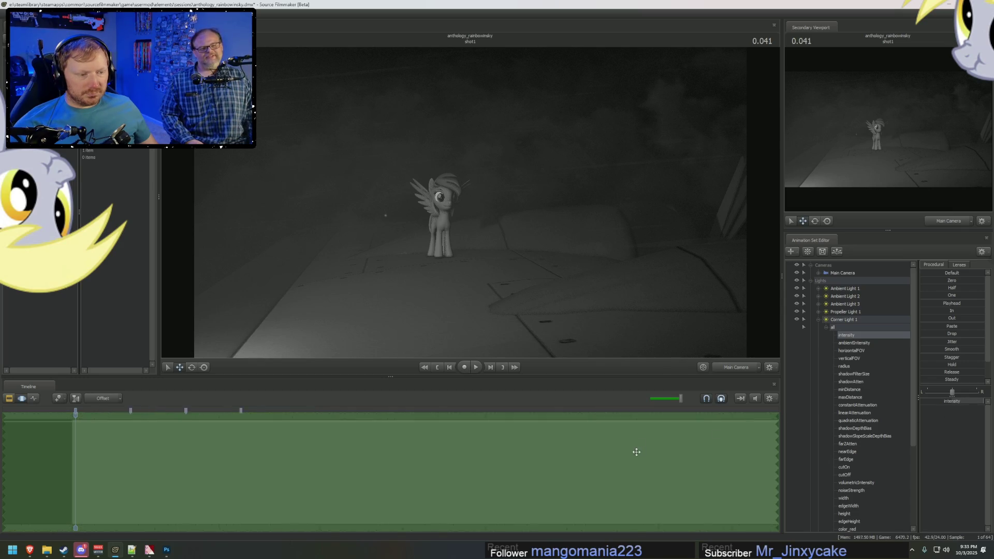
{"action": "key", "text": "F3"}
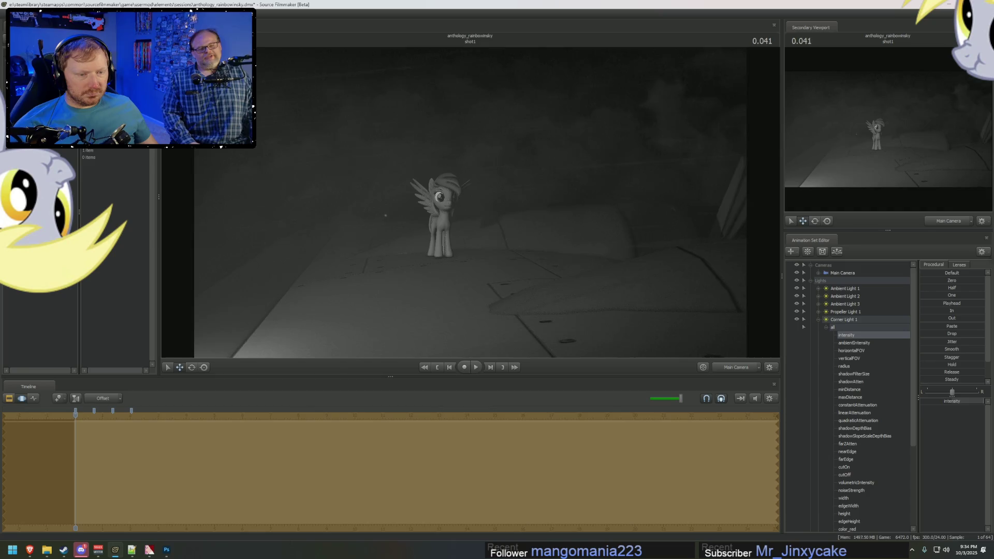
{"action": "key", "text": "space"}
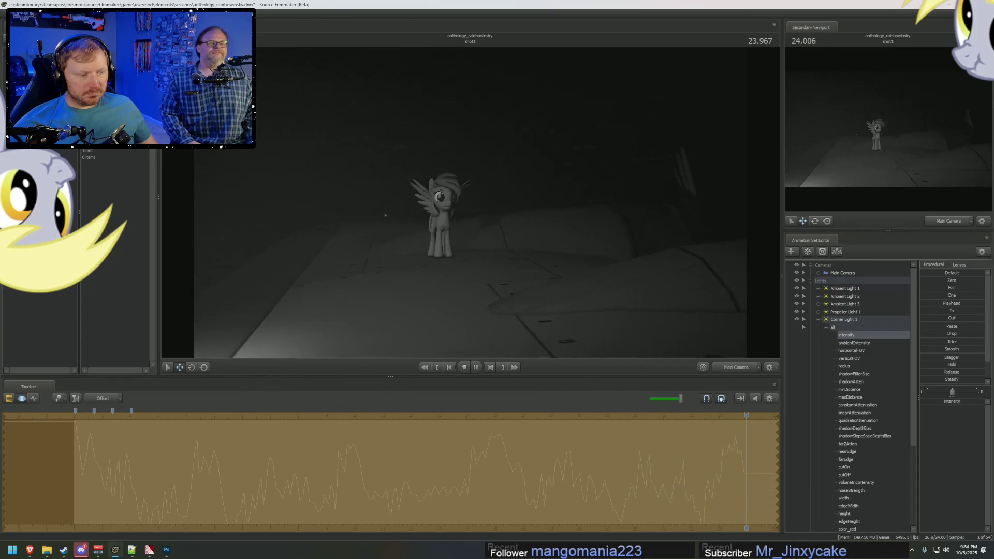
Step: Stop playback and adjust Corner Light 1's intensity at frames around five seconds
{"action": "left_click", "coordinate": [382, 486]}
{"action": "left_click_drag", "start_coordinate": [272, 520], "coordinate": [231, 519]}
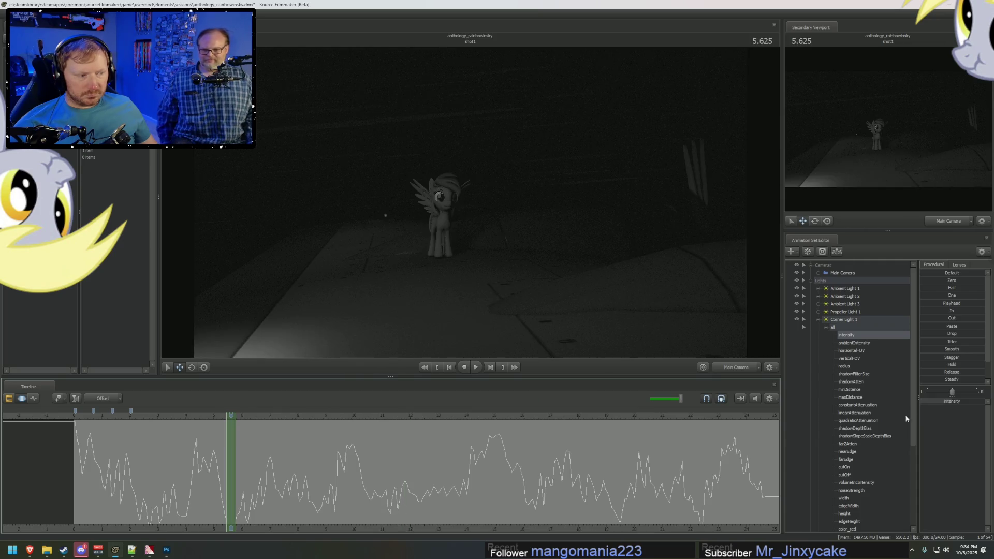
{"action": "left_click_drag", "start_coordinate": [232, 493], "coordinate": [230, 492]}
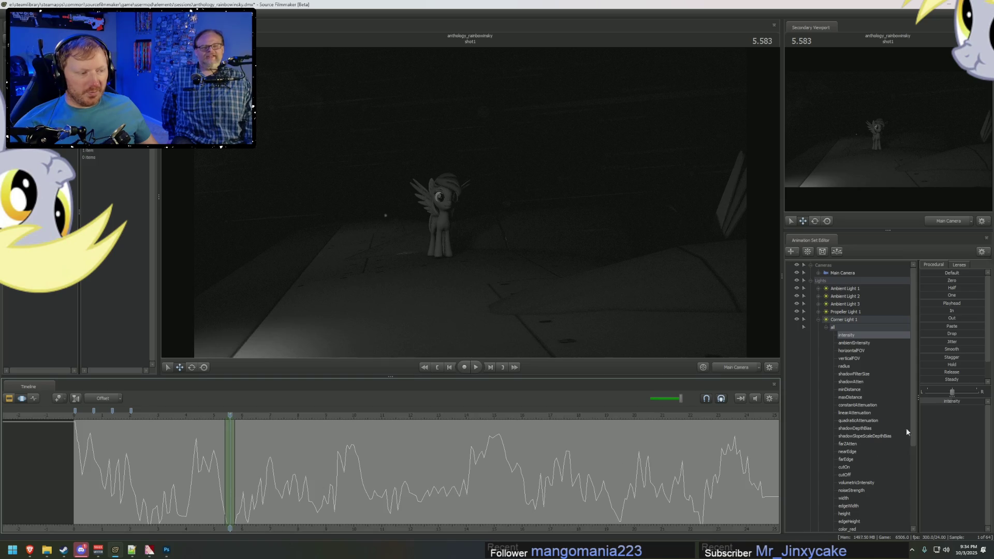
{"action": "mouse_move", "coordinate": [935, 401]}
{"action": "left_mouse_down"}
{"action": "mouse_move", "coordinate": [951, 400]}
{"action": "mouse_move", "coordinate": [935, 401]}
{"action": "left_mouse_up"}
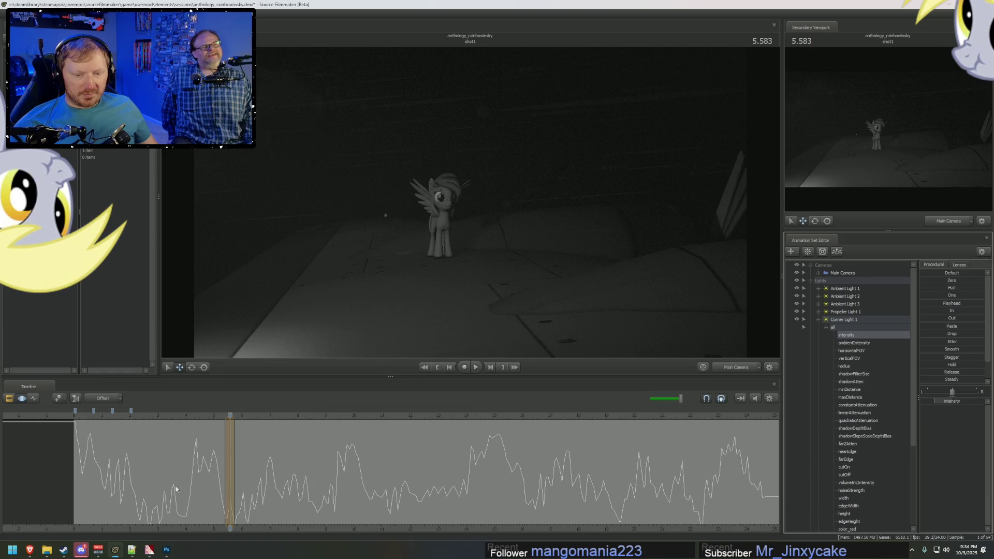
{"action": "left_click", "coordinate": [149, 514]}
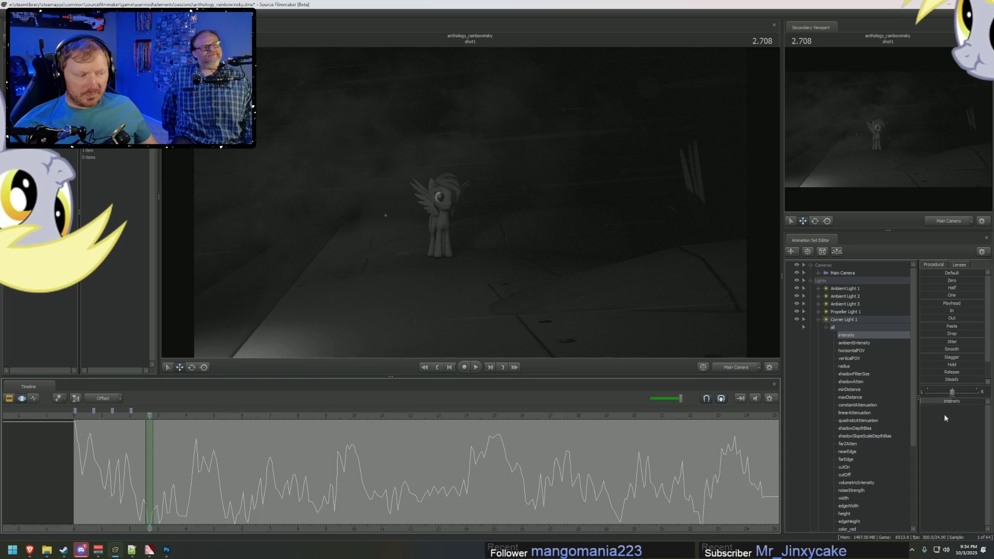
{"action": "left_click_drag", "start_coordinate": [958, 403], "coordinate": [922, 403]}
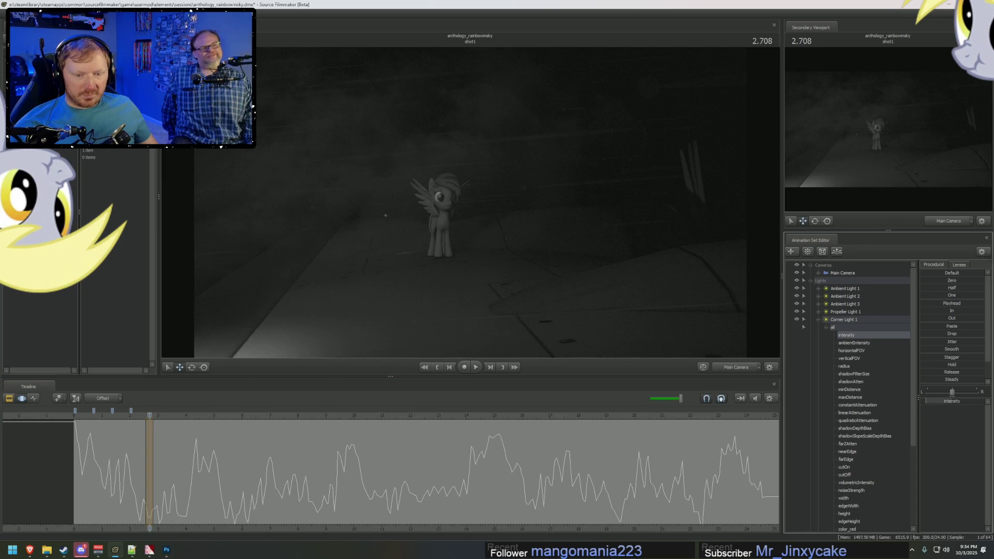
{"action": "scroll", "coordinate": [178, 506], "scroll_direction": "up", "scroll_amount": 5}
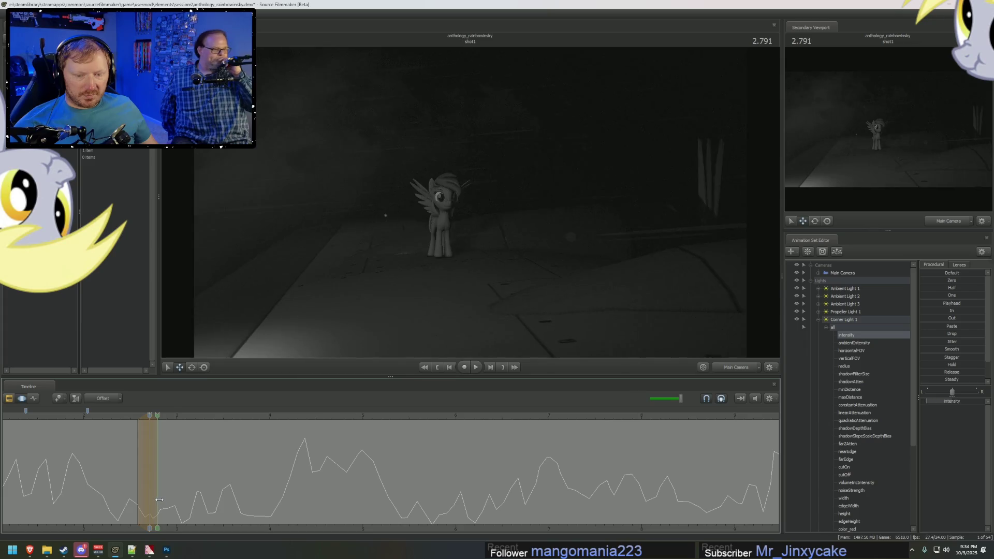
Step: Inspect the flicker curve's dips near 3.5 and 22.4 seconds, setting a time selection there
{"action": "left_click", "coordinate": [138, 492]}
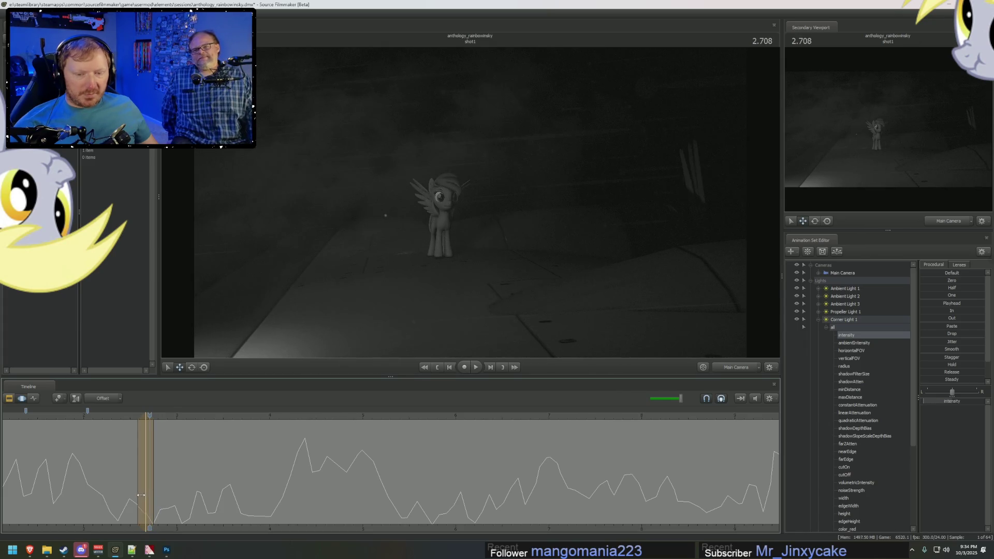
{"action": "left_click", "coordinate": [145, 490]}
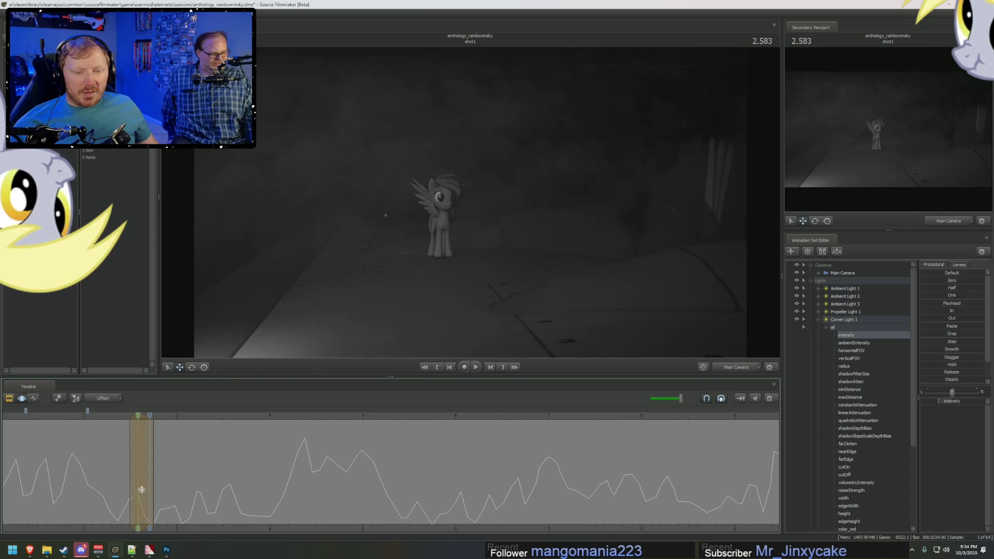
{"action": "left_click", "coordinate": [223, 492]}
{"action": "scroll", "coordinate": [225, 493], "scroll_direction": "down", "scroll_amount": 5}
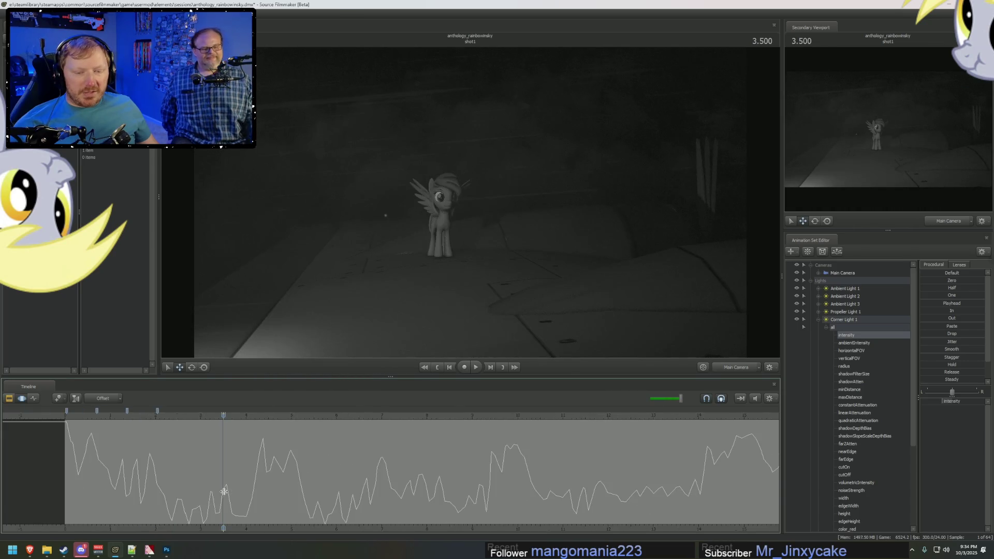
{"action": "scroll", "coordinate": [227, 494], "scroll_direction": "down", "scroll_amount": 2}
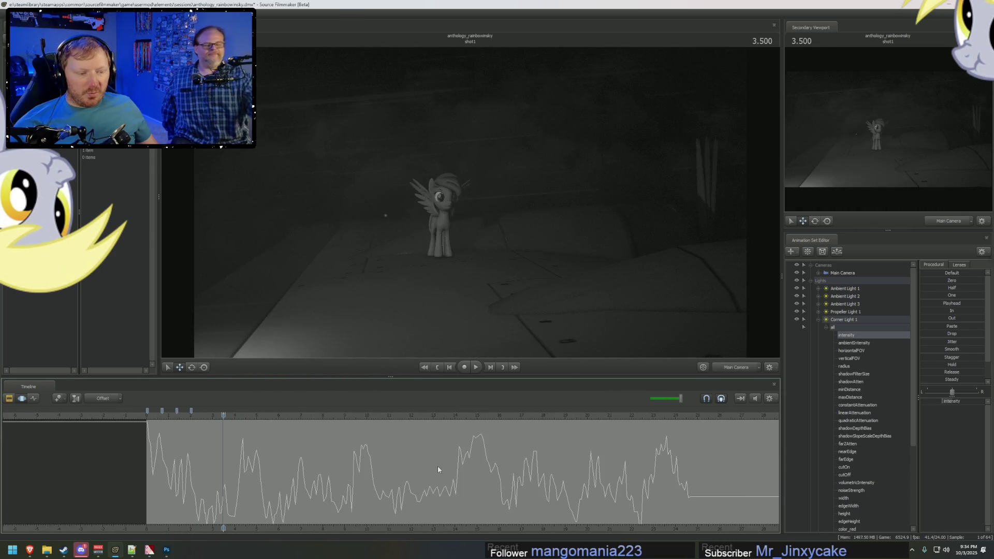
{"action": "left_click", "coordinate": [642, 505]}
{"action": "scroll", "coordinate": [639, 507], "scroll_direction": "up", "scroll_amount": 5}
{"action": "left_click", "coordinate": [634, 513]}
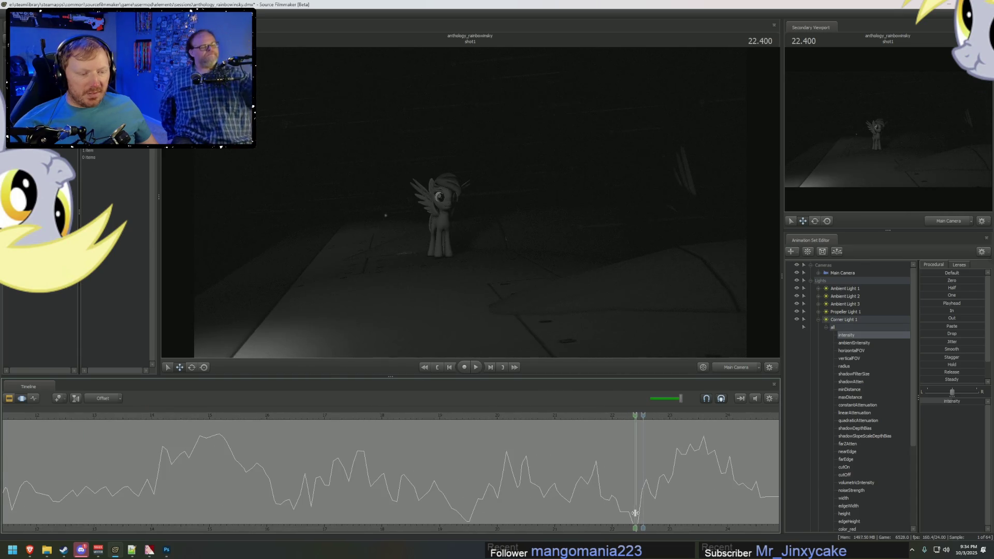
{"action": "left_click", "coordinate": [635, 513]}
{"action": "scroll", "coordinate": [636, 512], "scroll_direction": "up", "scroll_amount": 2}
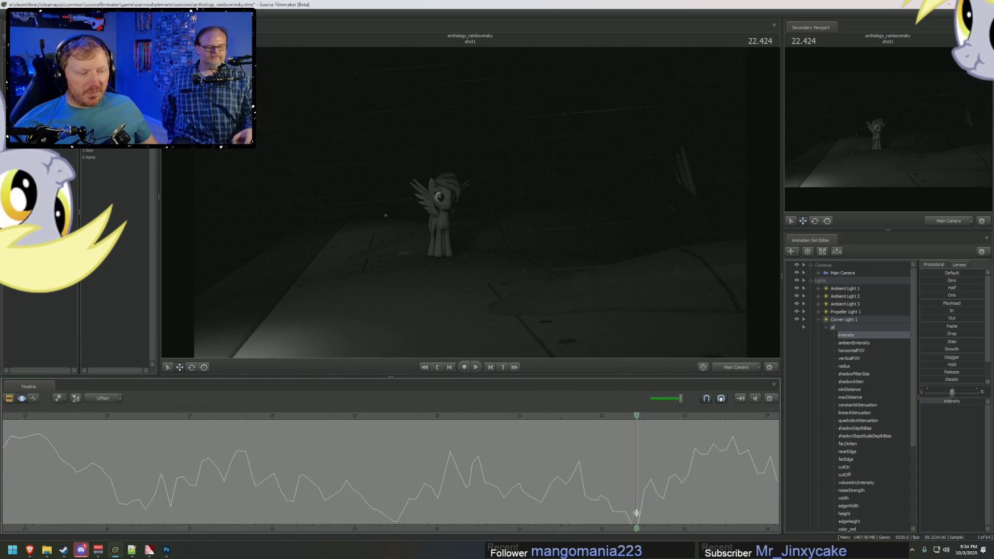
{"action": "left_click", "coordinate": [638, 513]}
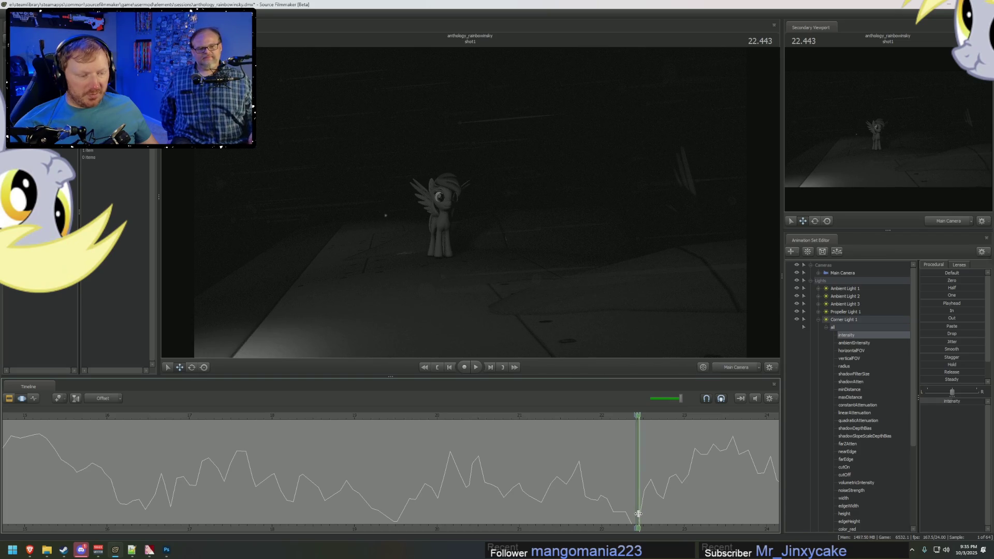
{"action": "left_click", "coordinate": [640, 514]}
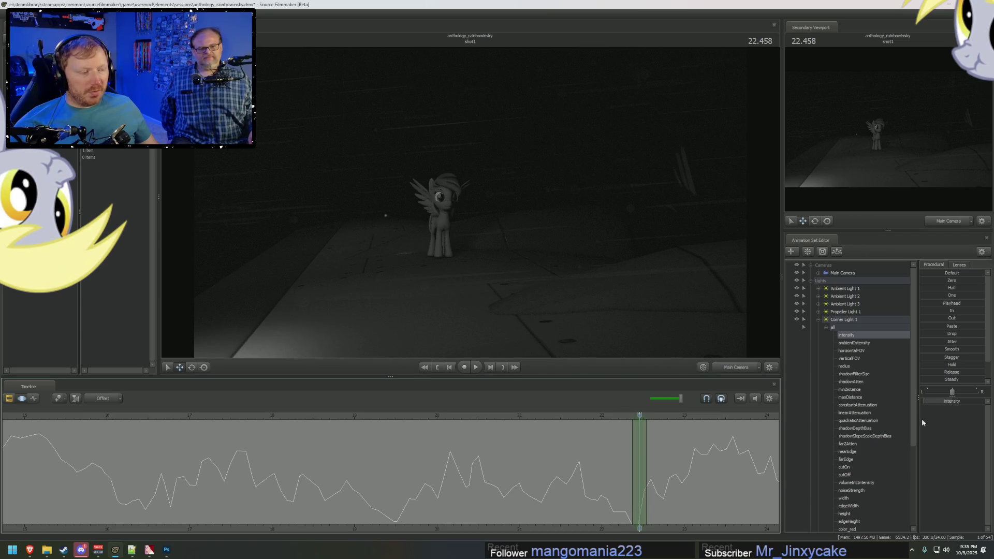
{"action": "left_click", "coordinate": [938, 407]}
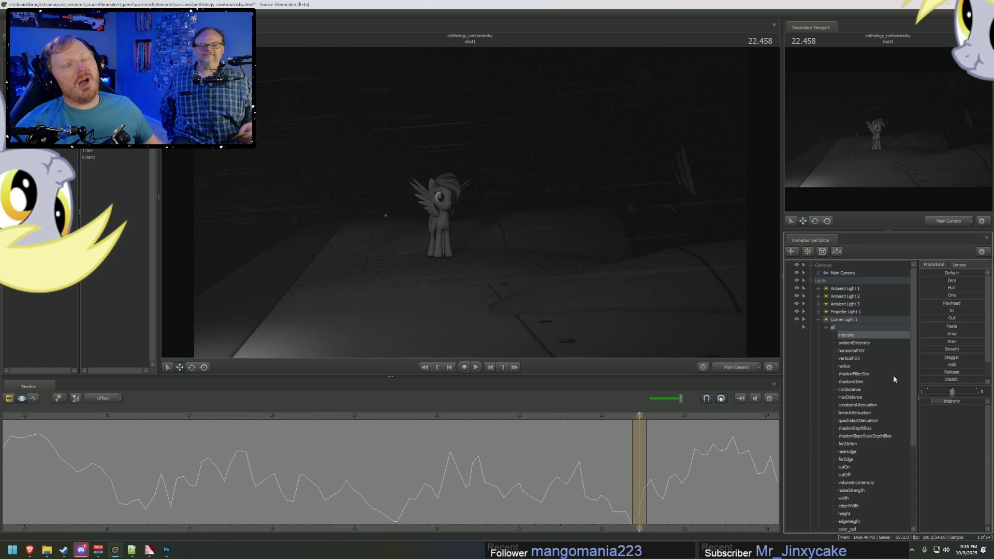
Step: Play the shot from the beginning in the clip view
{"action": "key", "text": "F2"}
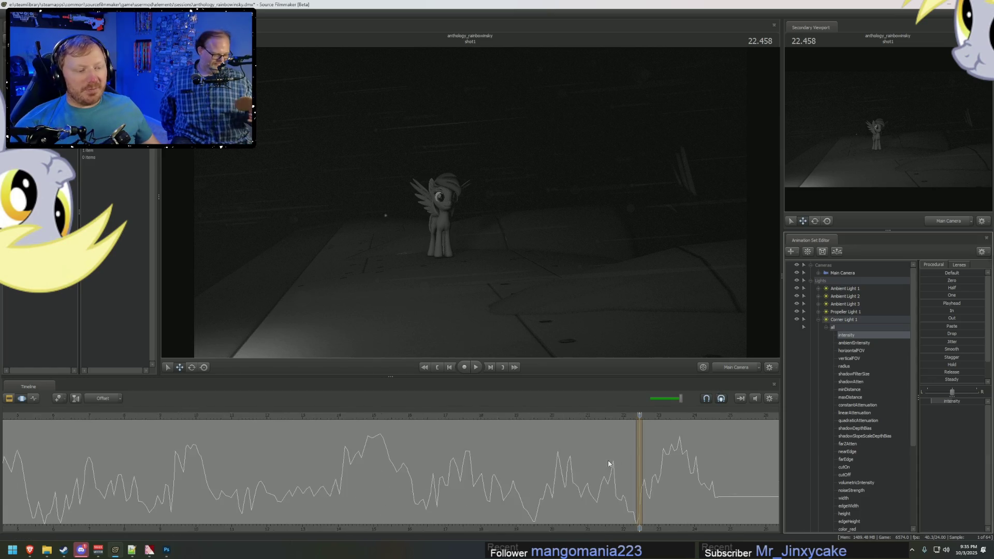
{"action": "key", "text": "space"}
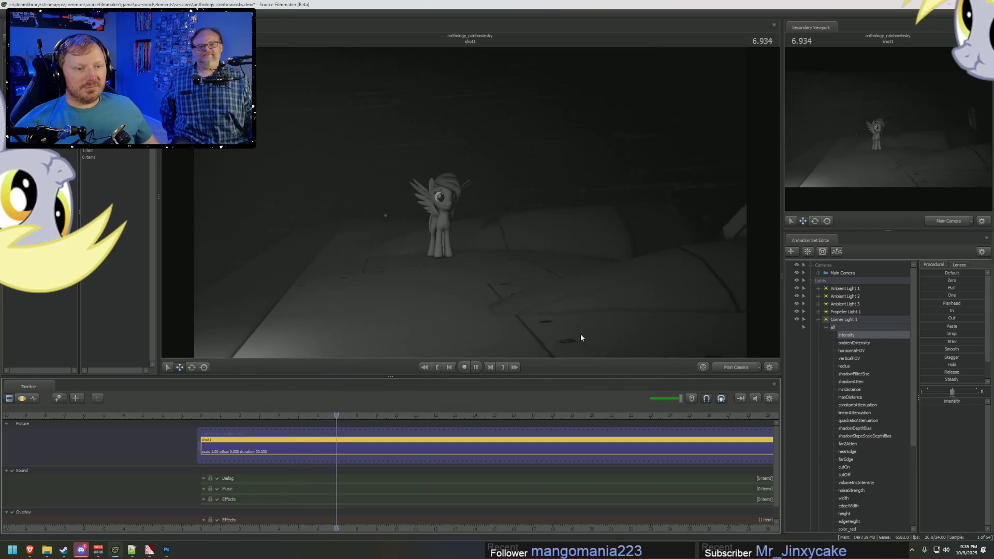
Step: Stop near 8.958, select the curve's whole time range, and switch to the reference video
{"action": "key", "text": "space"}
{"action": "key", "text": "F4"}
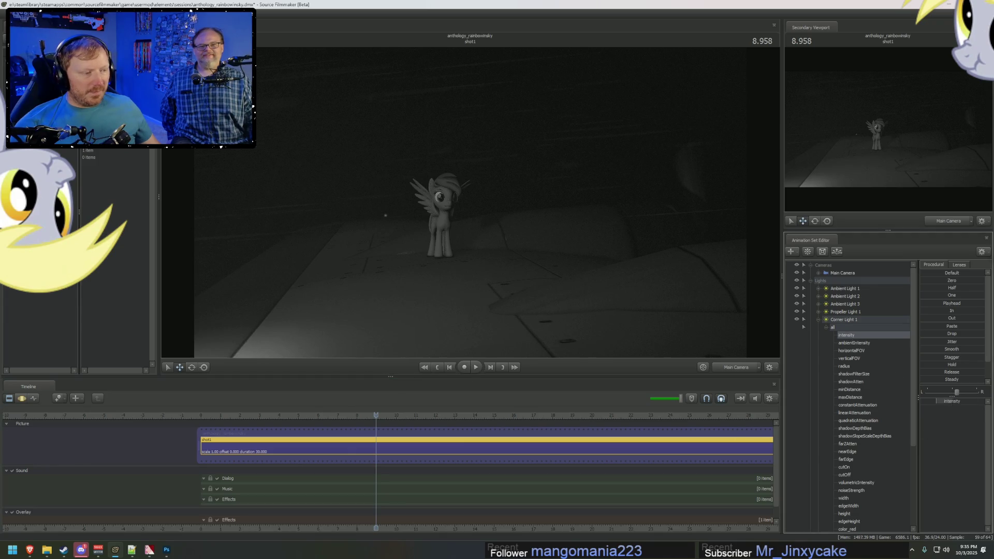
{"action": "left_click", "coordinate": [719, 462]}
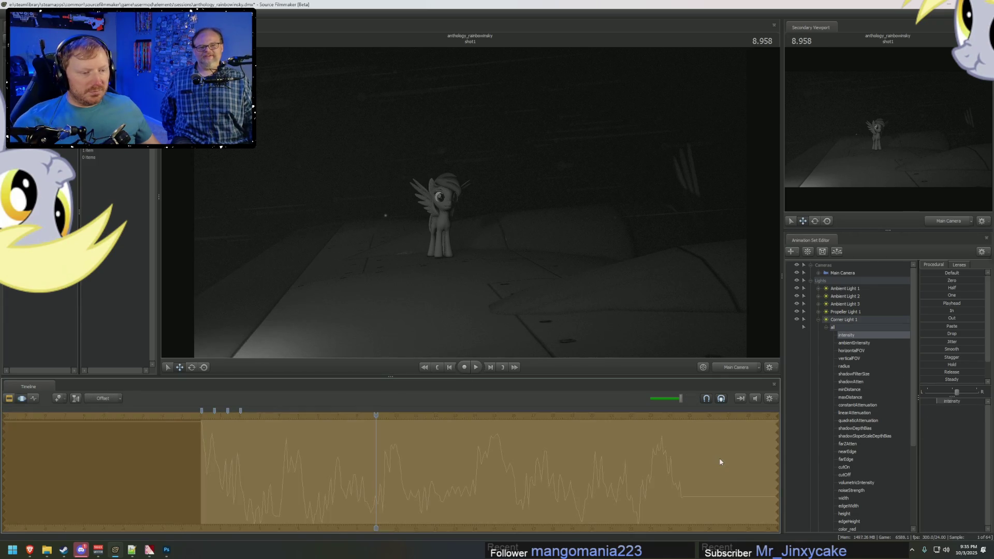
{"action": "key", "text": "alt+Tab"}
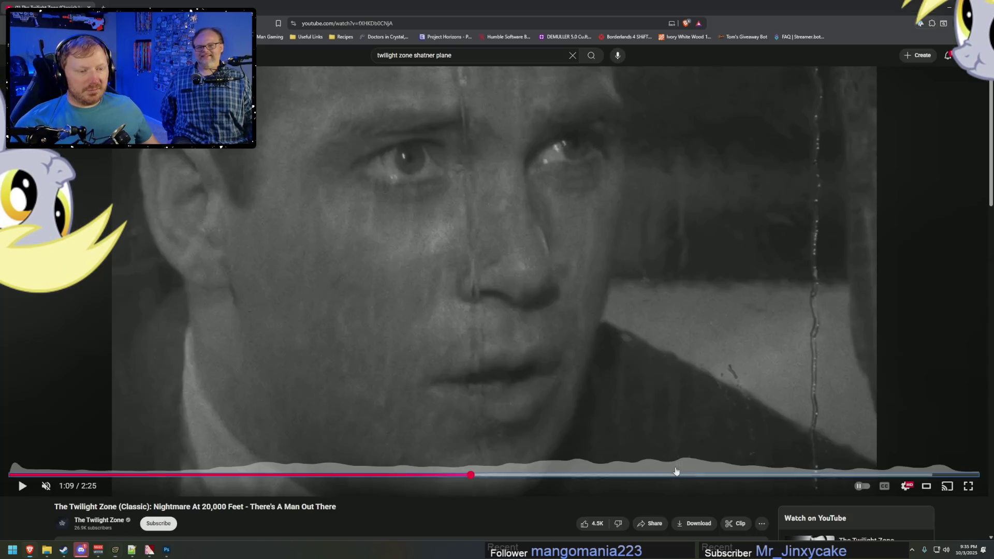
Step: Rewatch the Twilight Zone wing scene from 1:04 twice, then return to Source Filmmaker
{"action": "mouse_move", "coordinate": [470, 474]}
{"action": "left_mouse_down"}
{"action": "mouse_move", "coordinate": [485, 475]}
{"action": "mouse_move", "coordinate": [441, 481]}
{"action": "left_mouse_up"}
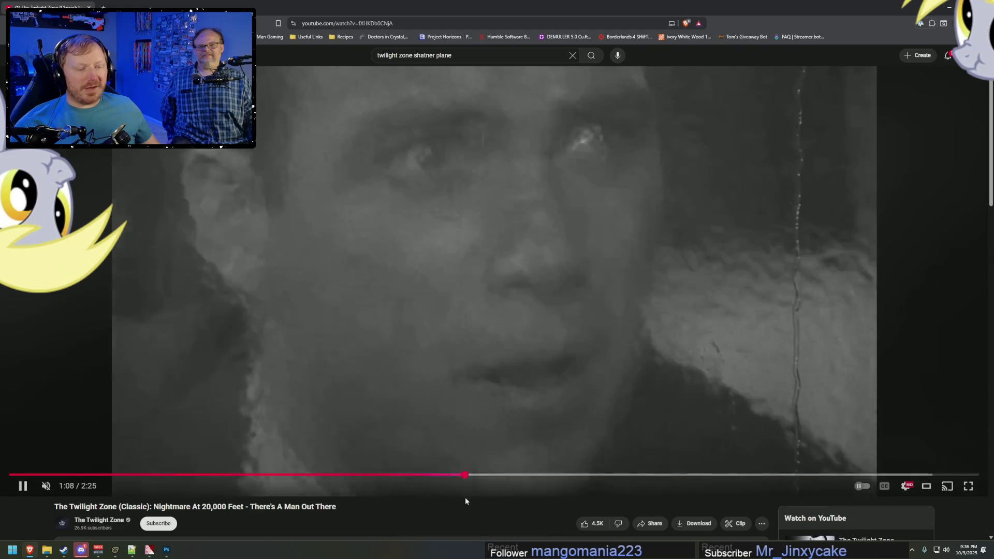
{"action": "left_click_drag", "start_coordinate": [440, 475], "coordinate": [439, 477]}
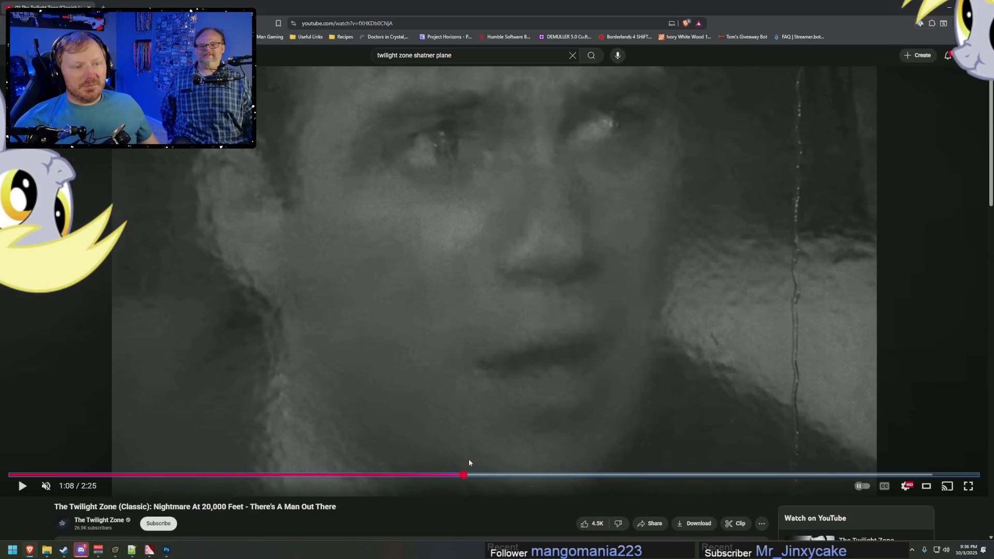
{"action": "key", "text": "alt+Tab"}
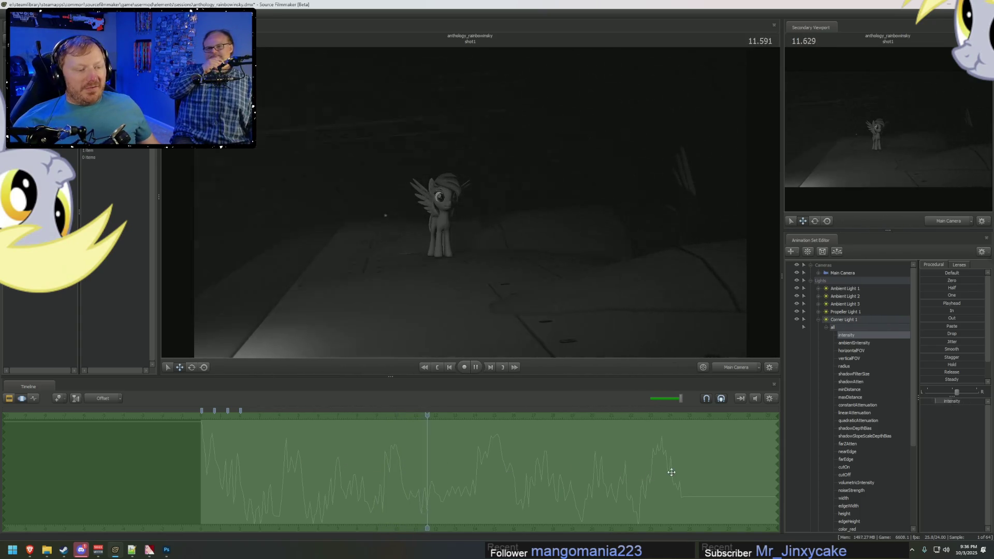
Step: Scrub through the shot and play it back, stopping at 8.000
{"action": "mouse_move", "coordinate": [668, 476]}
{"action": "left_mouse_down"}
{"action": "mouse_move", "coordinate": [681, 481]}
{"action": "mouse_move", "coordinate": [200, 490]}
{"action": "mouse_move", "coordinate": [441, 482]}
{"action": "left_mouse_up"}
{"action": "left_click_drag", "start_coordinate": [684, 462], "coordinate": [590, 479]}
{"action": "key", "text": "F2"}
{"action": "left_click", "coordinate": [235, 420]}
{"action": "key", "text": "space"}
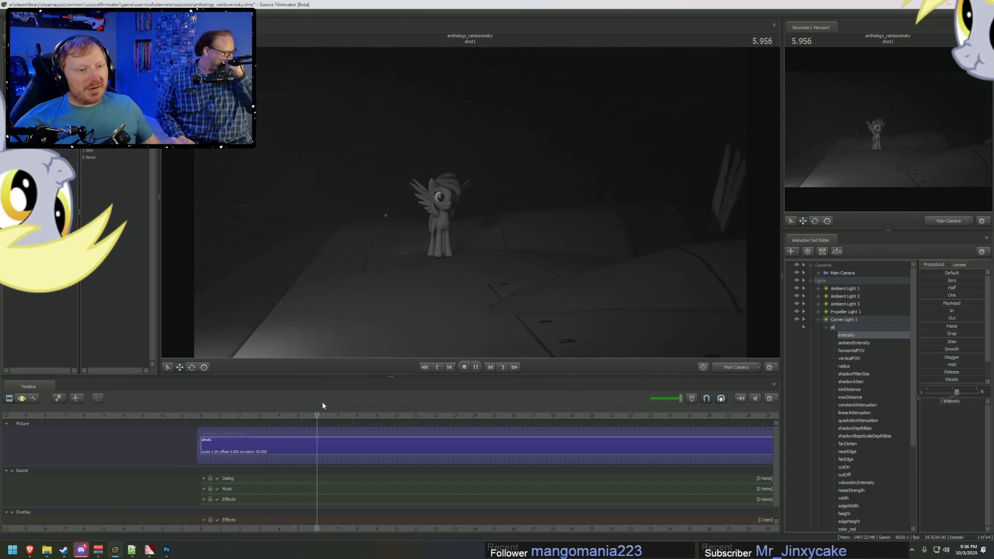
{"action": "key", "text": "space"}
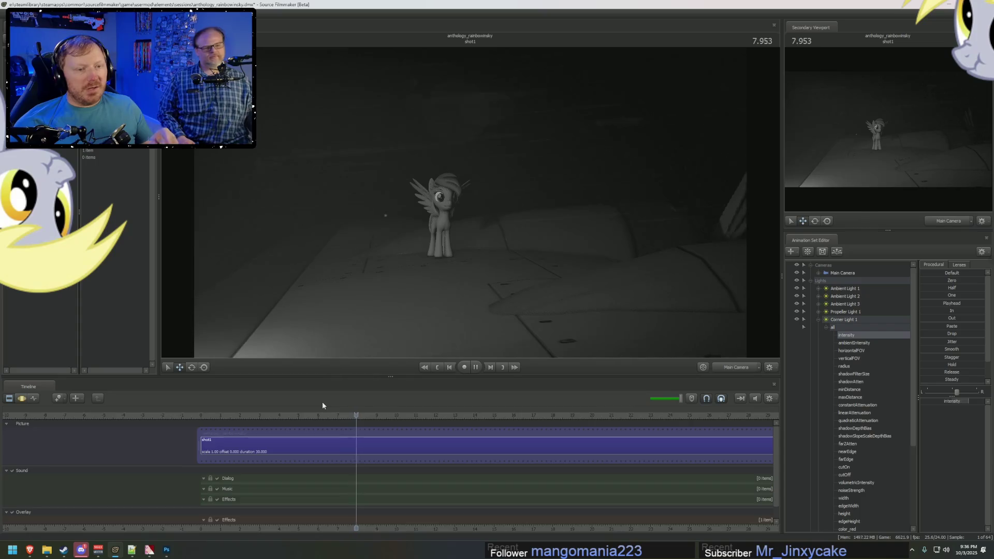
Step: Show only Corner Light 1's intensity curve in the motion editor, panned to the shot start
{"action": "key", "text": "F3"}
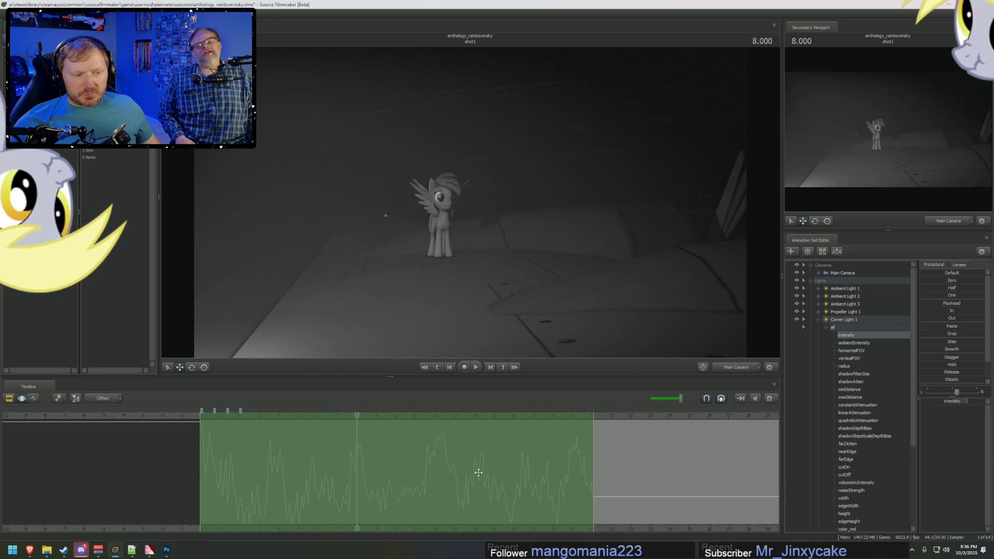
{"action": "left_click", "coordinate": [848, 320]}
{"action": "scroll", "coordinate": [355, 470], "scroll_direction": "up", "scroll_amount": 2}
{"action": "scroll", "coordinate": [355, 470], "scroll_direction": "down", "scroll_amount": 1}
{"action": "middle_click_drag", "start_coordinate": [679, 525], "coordinate": [559, 525]}
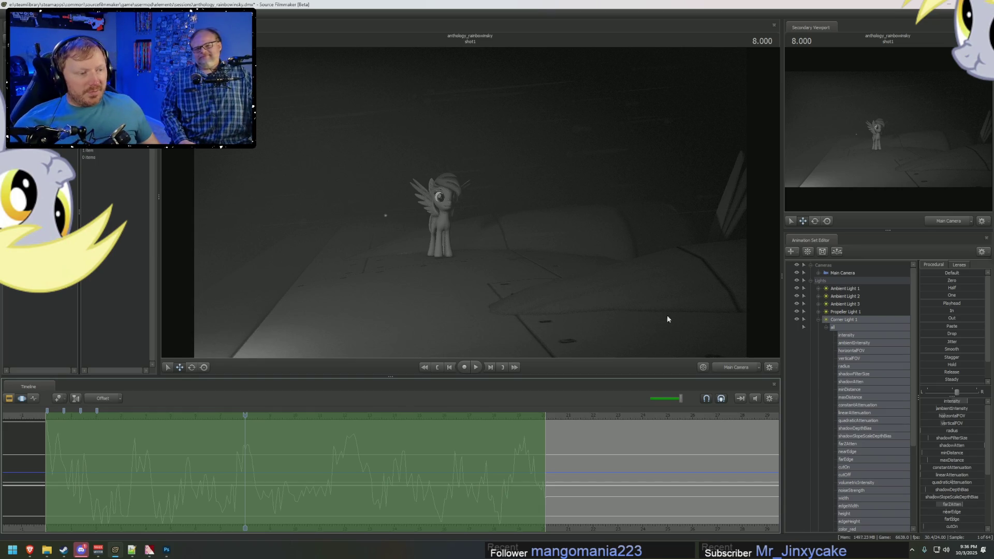
{"action": "left_click", "coordinate": [842, 336]}
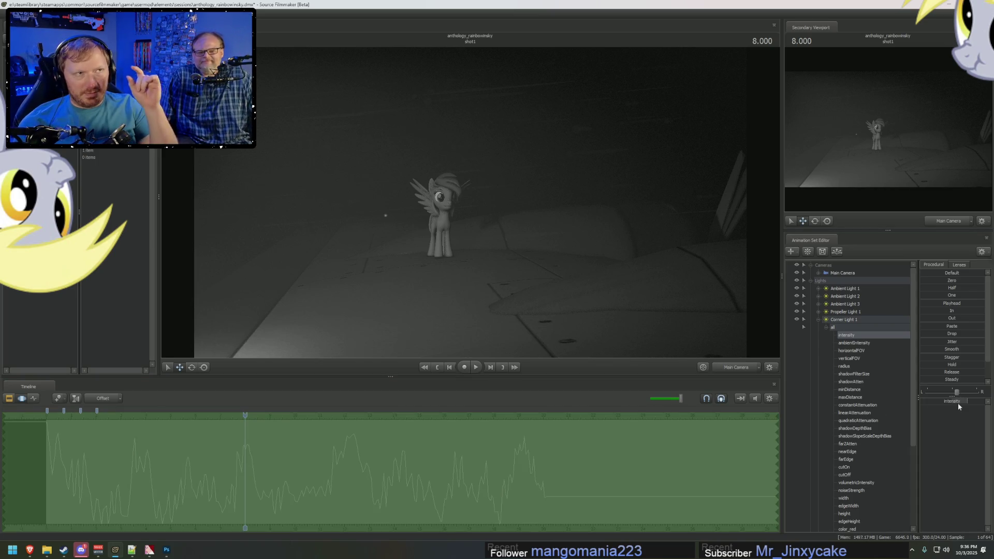
Step: Turn on Rim Filler 1 and 2 and try brightening their intensities, undoing the change
{"action": "left_click", "coordinate": [820, 320]}
{"action": "left_click", "coordinate": [836, 336]}
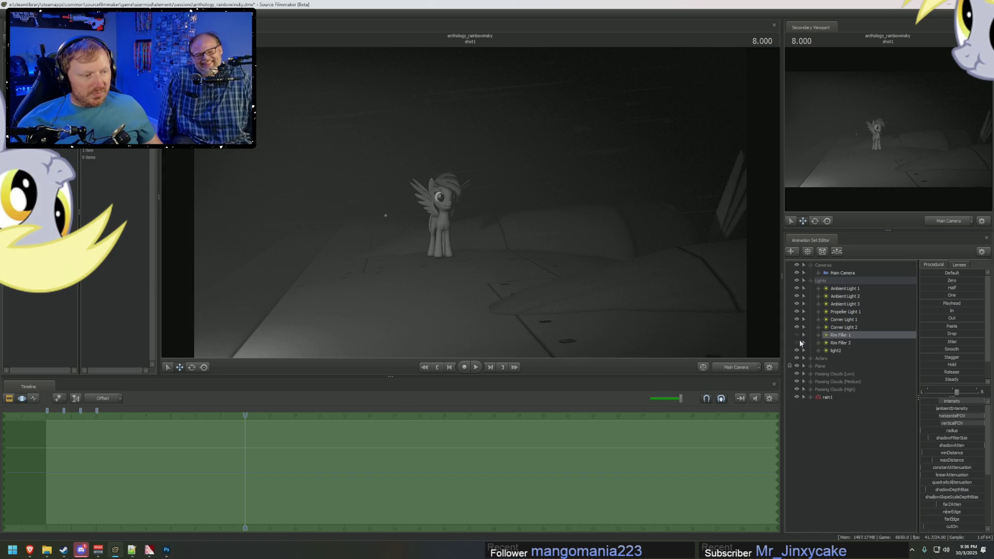
{"action": "left_click", "coordinate": [797, 343]}
{"action": "left_click", "coordinate": [796, 335]}
{"action": "left_click", "coordinate": [819, 335]}
{"action": "left_click", "coordinate": [818, 351]}
{"action": "left_click", "coordinate": [826, 342]}
{"action": "left_click", "coordinate": [853, 352]}
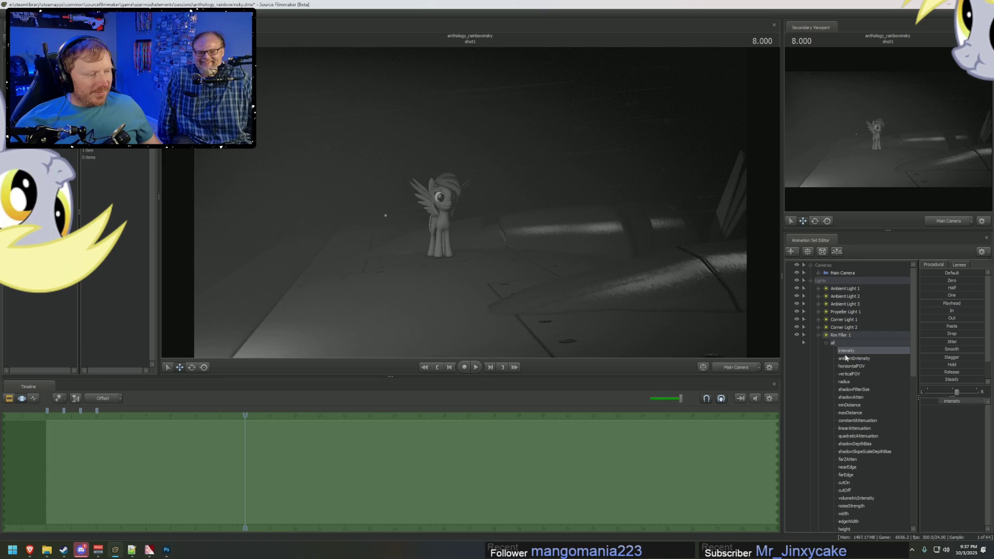
{"action": "scroll", "coordinate": [846, 357], "scroll_direction": "down", "scroll_amount": 10}
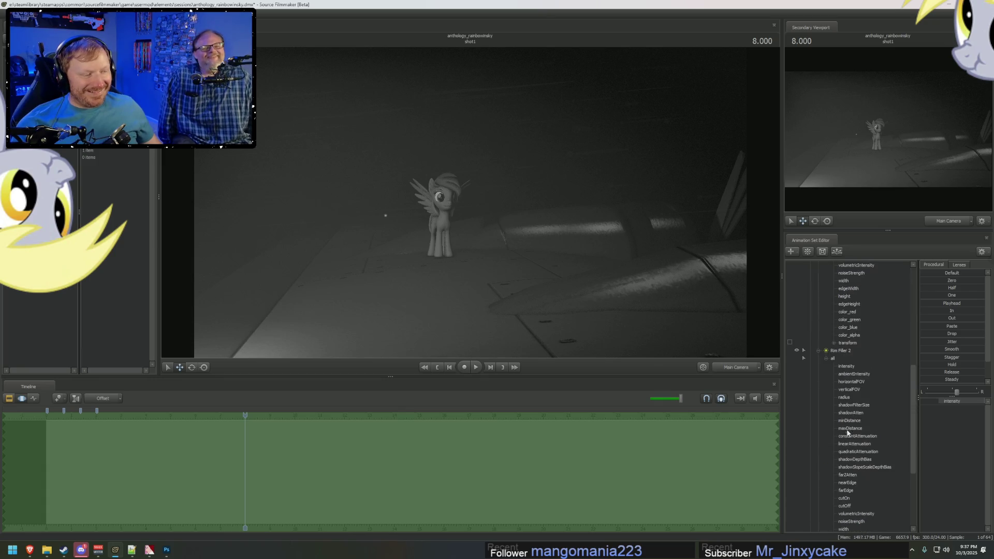
{"action": "left_click", "coordinate": [861, 367], "text": "ctrl"}
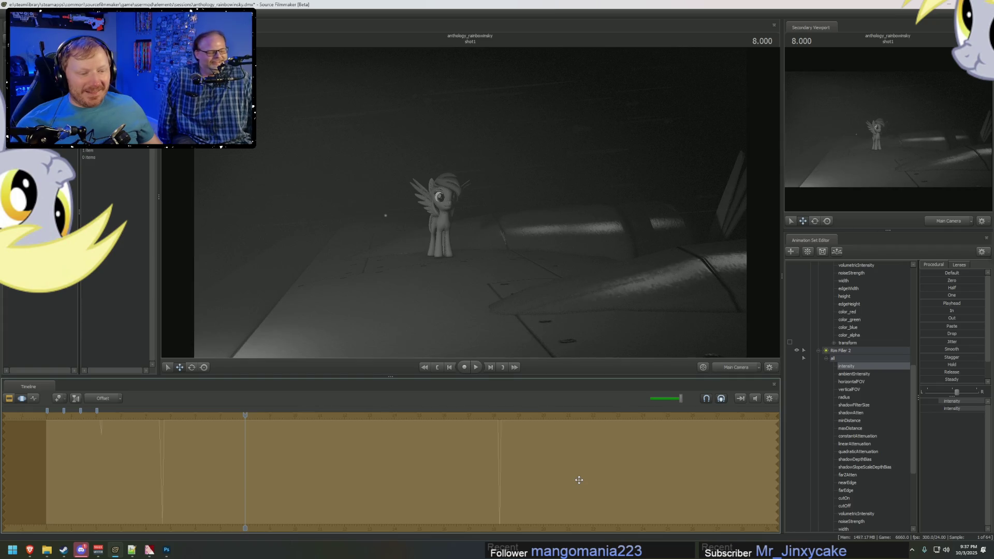
{"action": "left_click_drag", "start_coordinate": [274, 456], "coordinate": [509, 443]}
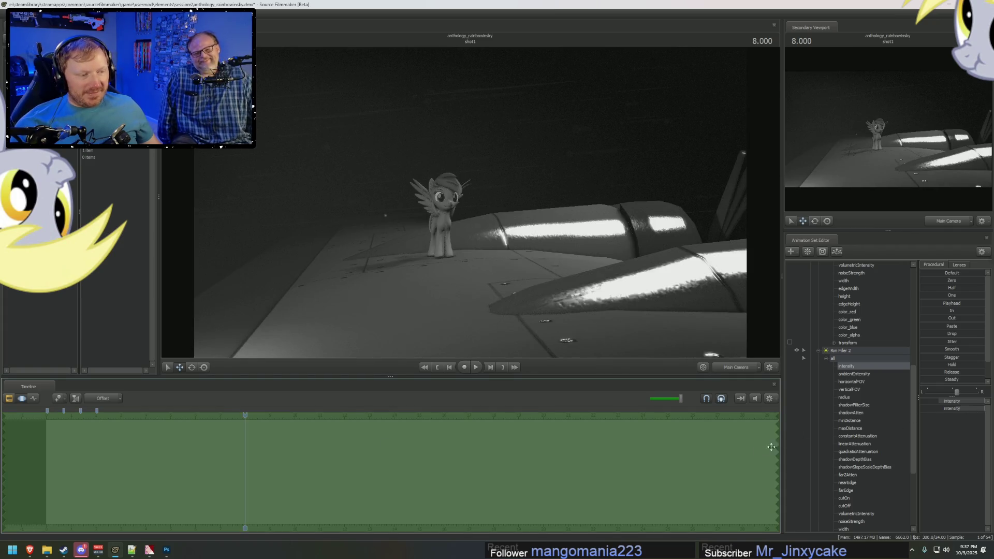
{"action": "key", "text": "ctrl+z"}
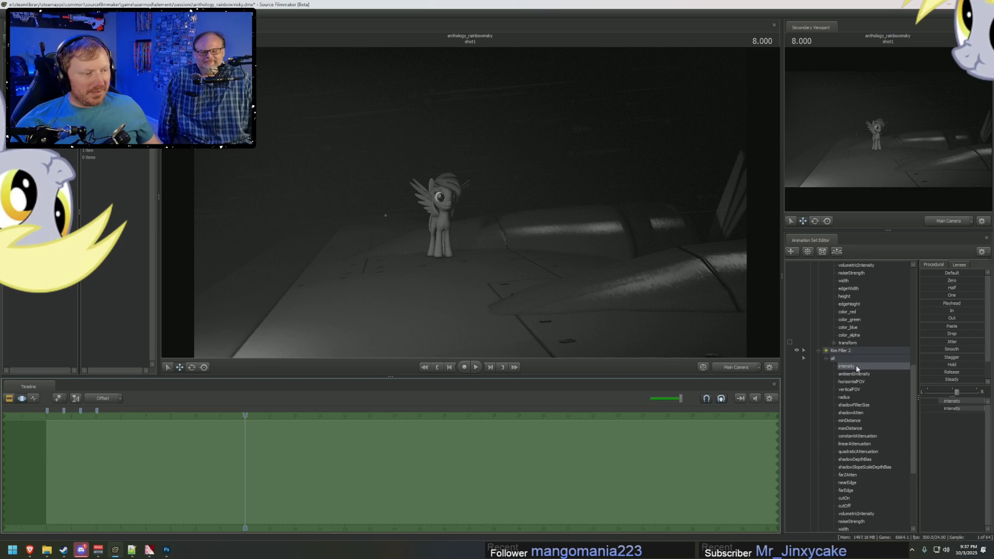
{"action": "scroll", "coordinate": [856, 369], "scroll_direction": "up", "scroll_amount": 10}
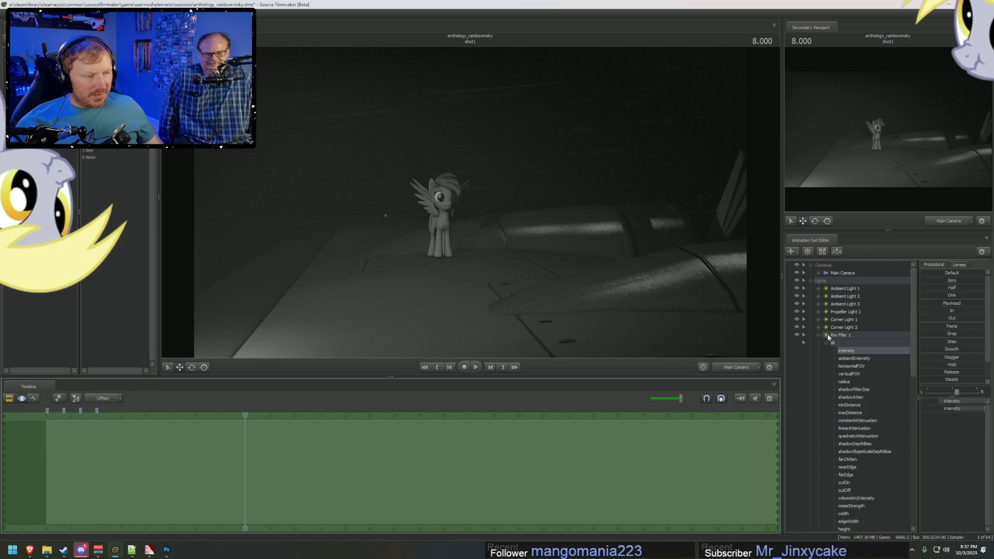
Step: Compare Corner Light 1's curve with Rim Filler 1's flat intensity curve and open its channel options
{"action": "left_click", "coordinate": [820, 321]}
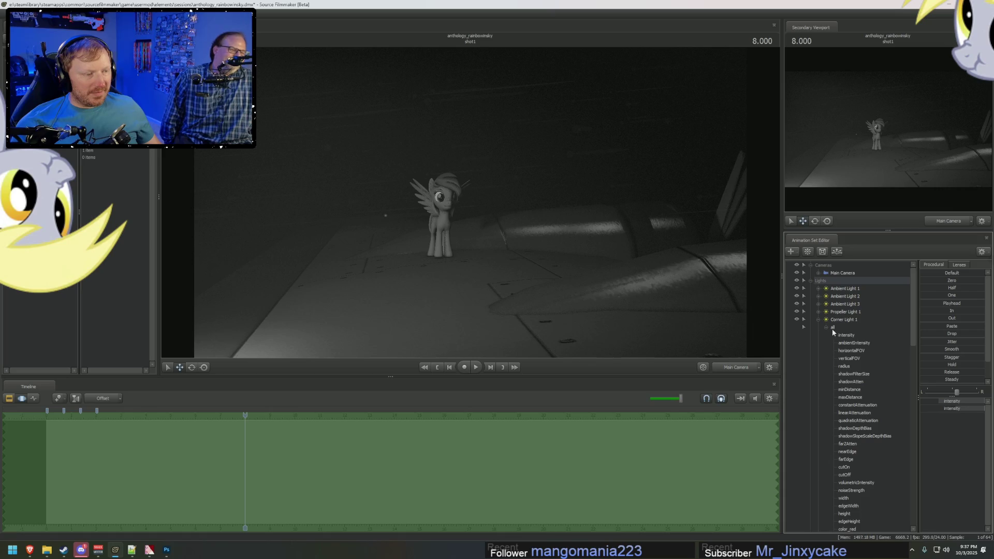
{"action": "left_click", "coordinate": [692, 451]}
{"action": "left_click", "coordinate": [654, 454]}
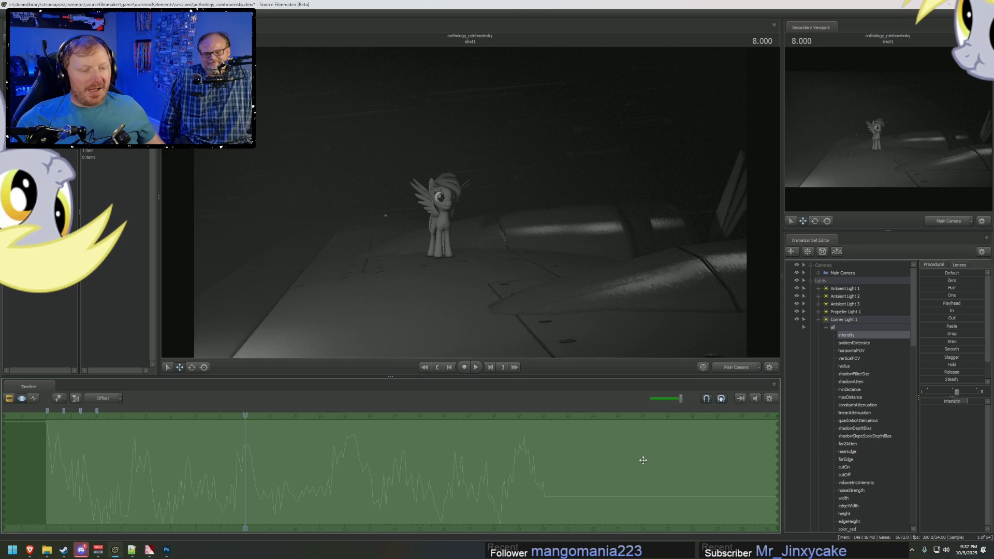
{"action": "left_click", "coordinate": [820, 326]}
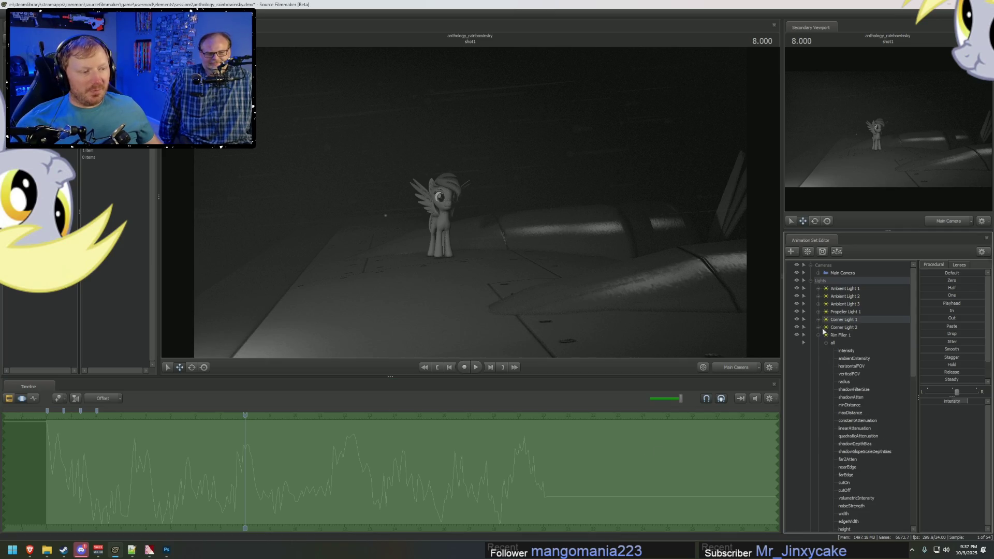
{"action": "left_click", "coordinate": [840, 351]}
{"action": "left_click", "coordinate": [673, 434]}
{"action": "left_click", "coordinate": [567, 472]}
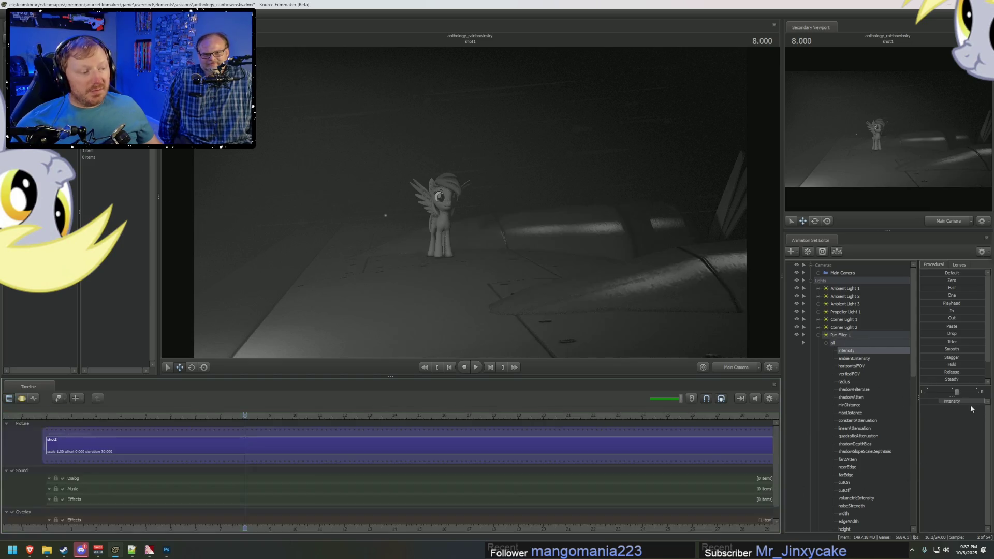
{"action": "right_click", "coordinate": [851, 351]}
Step: Check the intensity slider ranges, including Corner Light 1's, without changing them
{"action": "right_click", "coordinate": [945, 398]}
{"action": "left_click", "coordinate": [955, 411]}
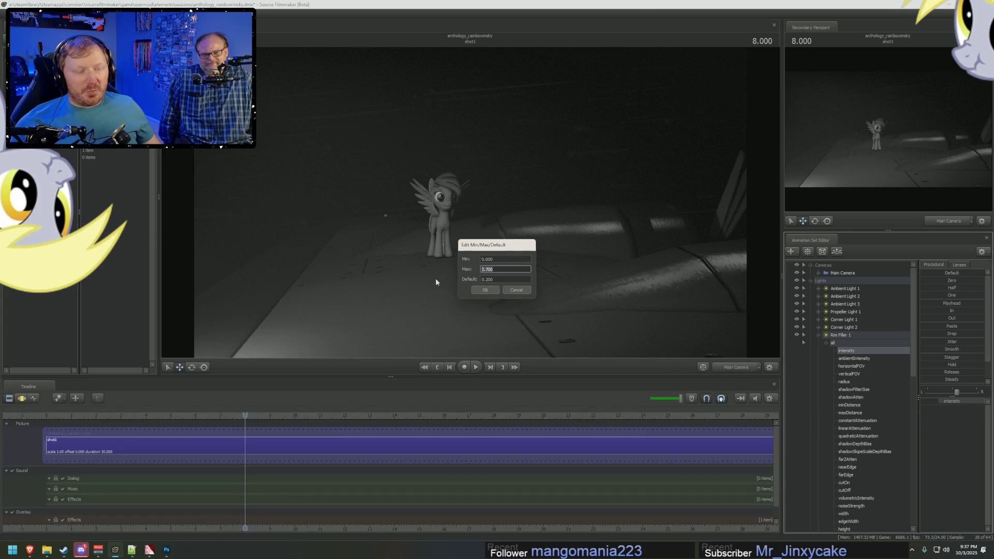
{"action": "left_click", "coordinate": [510, 290]}
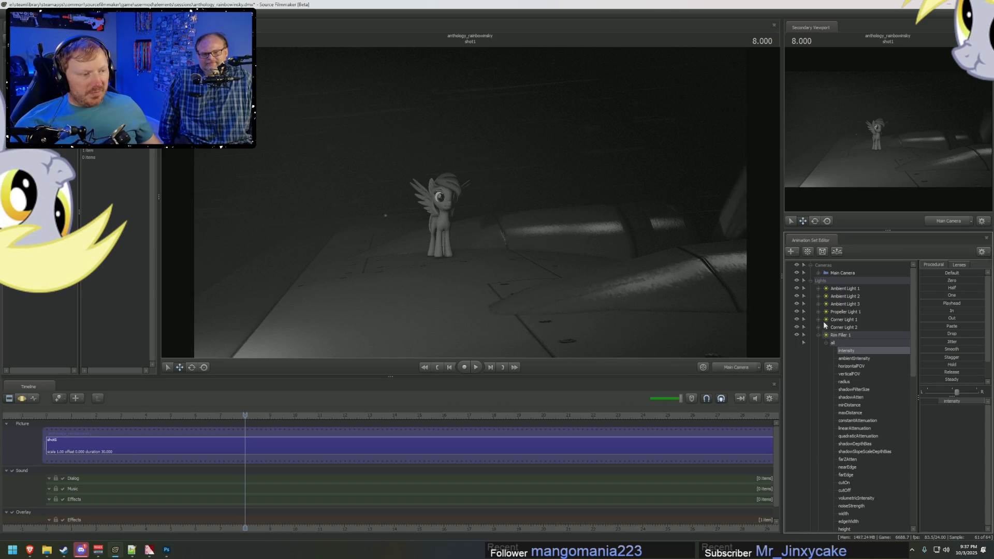
{"action": "left_click", "coordinate": [836, 320]}
{"action": "right_click", "coordinate": [938, 402]}
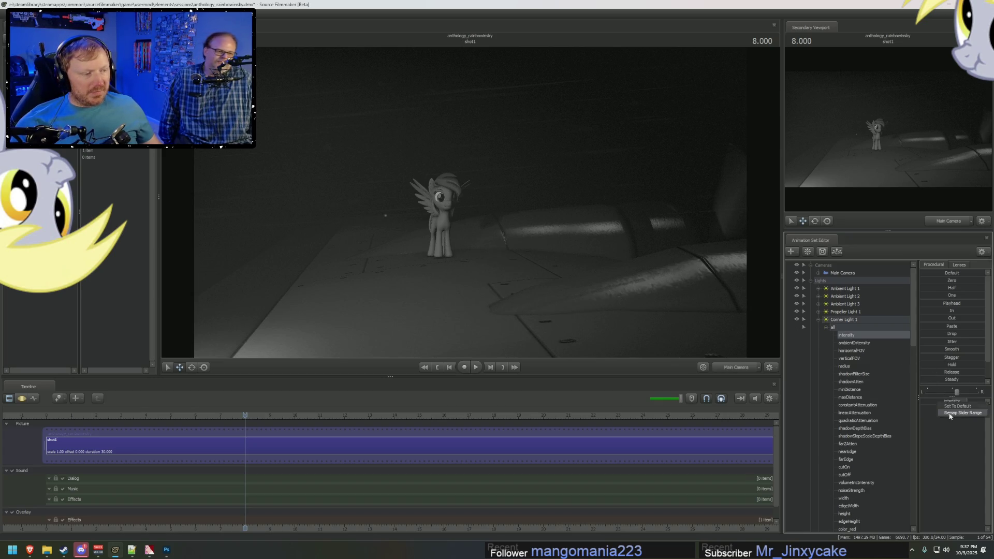
{"action": "left_click", "coordinate": [953, 411]}
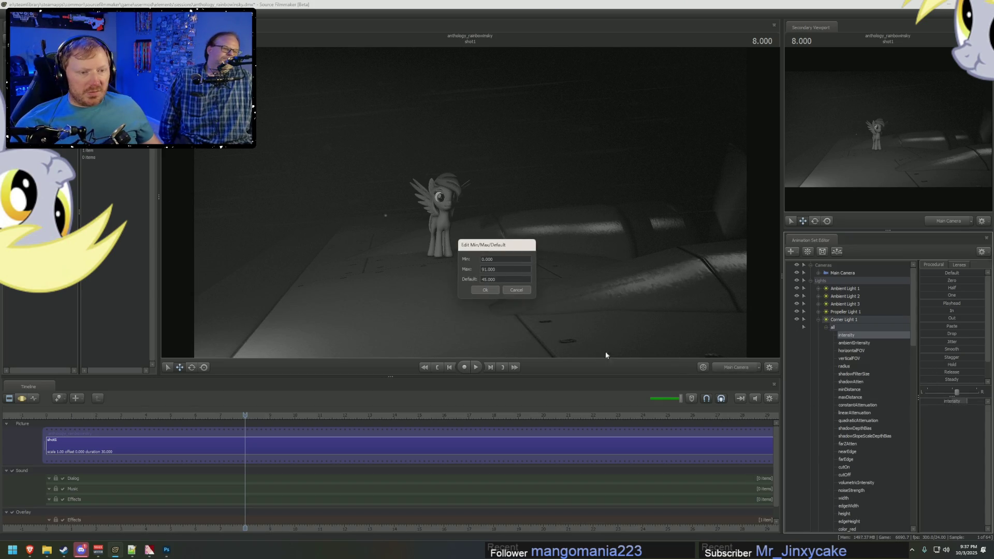
{"action": "left_click", "coordinate": [517, 290]}
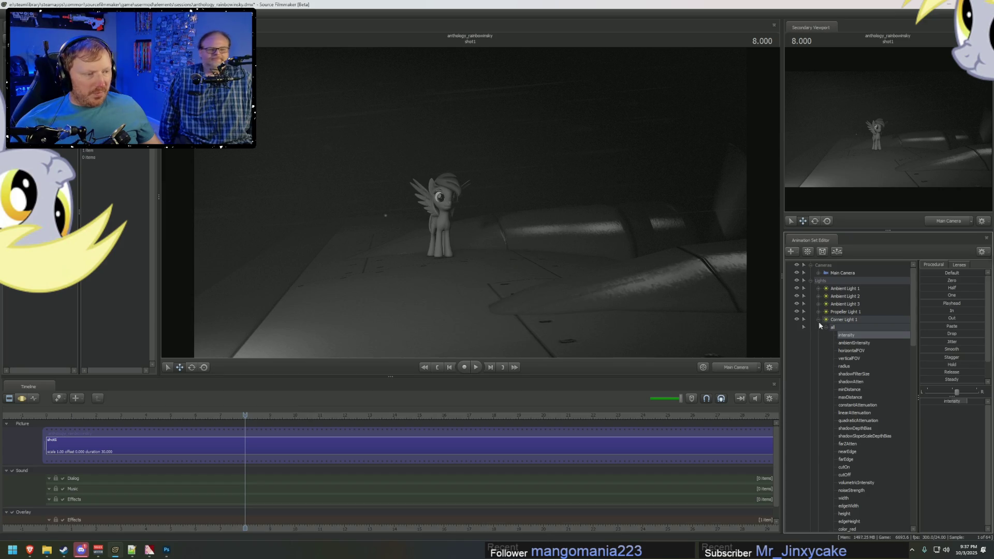
{"action": "left_click", "coordinate": [818, 319]}
Step: Raise Rim Filler 1's intensity slider maximum via Remap Slider Range
{"action": "left_click", "coordinate": [818, 335]}
{"action": "right_click", "coordinate": [948, 402]}
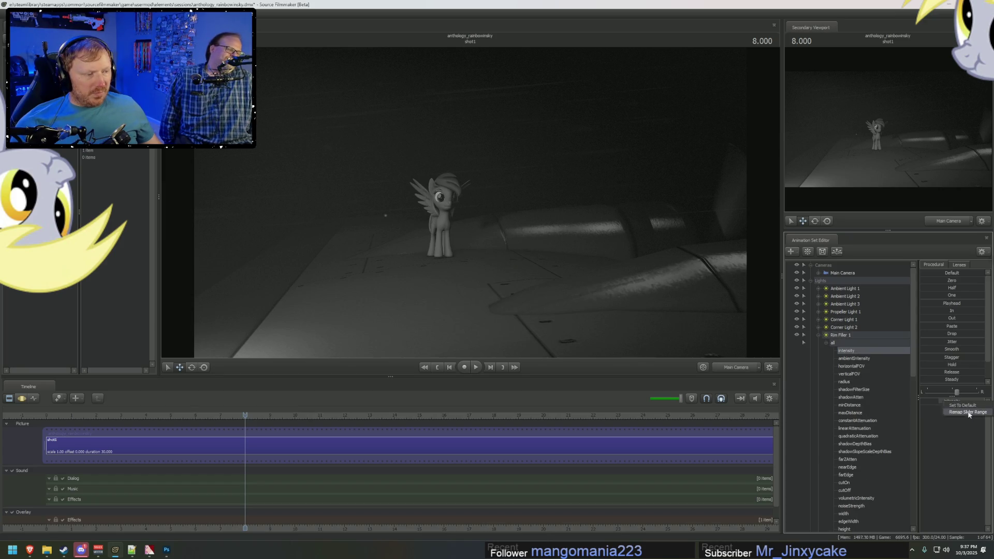
{"action": "left_click", "coordinate": [968, 412]}
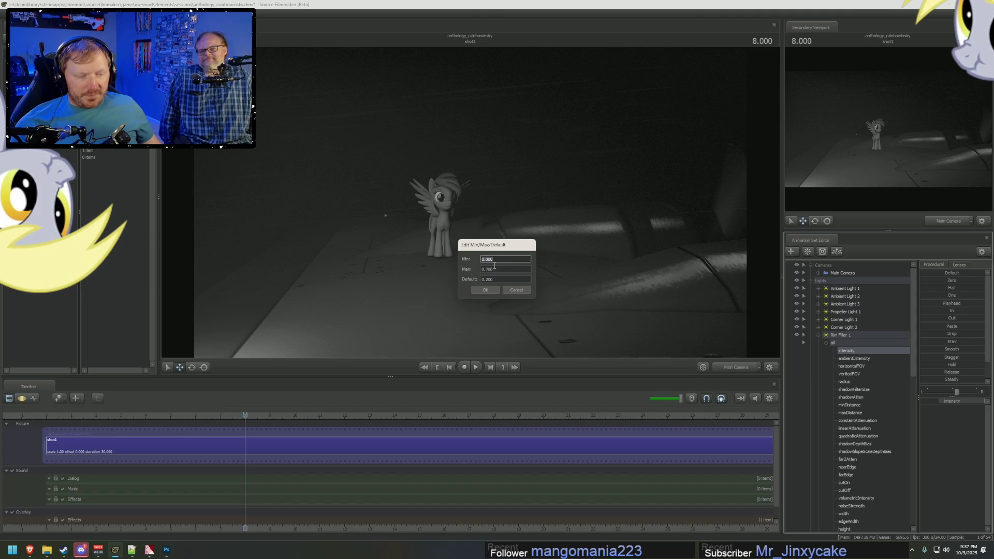
{"action": "left_click", "coordinate": [515, 270]}
{"action": "left_click", "coordinate": [485, 291]}
{"action": "left_click", "coordinate": [819, 335]}
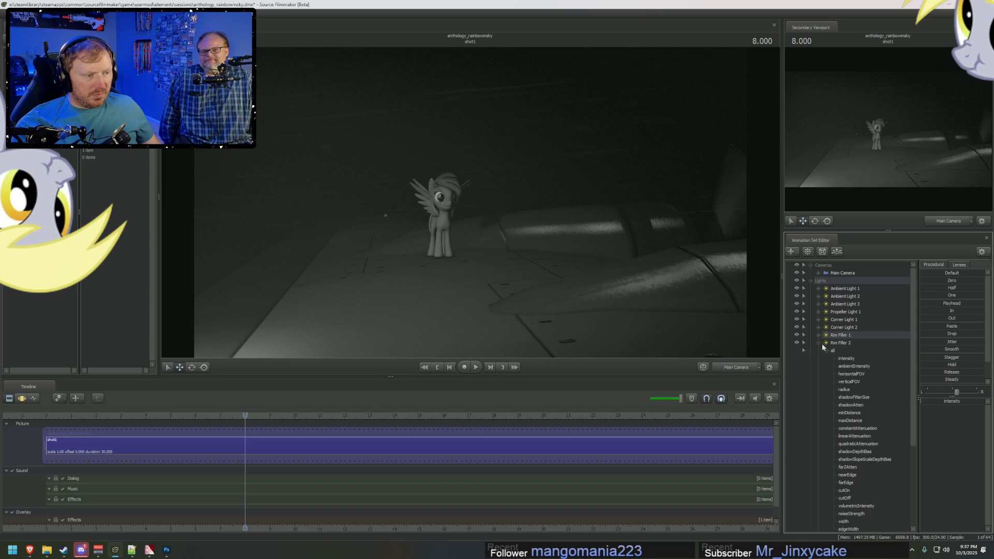
Step: Set Rim Filler 2's intensity slider maximum to 1, then select Corner Light 1's intensity
{"action": "left_click", "coordinate": [844, 361]}
{"action": "right_click", "coordinate": [942, 404]}
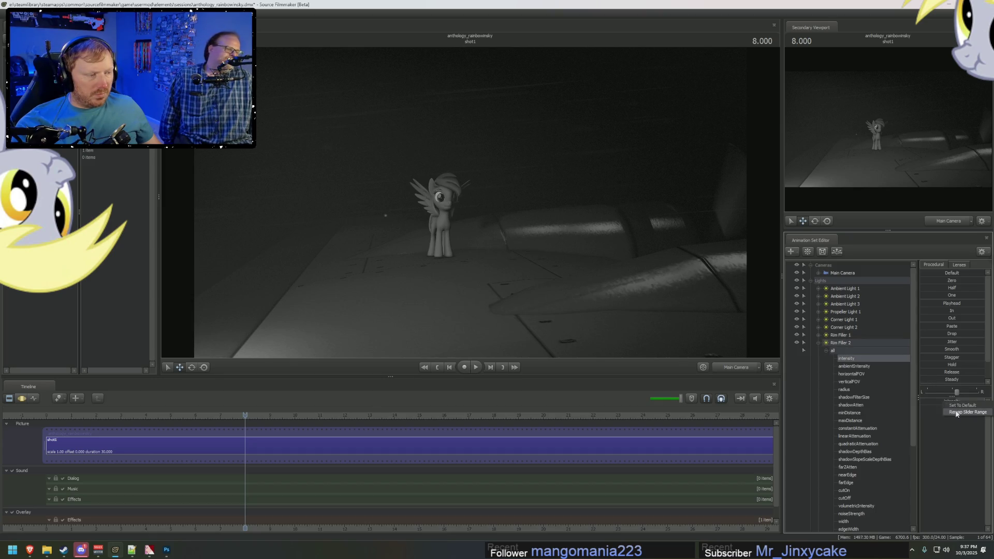
{"action": "left_click", "coordinate": [956, 410]}
{"action": "key", "text": "Tab"}
{"action": "type", "text": "1"}
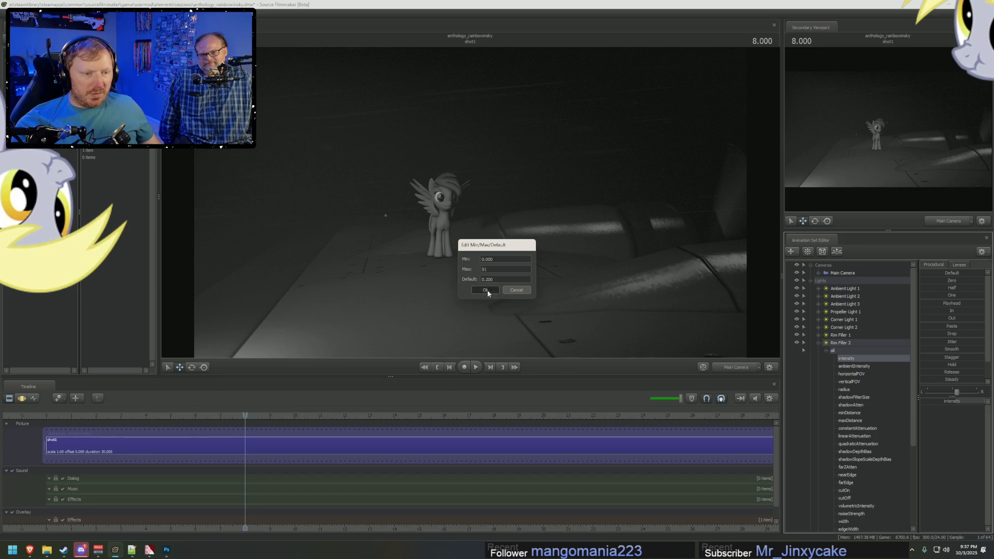
{"action": "key", "text": "Return"}
{"action": "left_click", "coordinate": [817, 342]}
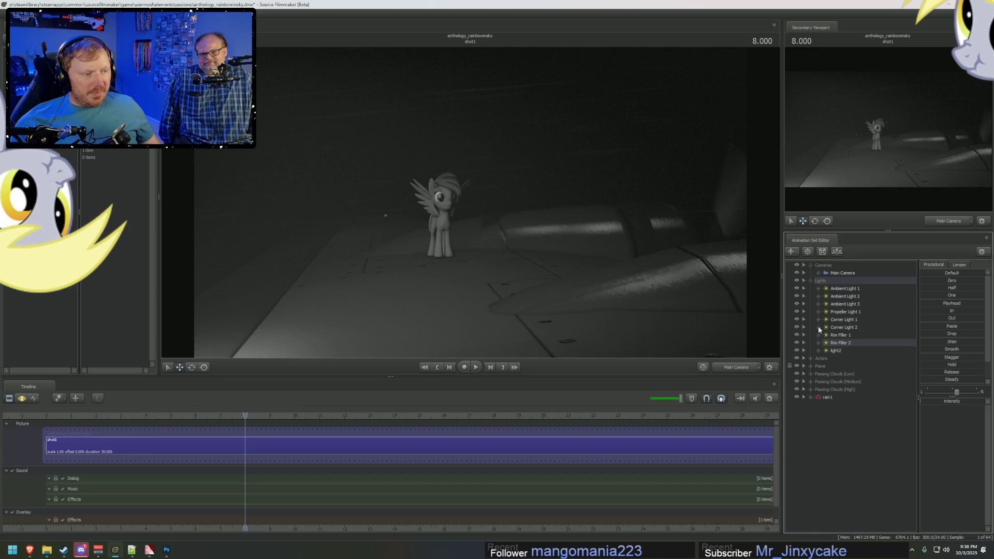
{"action": "left_click", "coordinate": [818, 319]}
{"action": "left_click", "coordinate": [852, 336]}
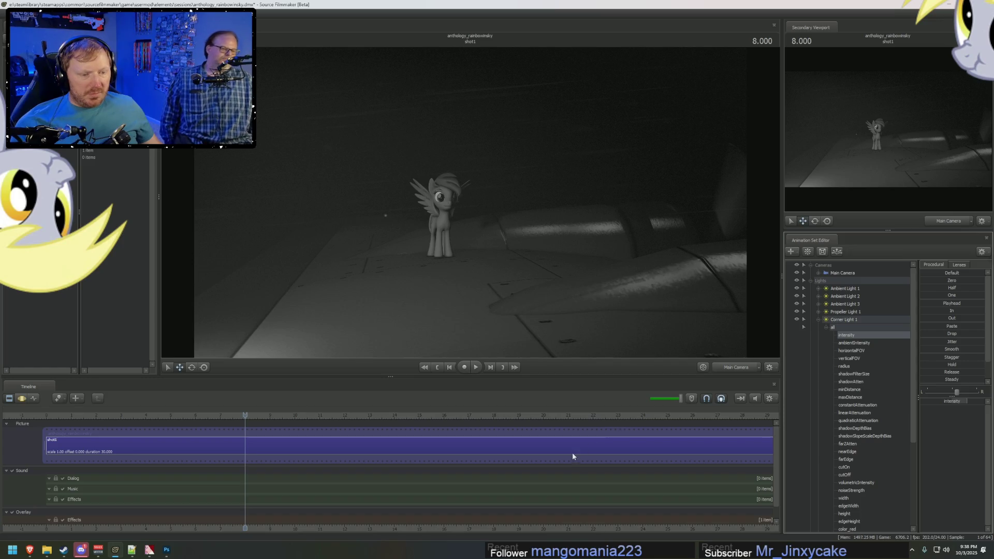
Step: In the Motion Editor, flatten Rim Filler 1's intensity channel toward zero
{"action": "key", "text": "F3"}
{"action": "left_click", "coordinate": [819, 319]}
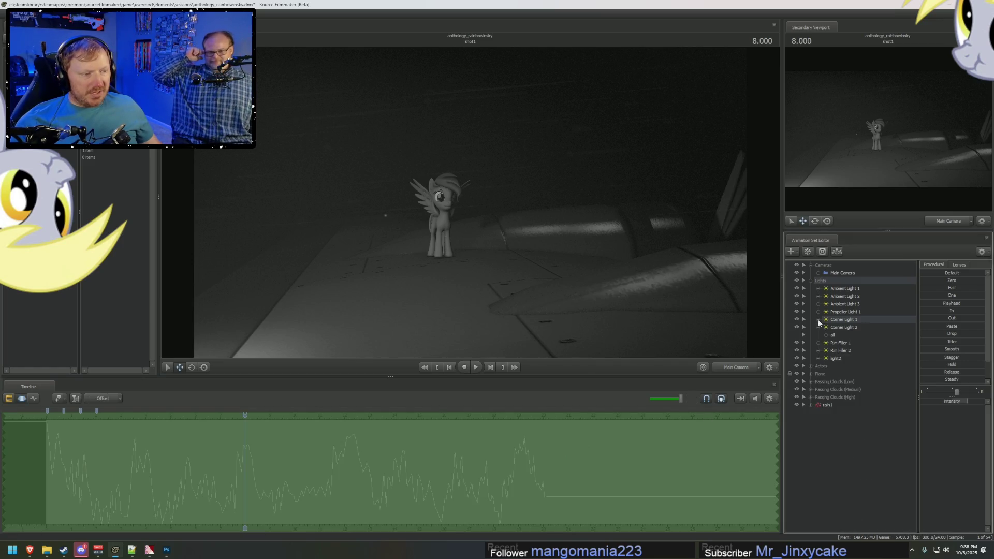
{"action": "left_click", "coordinate": [840, 343]}
{"action": "left_click", "coordinate": [825, 351]}
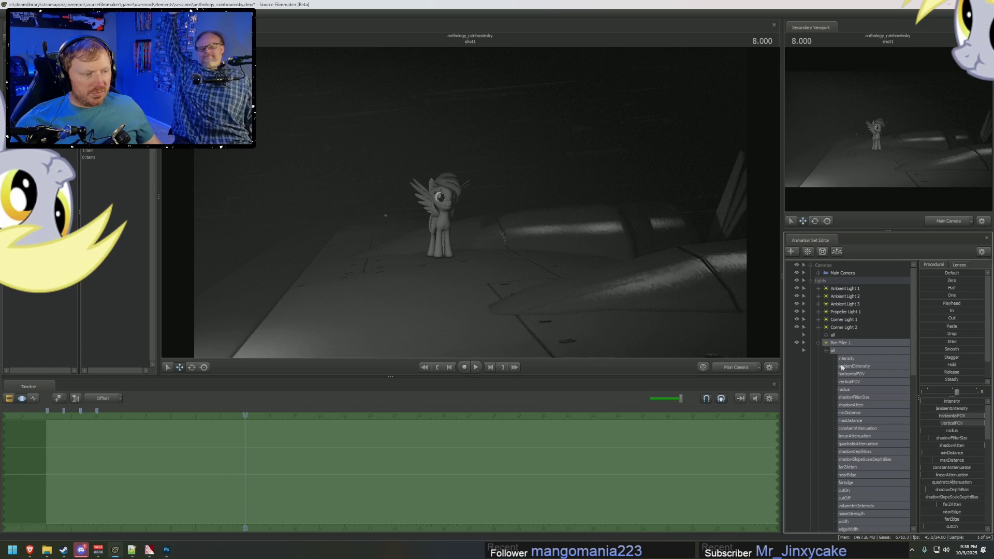
{"action": "left_click", "coordinate": [852, 359]}
{"action": "scroll", "coordinate": [864, 415], "scroll_direction": "down", "scroll_amount": 6}
{"action": "left_click", "coordinate": [851, 467]}
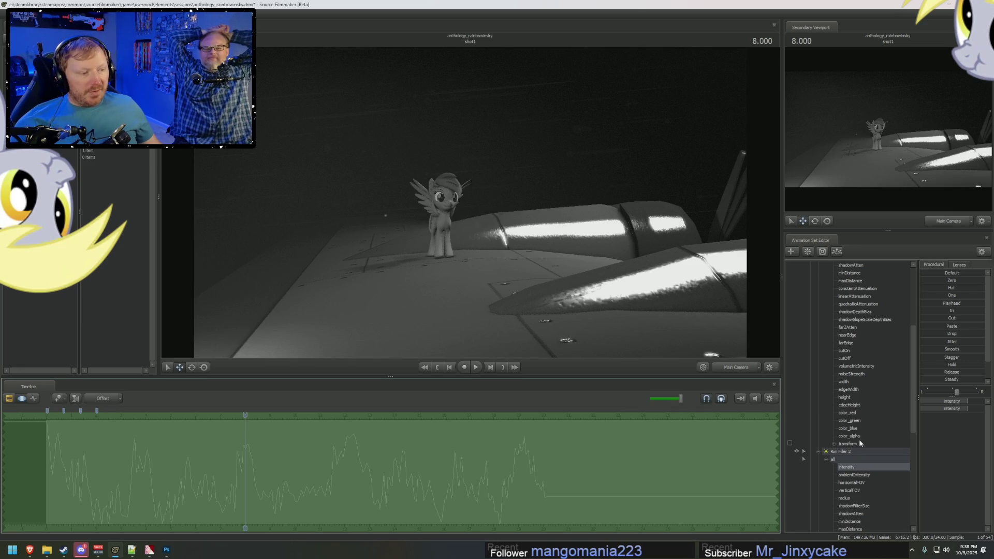
{"action": "scroll", "coordinate": [859, 437], "scroll_direction": "up", "scroll_amount": 6}
{"action": "left_click", "coordinate": [851, 358]}
{"action": "left_click", "coordinate": [923, 280]}
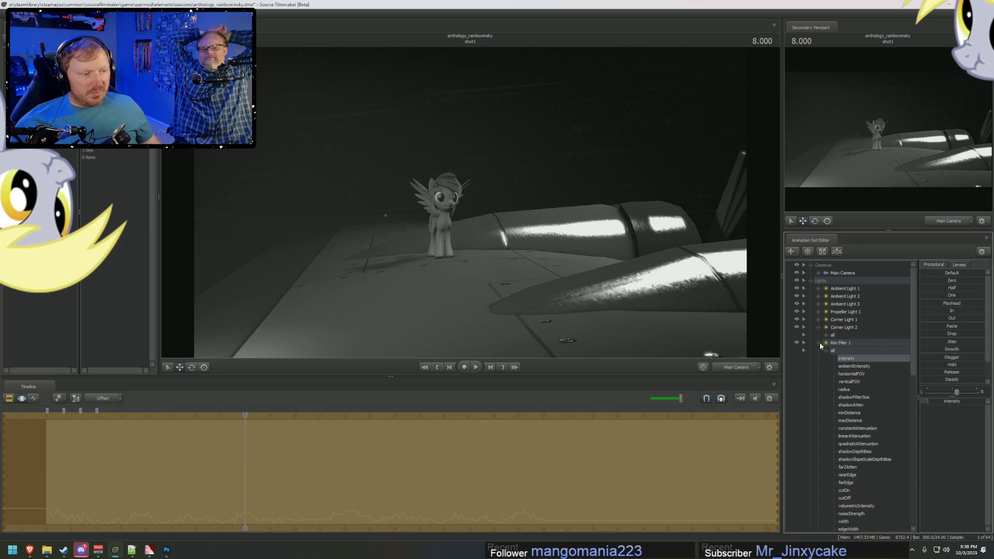
Step: Reselect only Rim Filler 1's intensity and blend its flicker down toward zero from about 3.583
{"action": "left_click", "coordinate": [819, 344]}
{"action": "left_click", "coordinate": [797, 351]}
{"action": "left_click", "coordinate": [841, 344]}
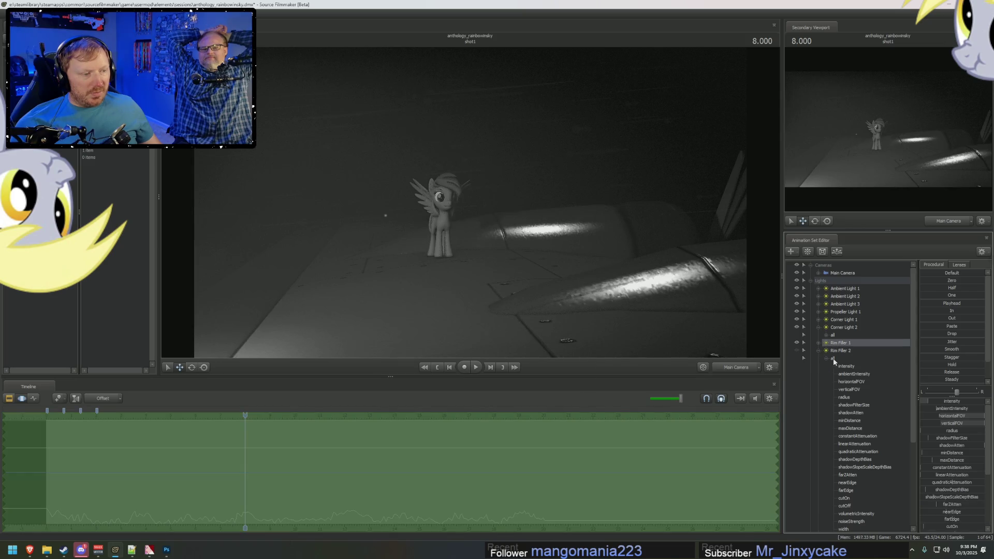
{"action": "left_click", "coordinate": [819, 343]}
{"action": "left_click", "coordinate": [847, 359]}
{"action": "left_click", "coordinate": [928, 281]}
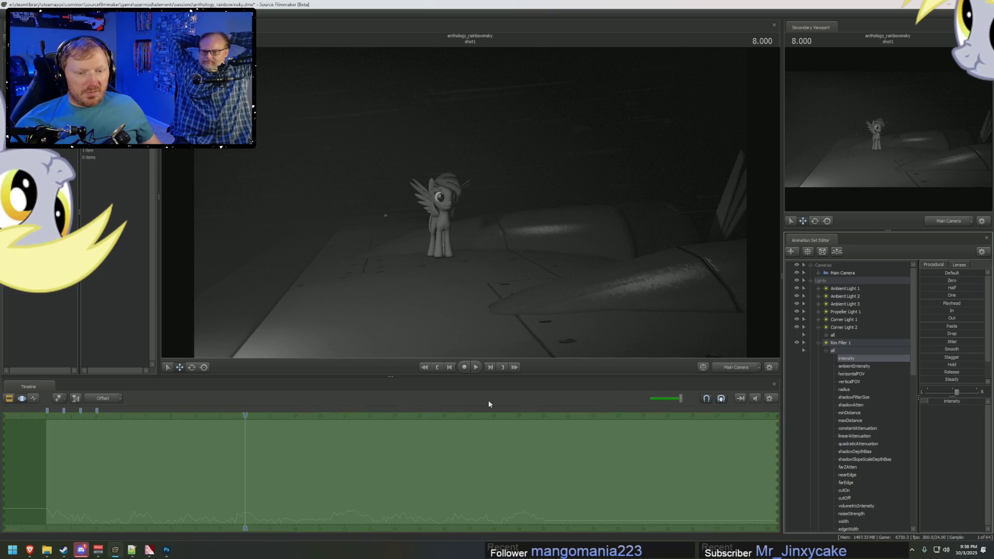
{"action": "left_click_drag", "start_coordinate": [247, 416], "coordinate": [135, 420]}
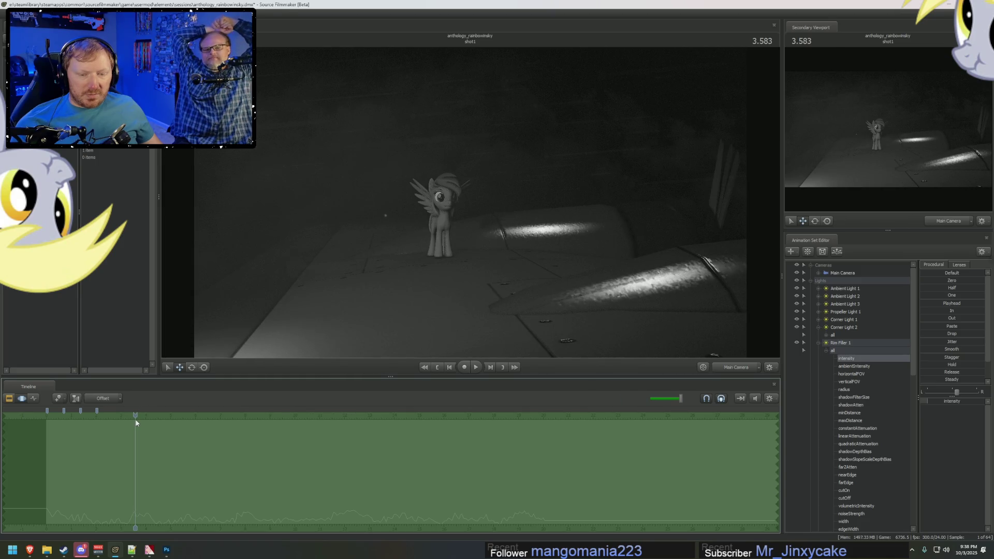
{"action": "left_click_drag", "start_coordinate": [952, 280], "coordinate": [984, 280]}
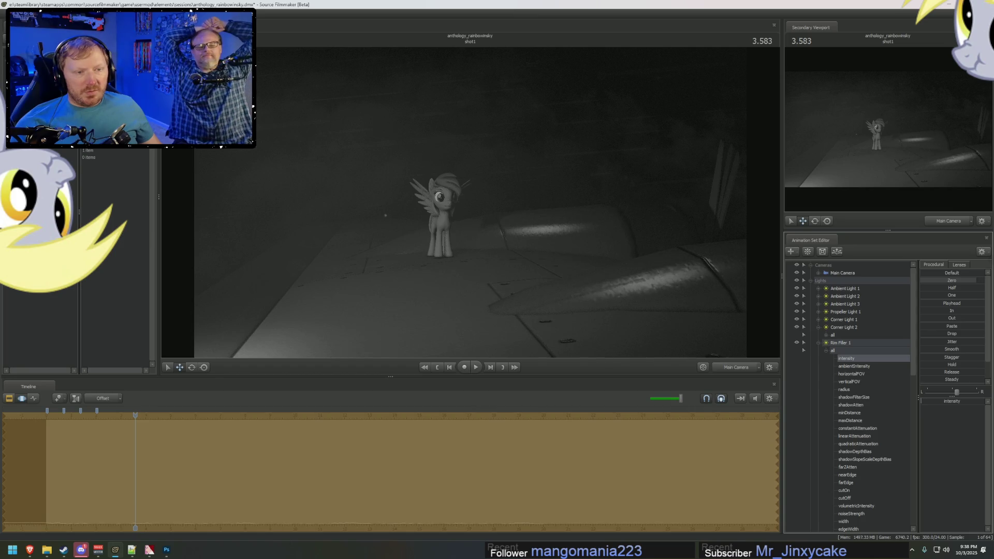
{"action": "left_click_drag", "start_coordinate": [984, 280], "coordinate": [984, 280]}
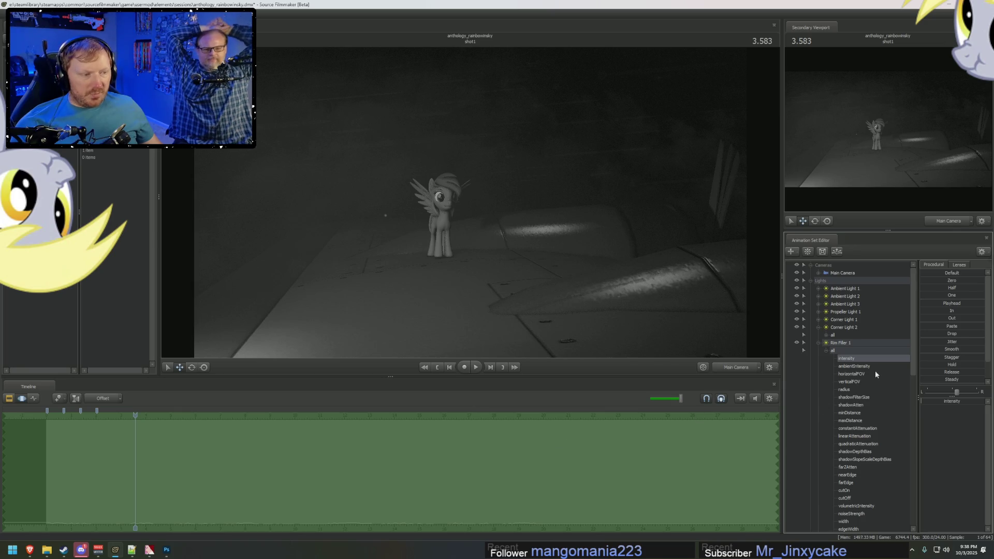
{"action": "key", "text": "ctrl+v"}
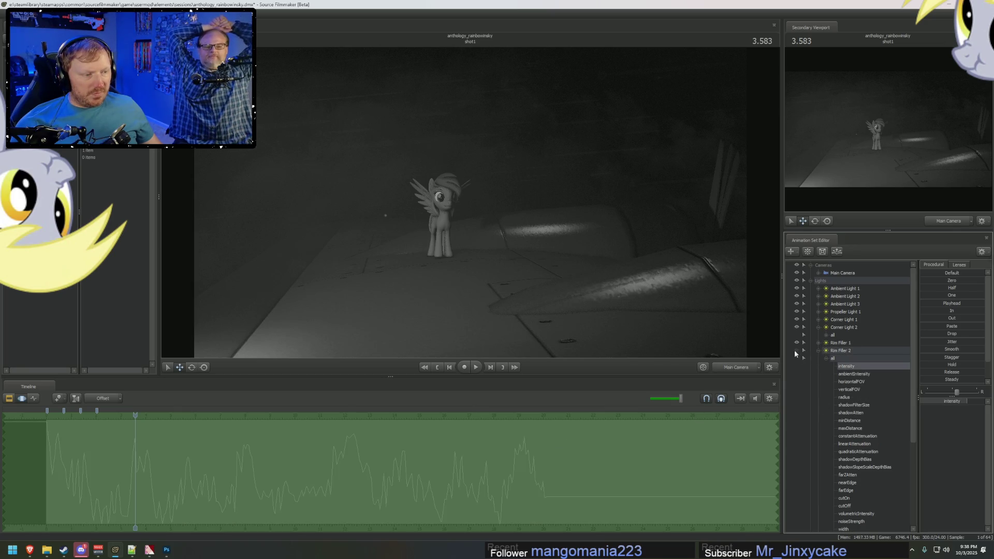
Step: Flatten Rim Filler 2's intensity flicker to zero and return to the shot clip
{"action": "left_click", "coordinate": [796, 343]}
{"action": "left_click_drag", "start_coordinate": [928, 280], "coordinate": [940, 313]}
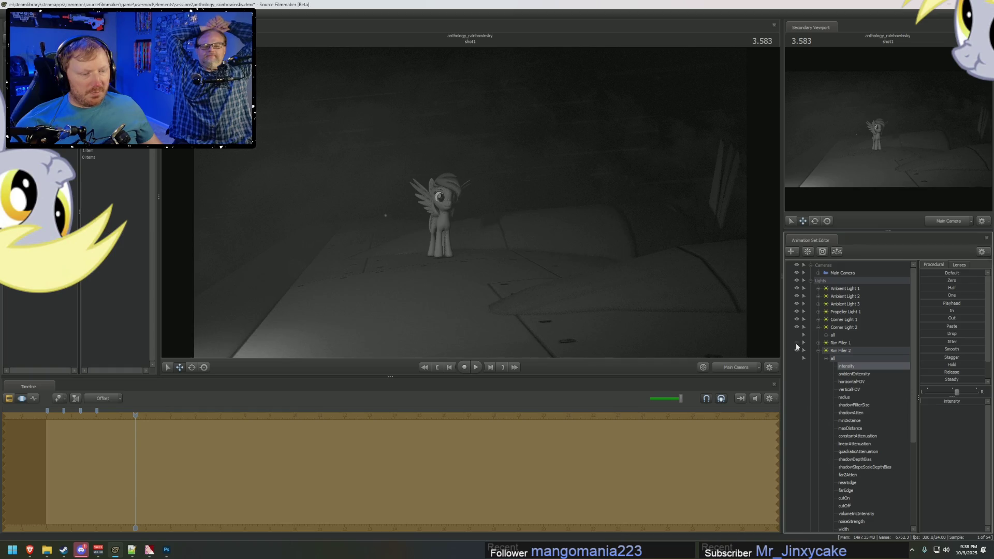
{"action": "left_click", "coordinate": [796, 344]}
{"action": "left_click", "coordinate": [841, 366]}
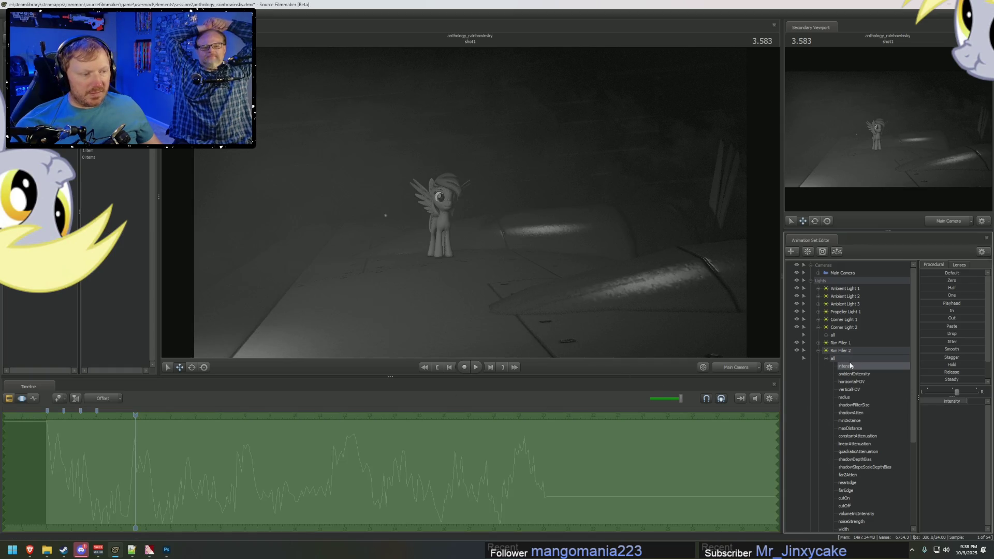
{"action": "left_click", "coordinate": [925, 280]}
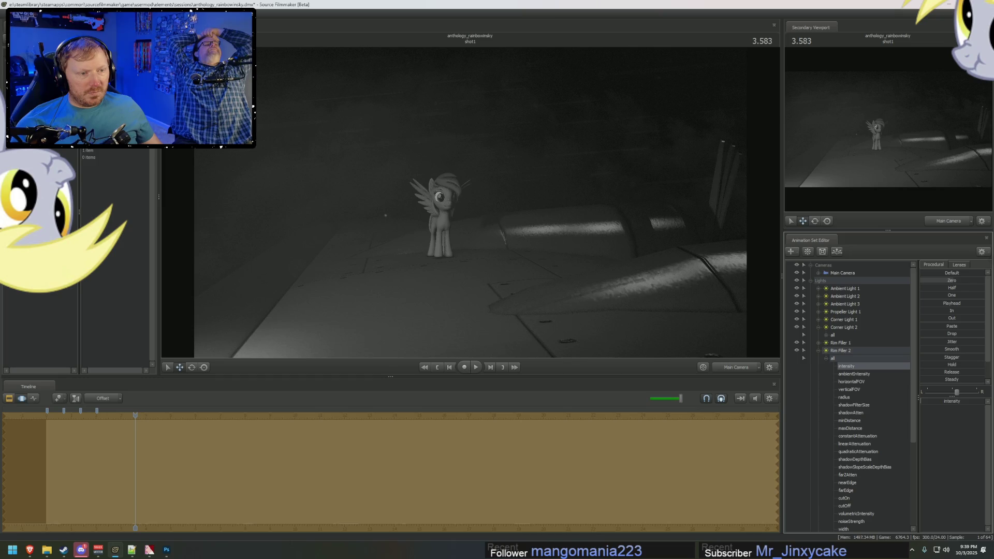
{"action": "key", "text": "F2"}
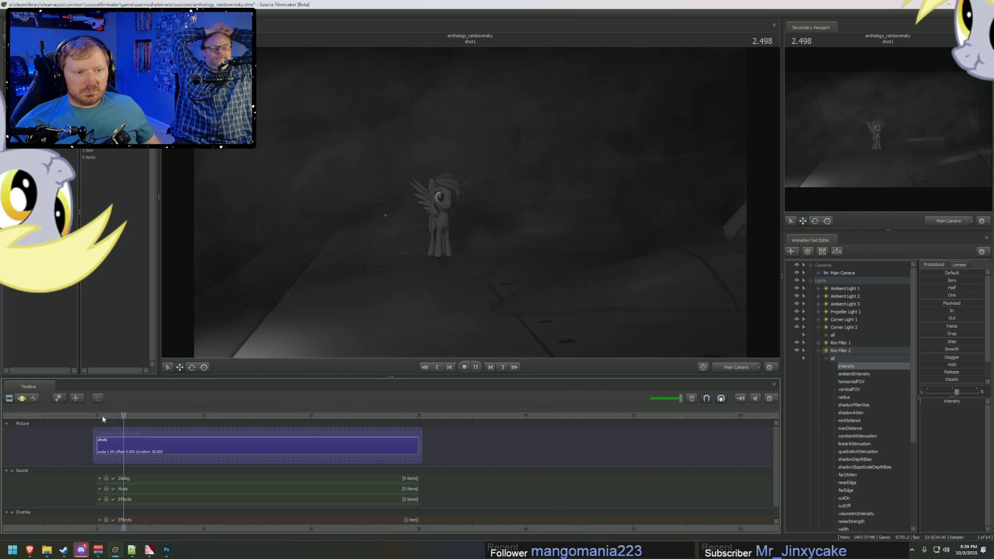
Step: Play the shot to check lighting, then reselect the Rainbow Dash rig and drag it up-left
{"action": "key", "text": "space"}
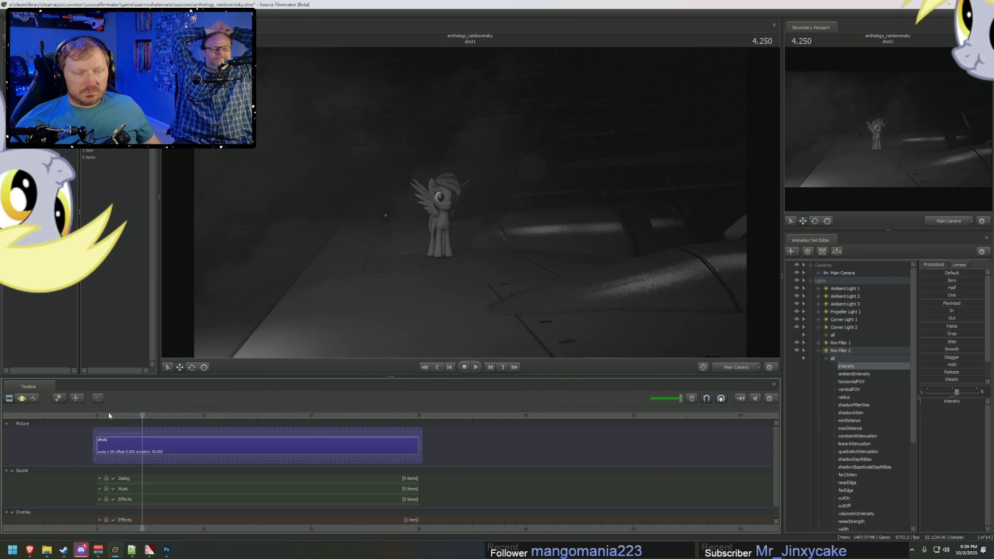
{"action": "left_click", "coordinate": [812, 281]}
{"action": "left_click", "coordinate": [812, 290]}
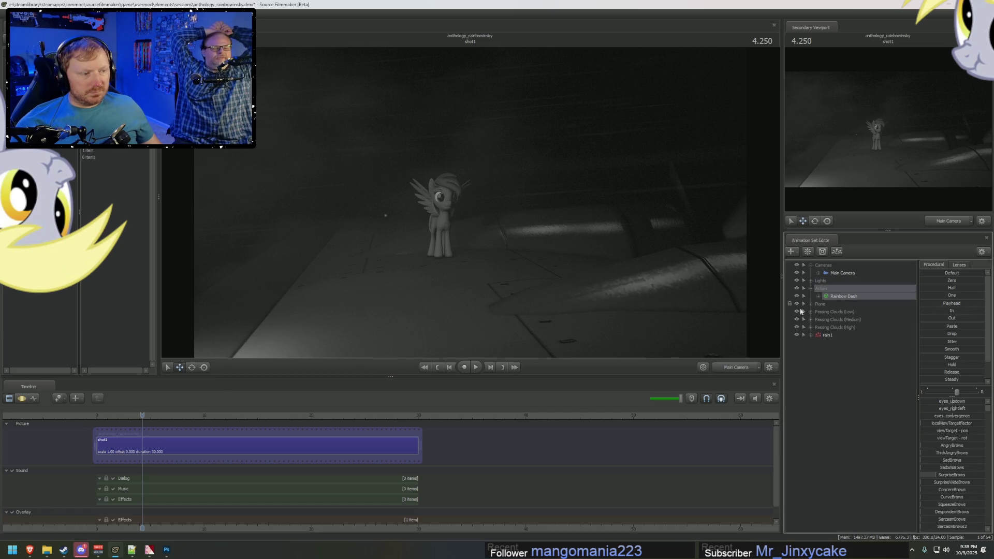
{"action": "left_click", "coordinate": [447, 261]}
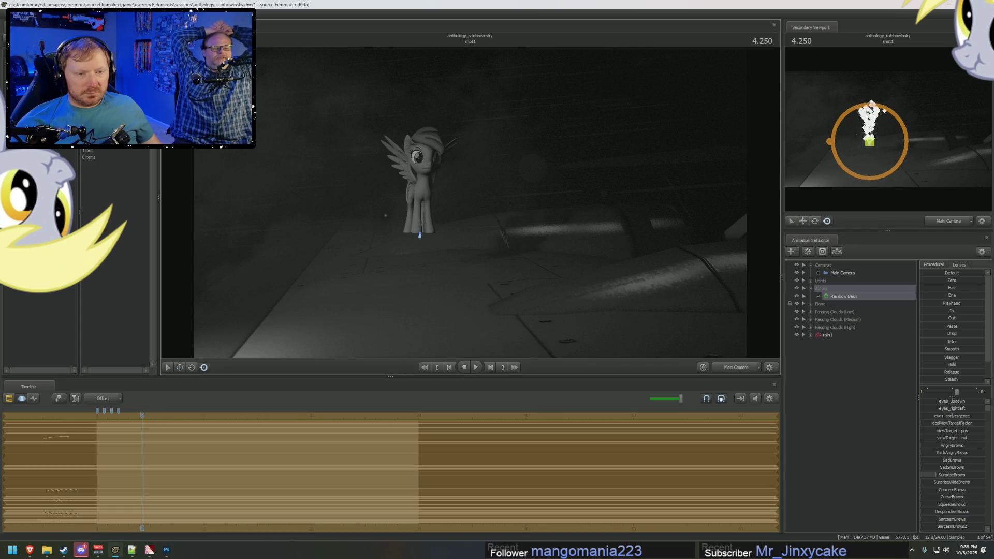
{"action": "left_click", "coordinate": [416, 238]}
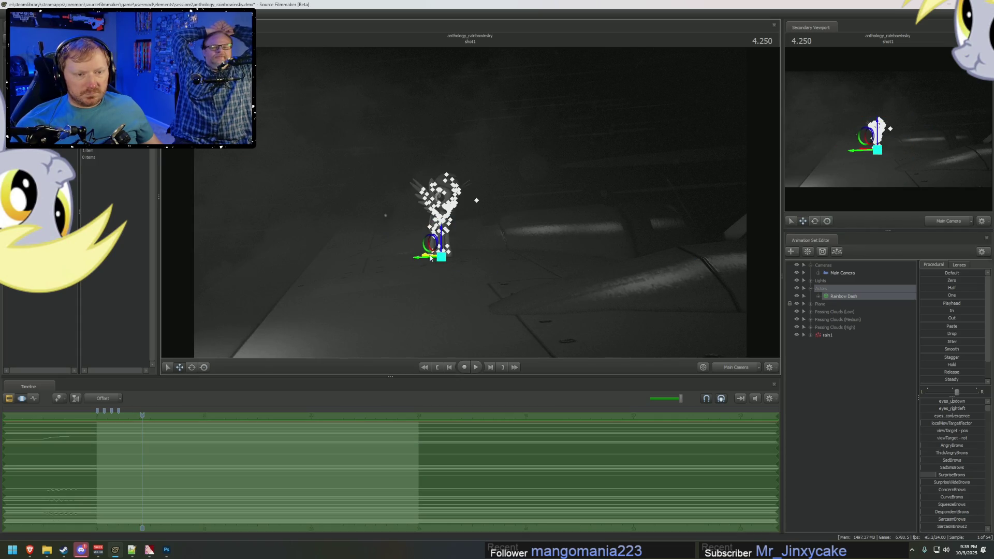
{"action": "left_click_drag", "start_coordinate": [421, 260], "coordinate": [398, 234]}
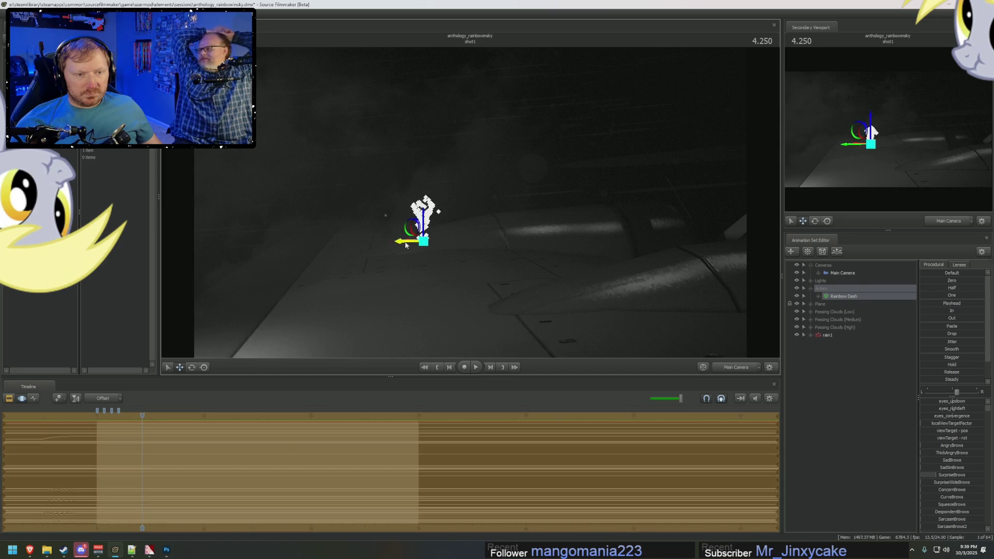
Step: Undo the pony's move, view through the Work Camera, and bring up the reference video
{"action": "key", "text": "F2"}
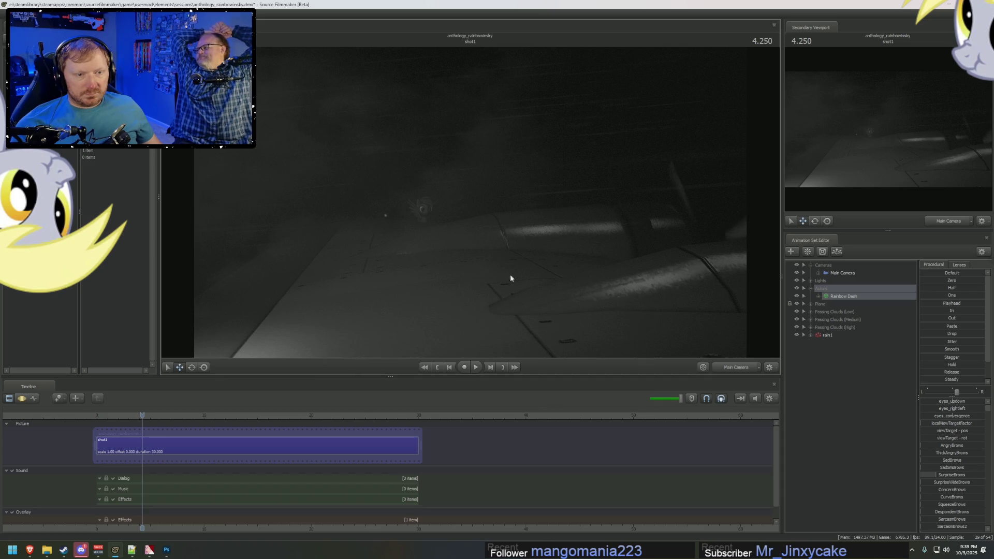
{"action": "key", "text": "F3"}
{"action": "key", "text": "ctrl+z"}
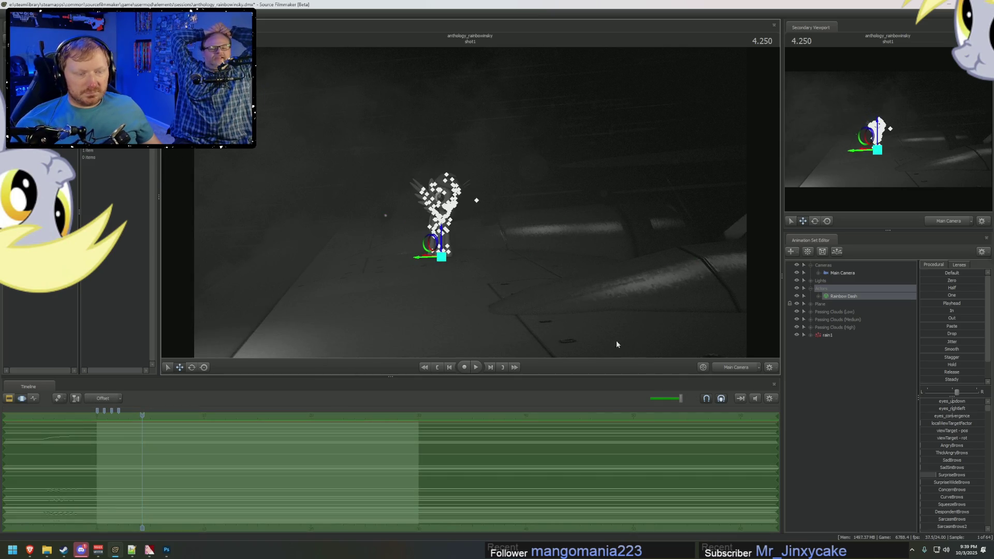
{"action": "left_click", "coordinate": [727, 367]}
{"action": "key", "text": "alt+Tab"}
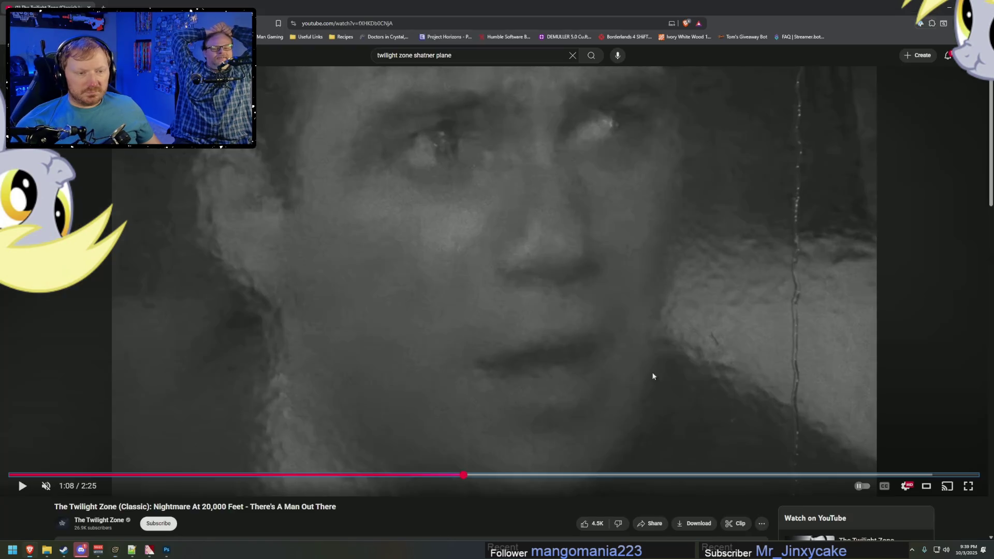
Step: Rewind the Twilight Zone clip to the start and play it briefly, pausing around 0:08
{"action": "scroll", "coordinate": [458, 458], "scroll_direction": "down", "scroll_amount": 4}
{"action": "scroll", "coordinate": [436, 441], "scroll_direction": "up", "scroll_amount": 3}
{"action": "left_click_drag", "start_coordinate": [402, 436], "coordinate": [59, 437]}
{"action": "key", "text": "space"}
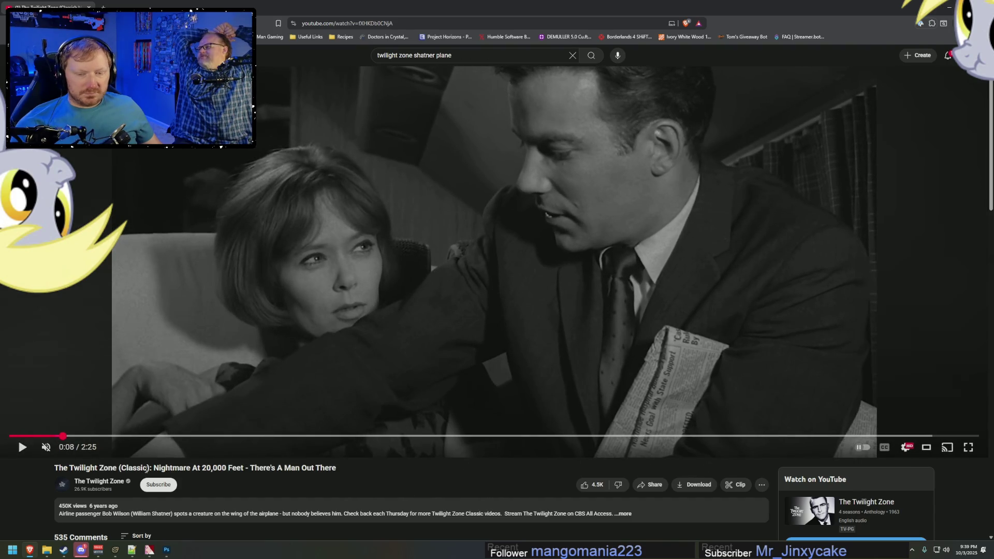
{"action": "key", "text": "space"}
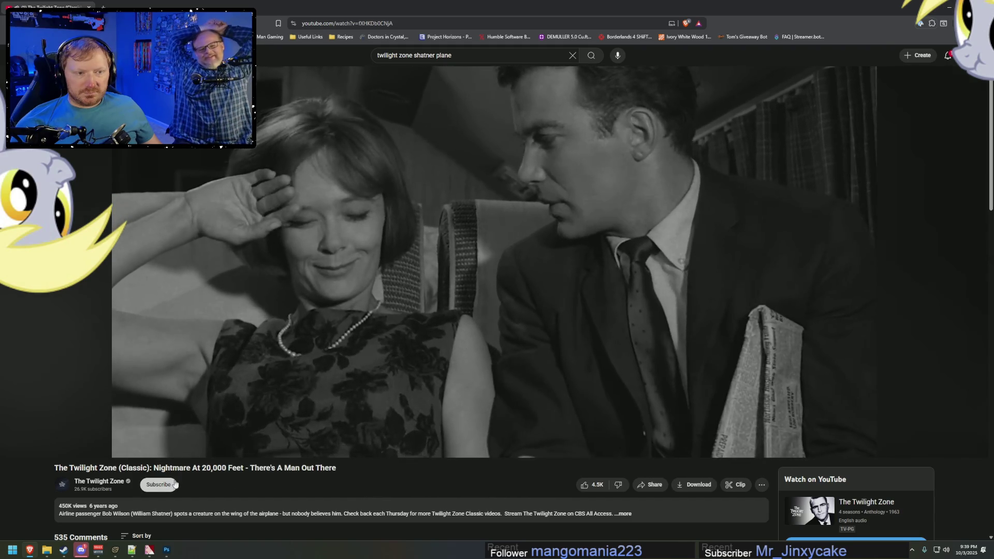
{"action": "key", "text": "space"}
Step: Scrub forward past 0:21 and 0:33, pause on the wing shot at 0:48, then rewind slightly
{"action": "left_click_drag", "start_coordinate": [150, 438], "coordinate": [207, 438]}
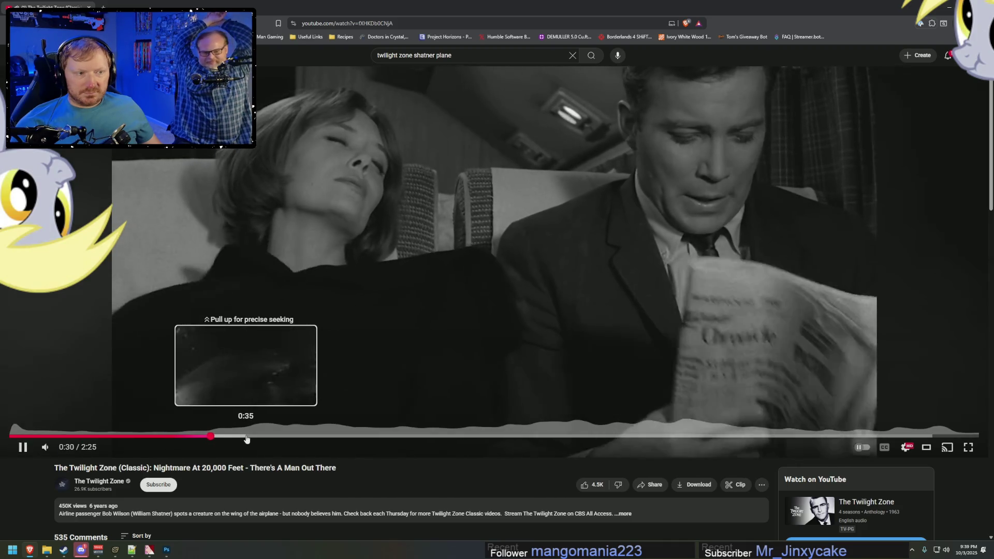
{"action": "left_click_drag", "start_coordinate": [229, 438], "coordinate": [247, 438]}
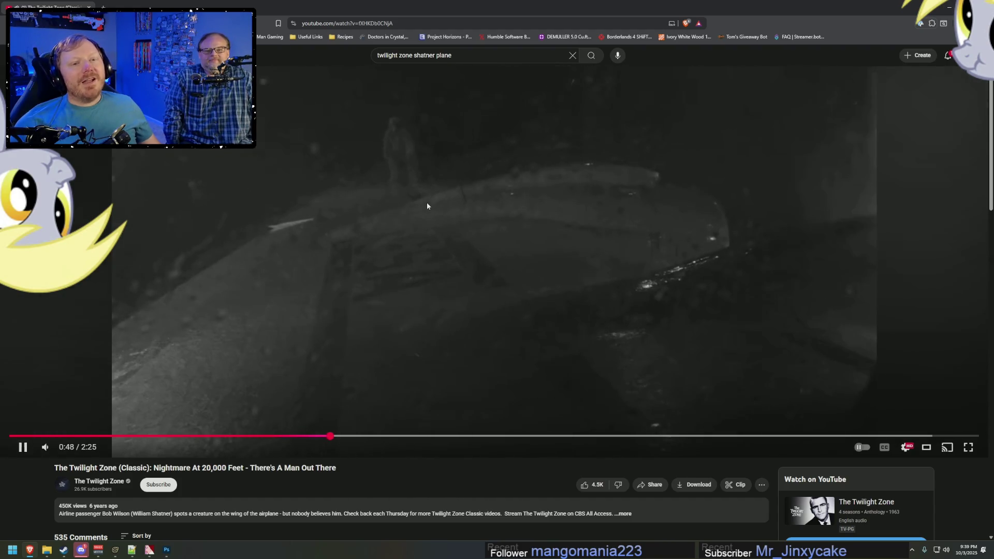
{"action": "left_click", "coordinate": [427, 206]}
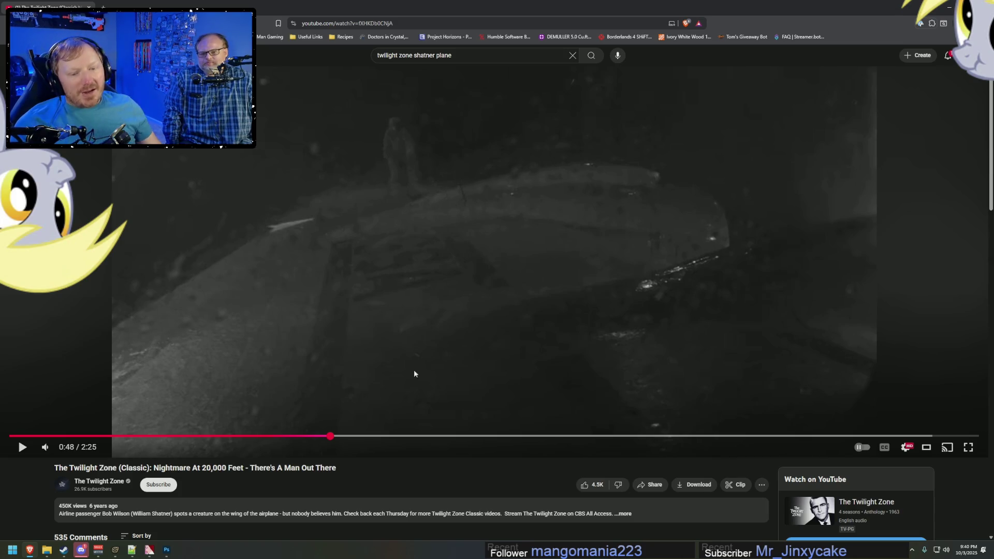
{"action": "left_click_drag", "start_coordinate": [330, 435], "coordinate": [305, 437]}
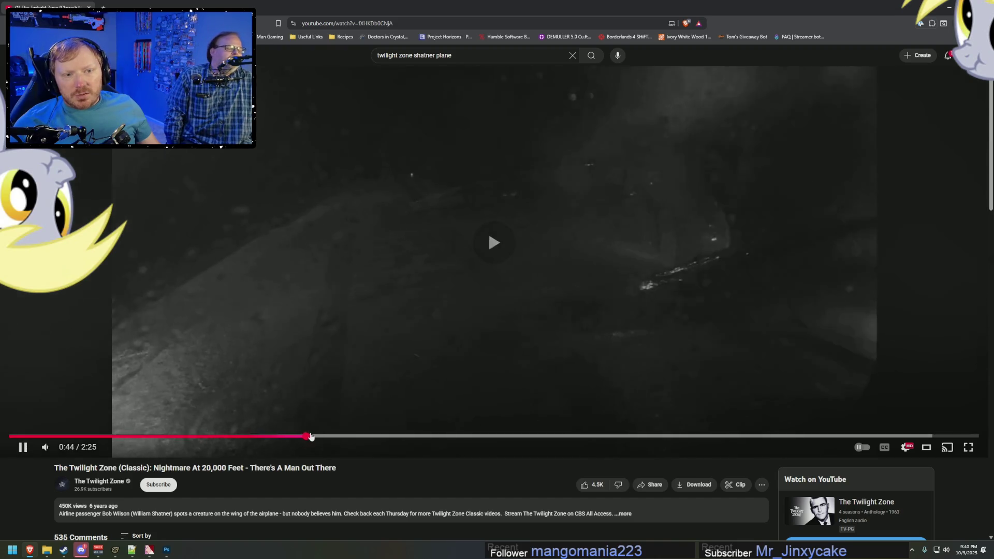
Step: Replay the clip from about 0:40, pausing at 0:44 and again at 0:56
{"action": "left_click", "coordinate": [410, 177]}
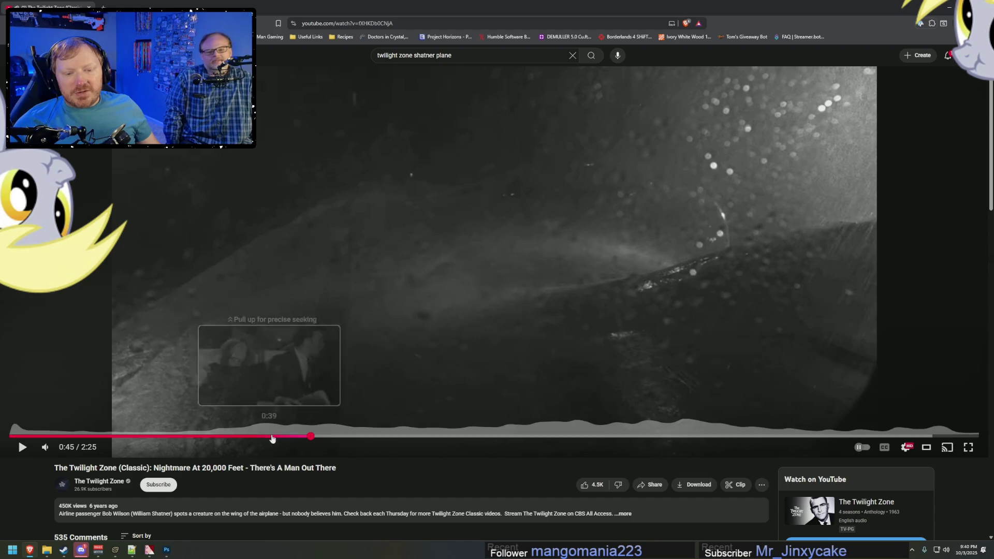
{"action": "left_click", "coordinate": [282, 436]}
{"action": "left_click", "coordinate": [369, 209]}
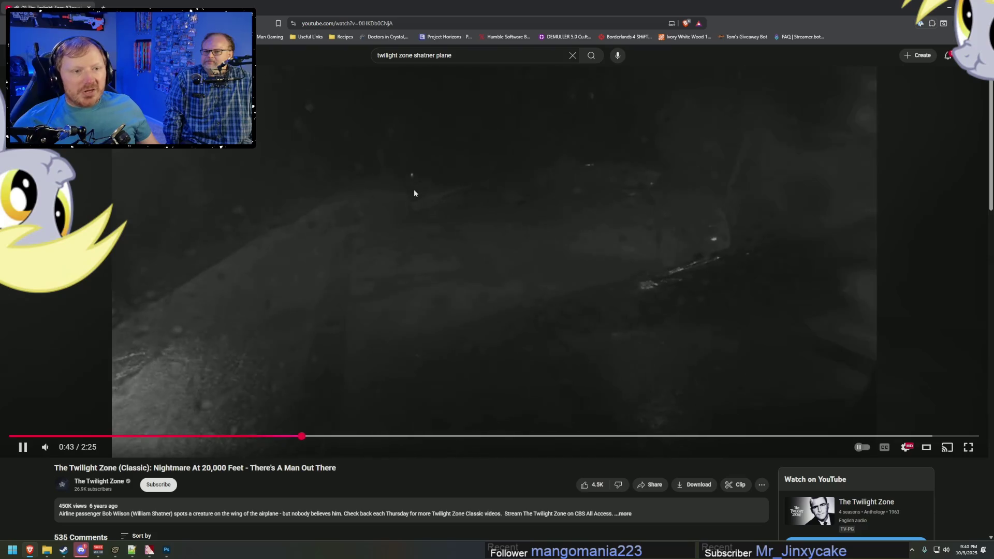
{"action": "left_click", "coordinate": [394, 165]}
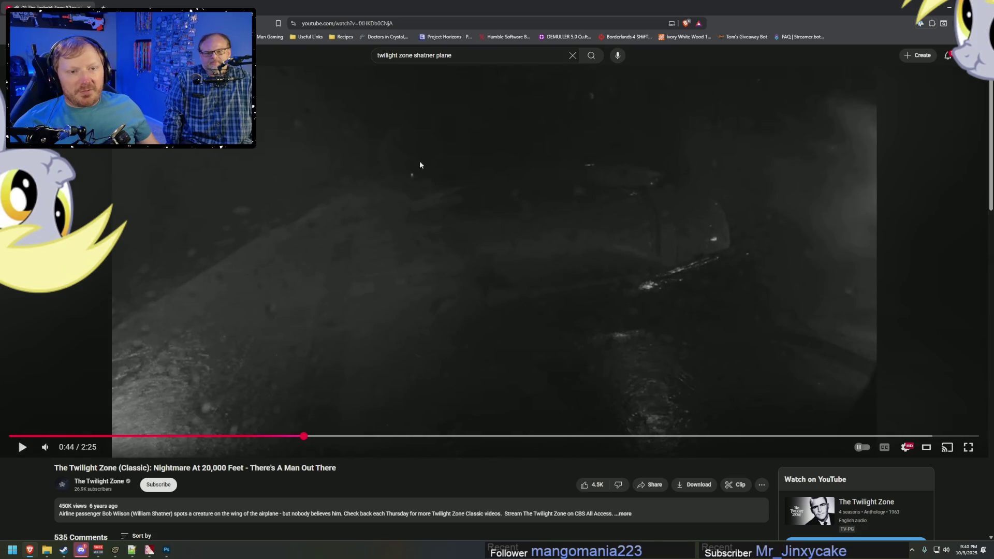
{"action": "left_click", "coordinate": [425, 171]}
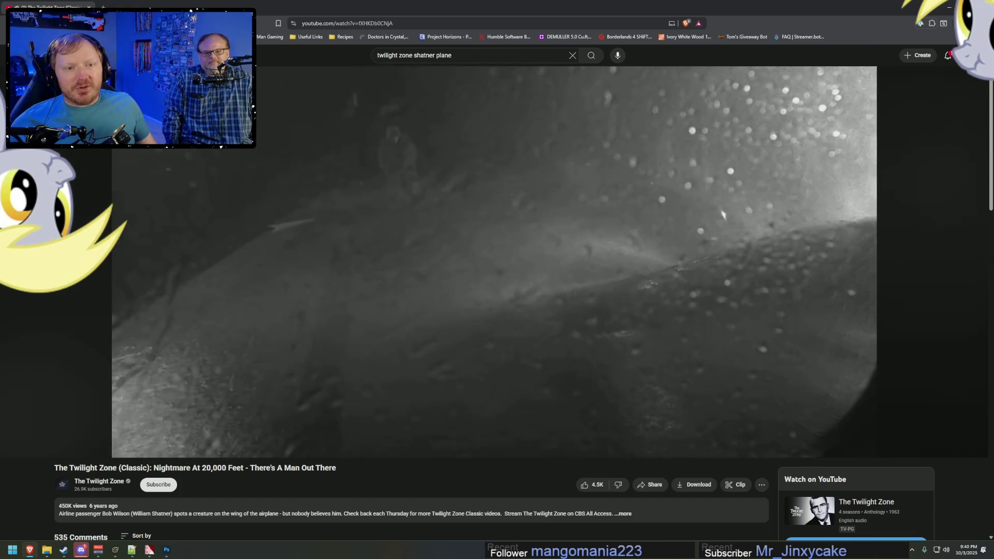
{"action": "left_click", "coordinate": [552, 348]}
Step: Rewind to about 0:16 and play through the cabin scene, pausing briefly at 0:40
{"action": "left_click_drag", "start_coordinate": [249, 444], "coordinate": [164, 440]}
{"action": "key", "text": "space"}
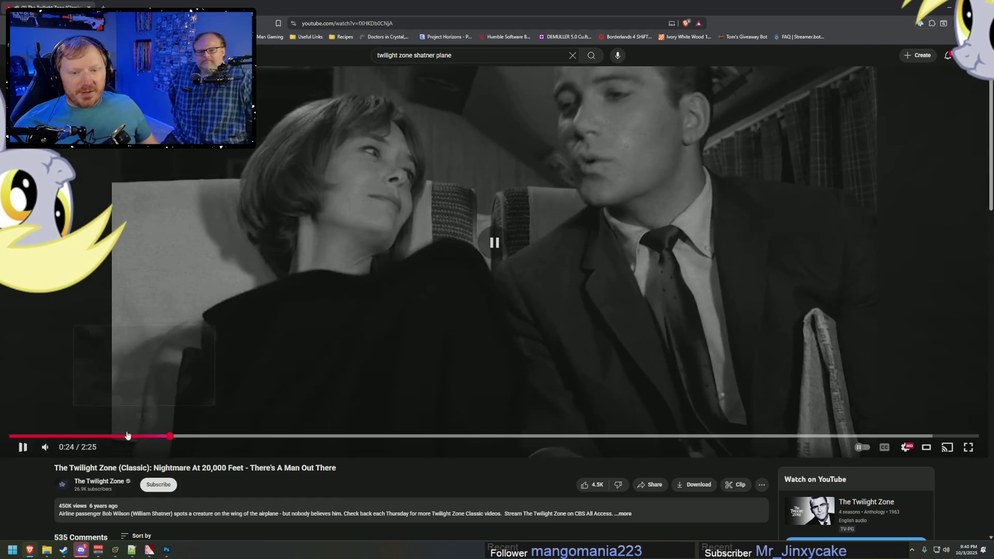
{"action": "left_click", "coordinate": [127, 435]}
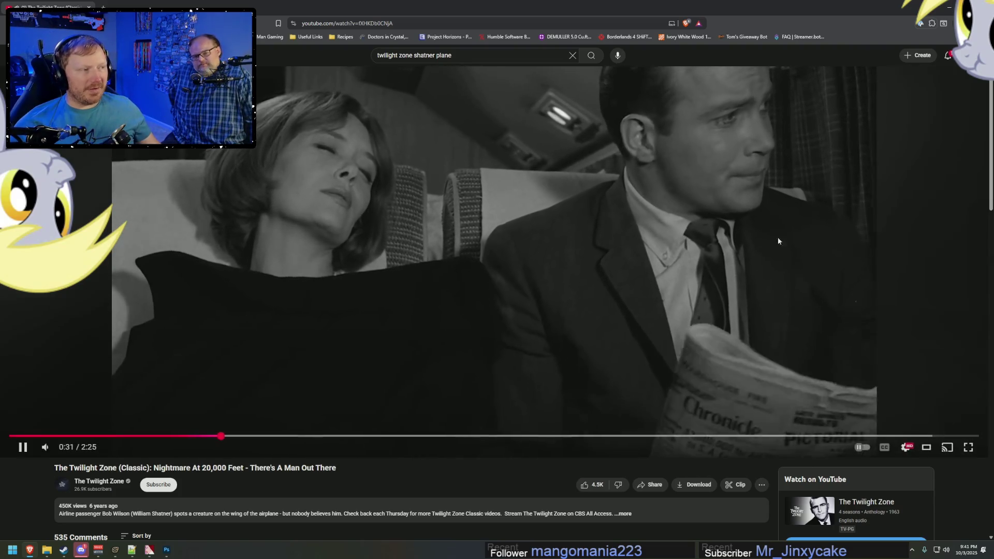
{"action": "scroll", "coordinate": [782, 235], "scroll_direction": "up", "scroll_amount": 1}
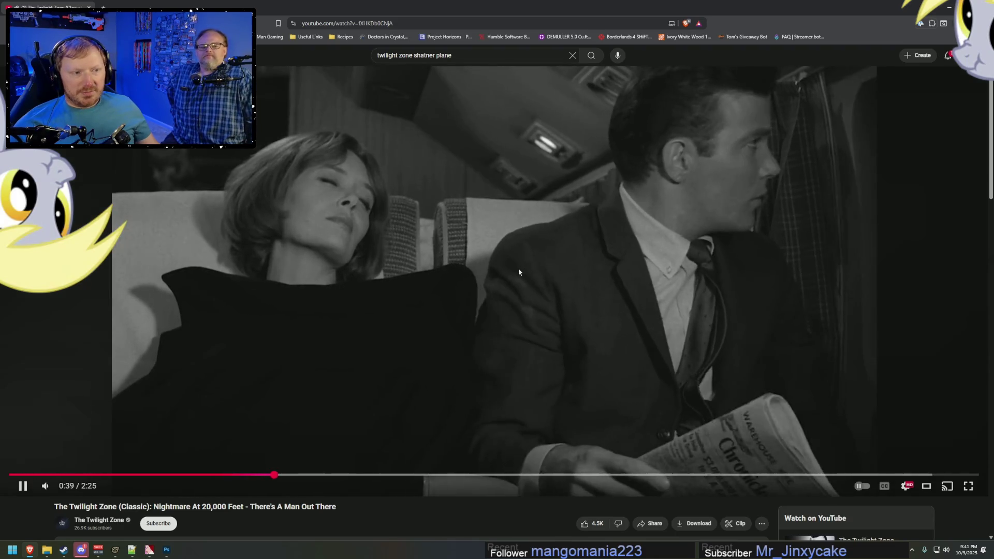
{"action": "left_click", "coordinate": [519, 271]}
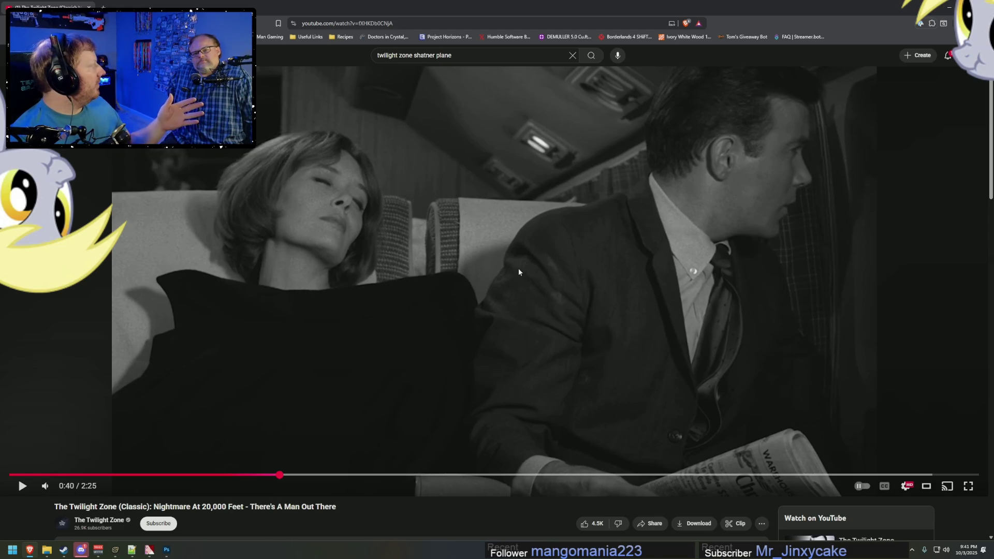
{"action": "left_click", "coordinate": [519, 271]}
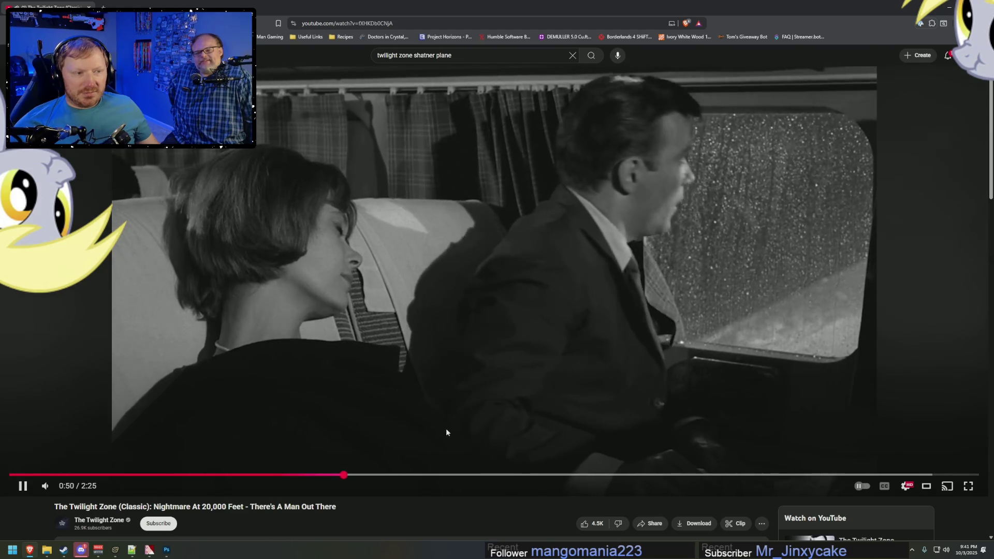
Step: Play through the wing sequence, pausing at 0:50, 0:53 and 1:14 on the crouched creature
{"action": "left_click", "coordinate": [312, 446]}
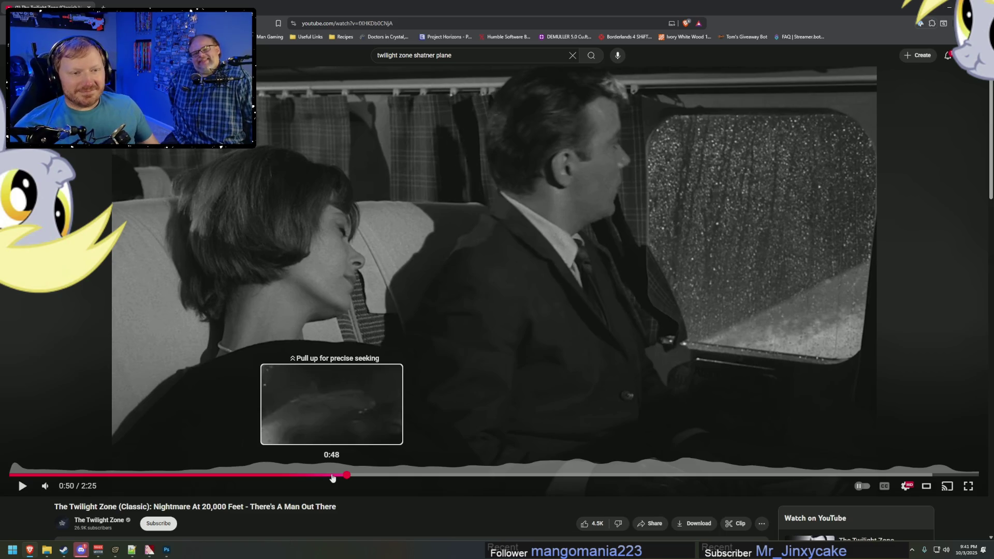
{"action": "left_click", "coordinate": [319, 459]}
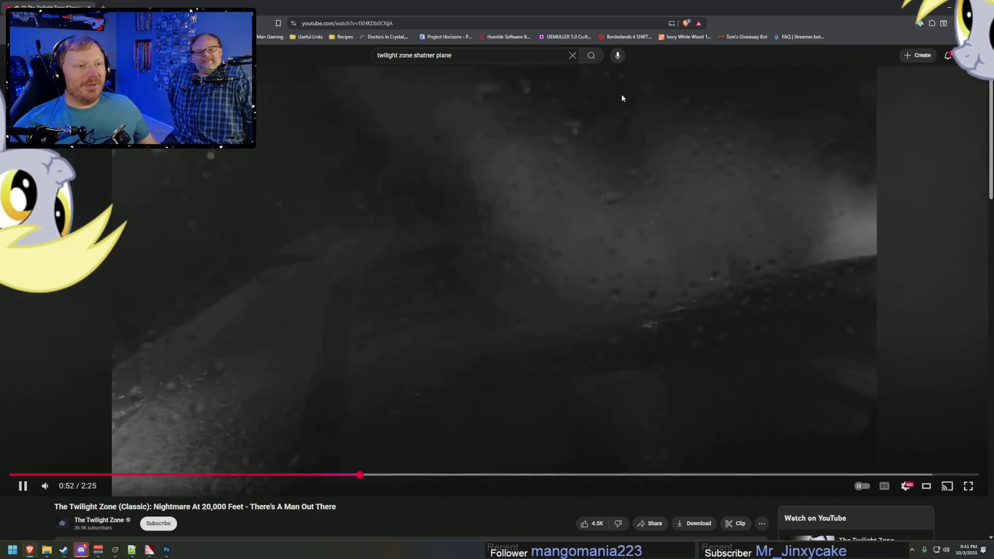
{"action": "left_click", "coordinate": [685, 167]}
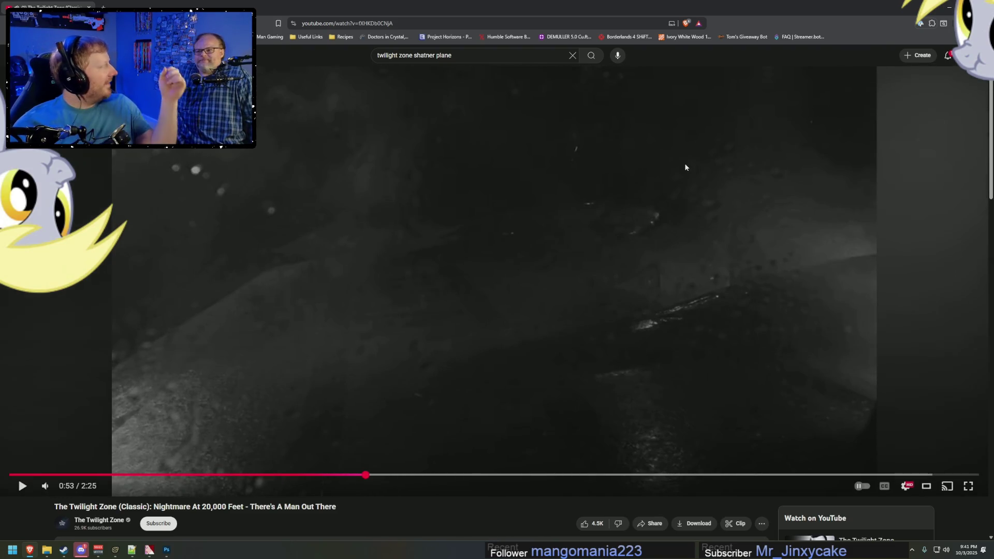
{"action": "left_click", "coordinate": [685, 167]}
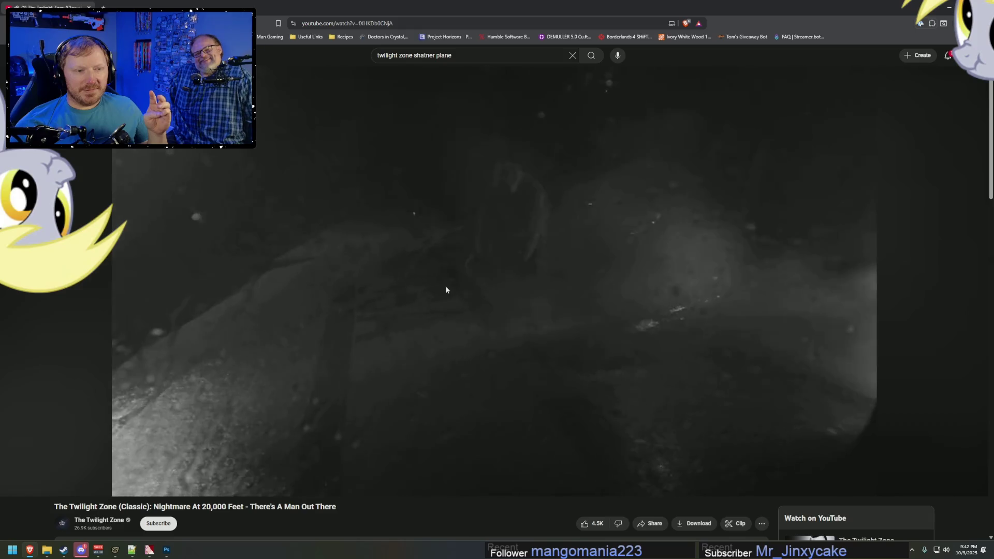
{"action": "left_click", "coordinate": [446, 289]}
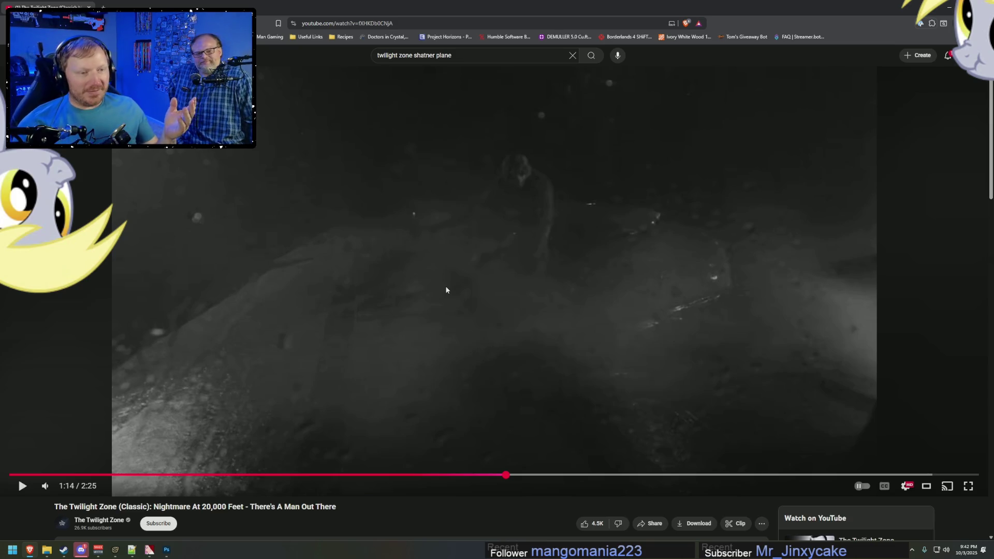
{"action": "left_click", "coordinate": [446, 290]}
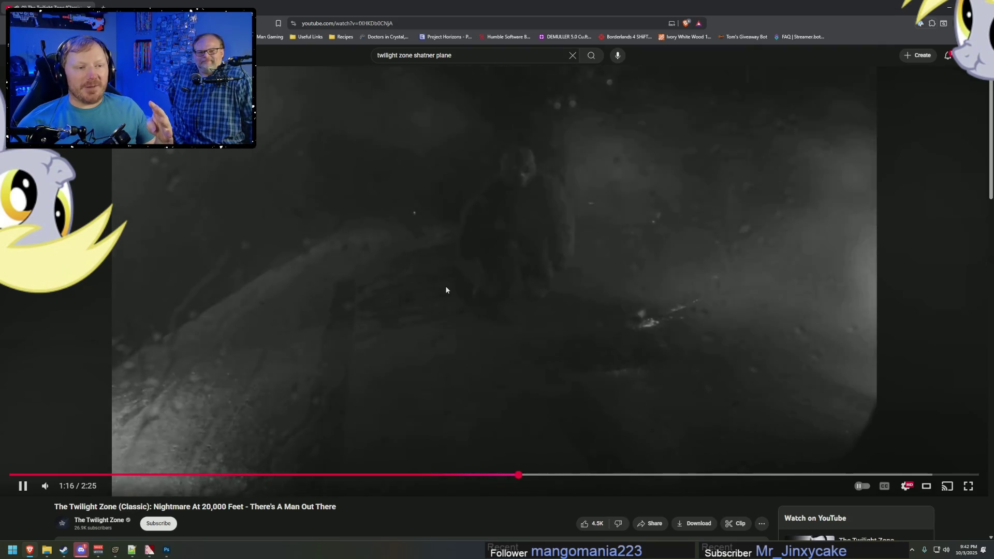